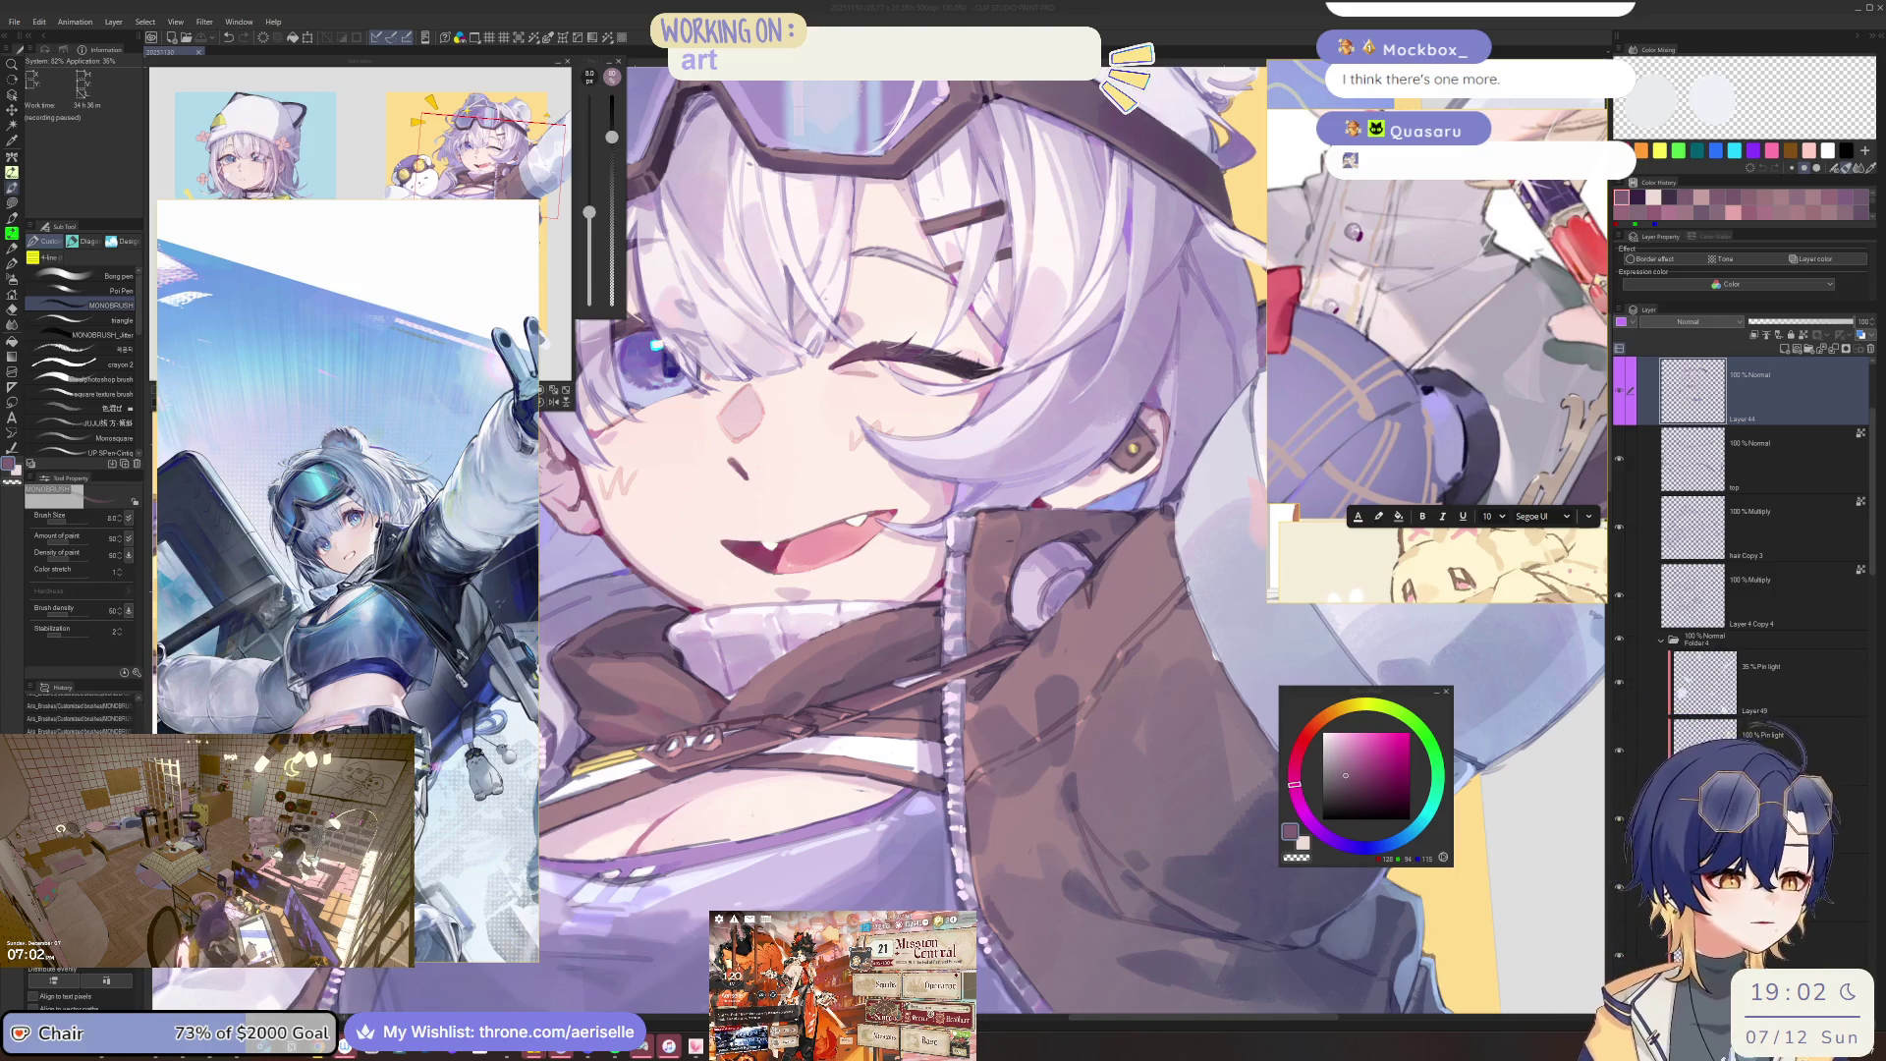
# Pick a purple hue for painting the face and jacket collar.
pyautogui.click(1318, 831)
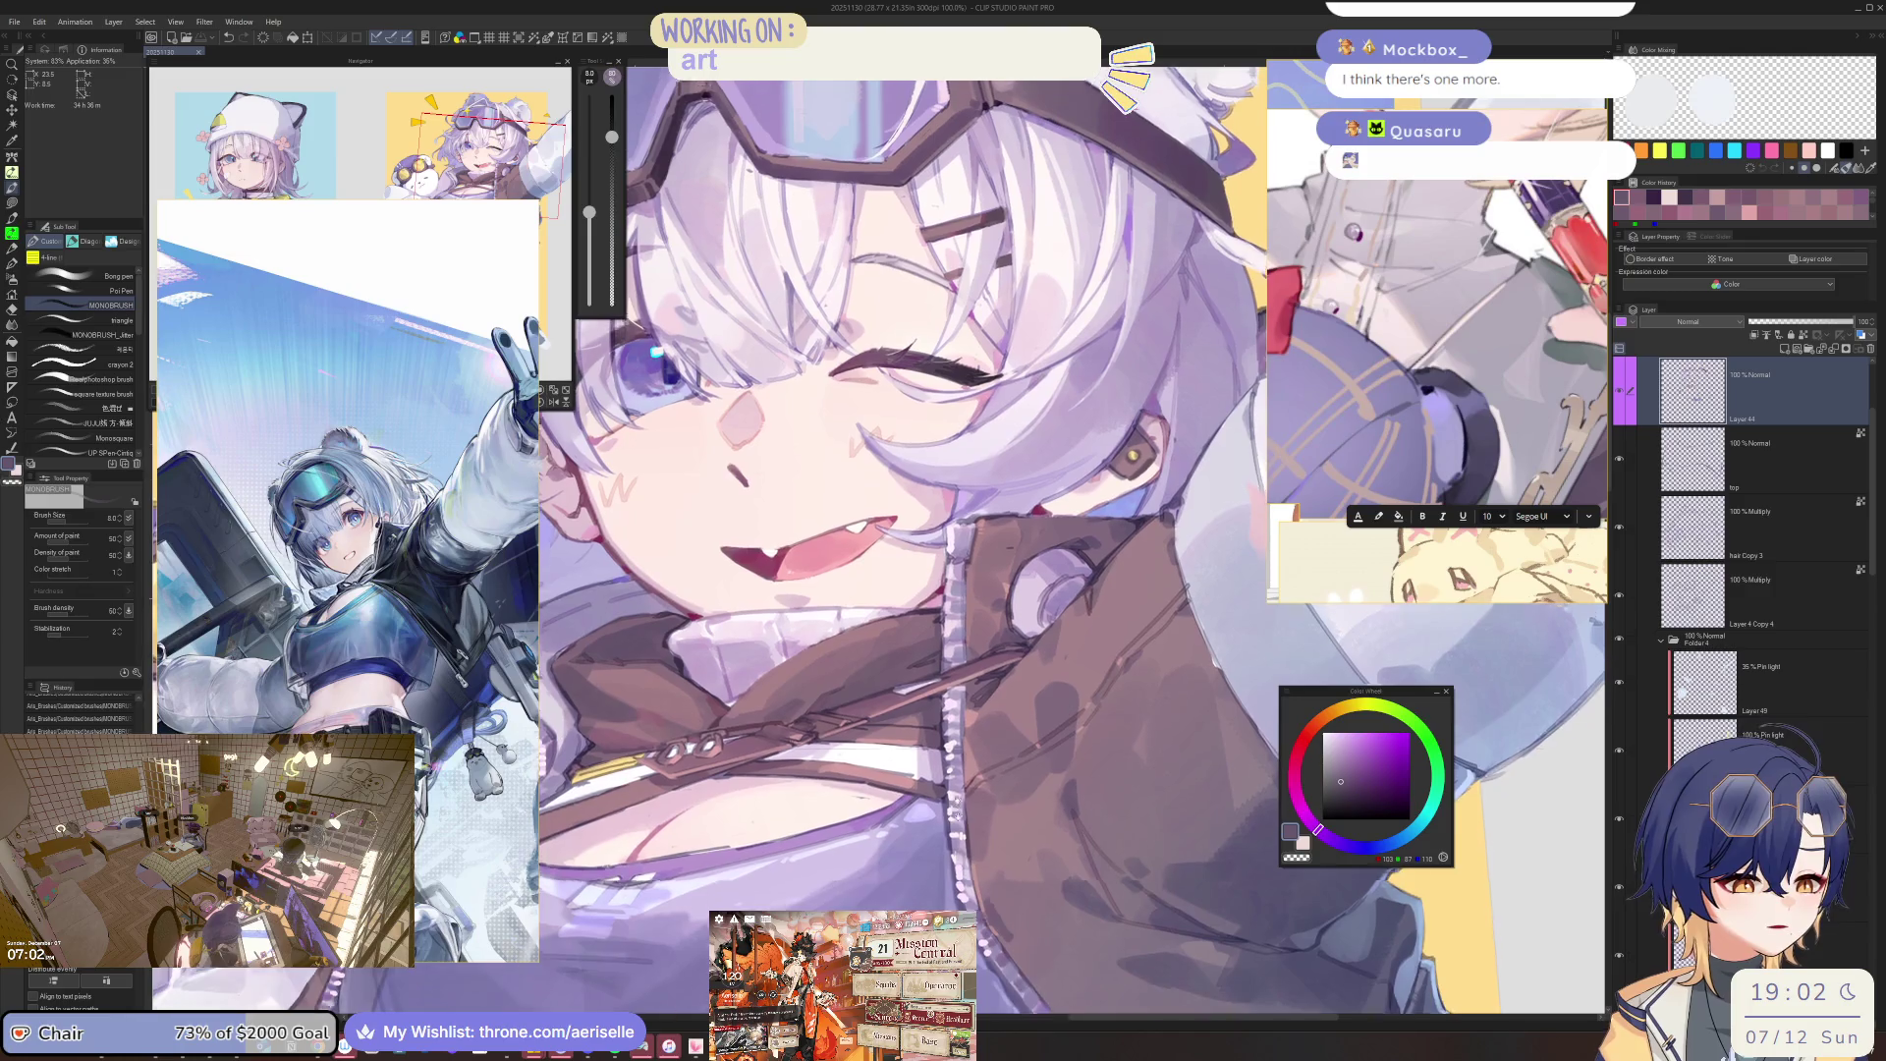
# Pick a darker purple and adjust the brush size up and back down.
pyautogui.scroll(3, 939, 823)
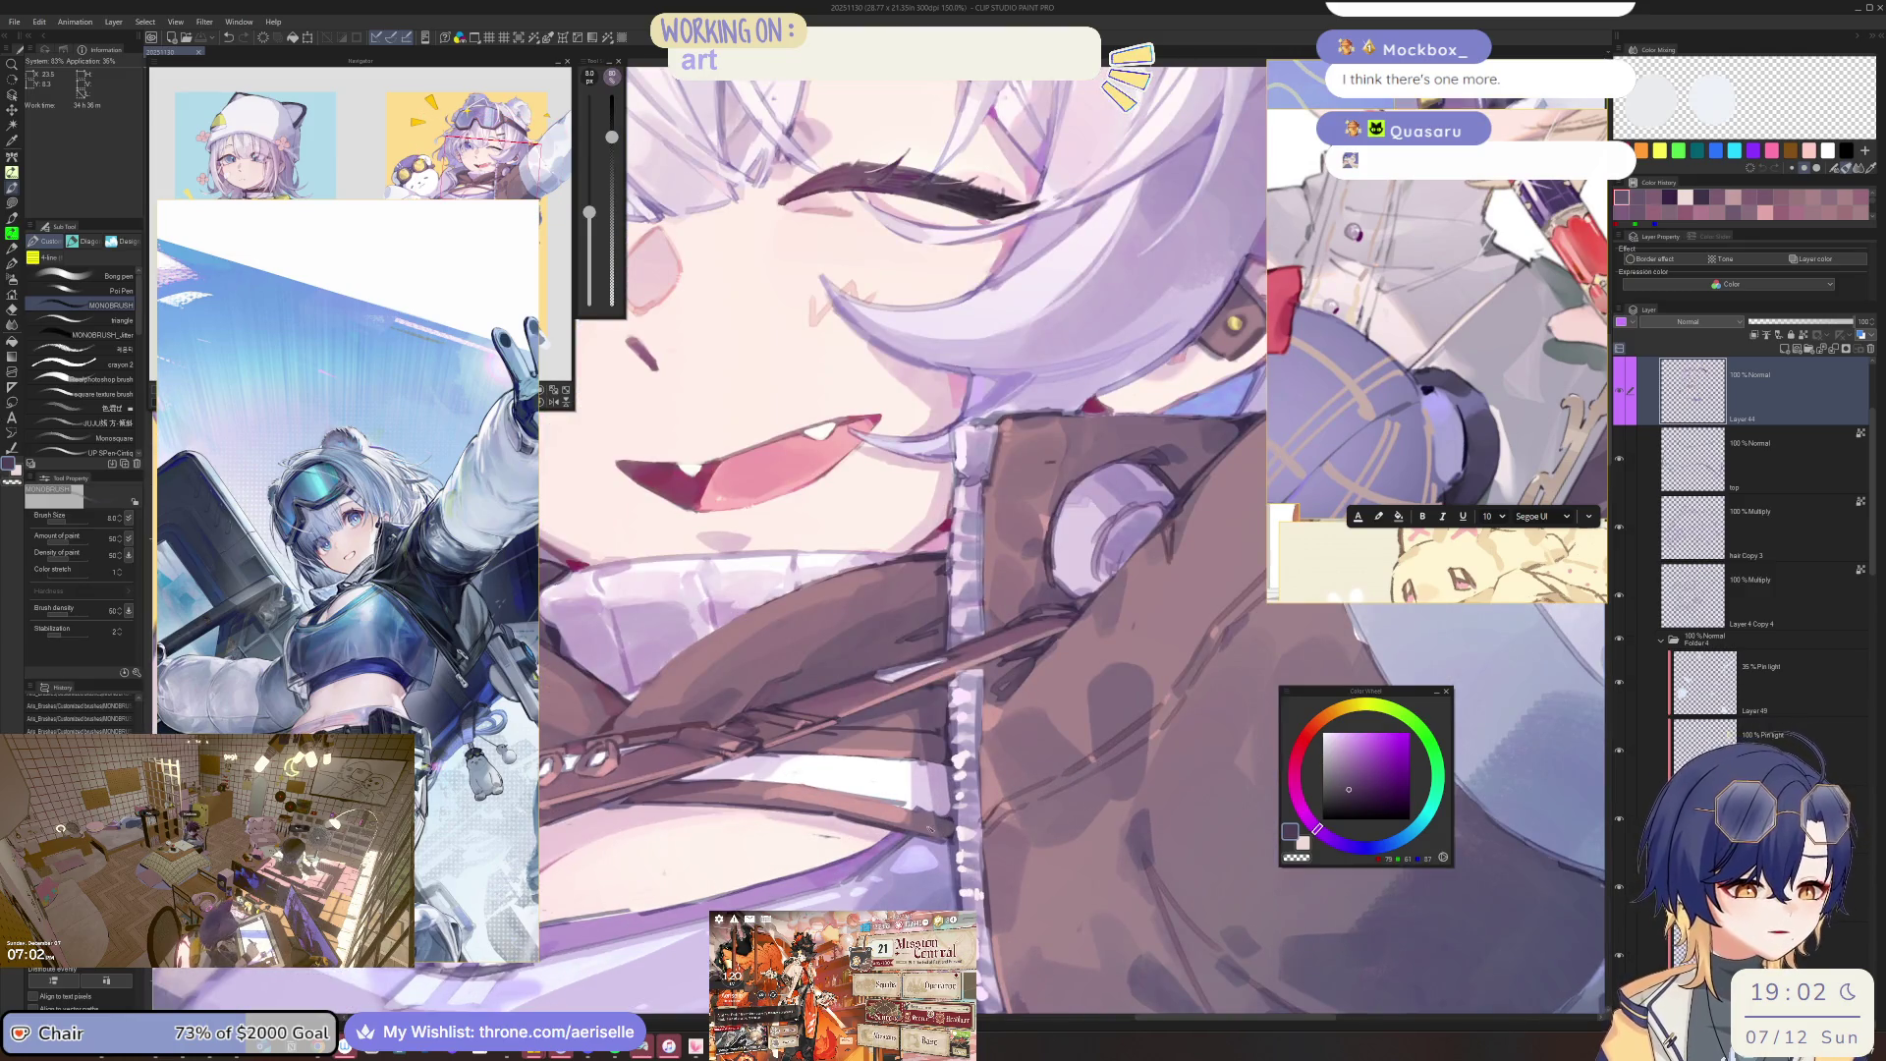
pyautogui.keyDown('alt'); pyautogui.click(938, 823); pyautogui.keyUp('alt')
pyautogui.scroll(-3, 938, 823)
pyautogui.press(']')
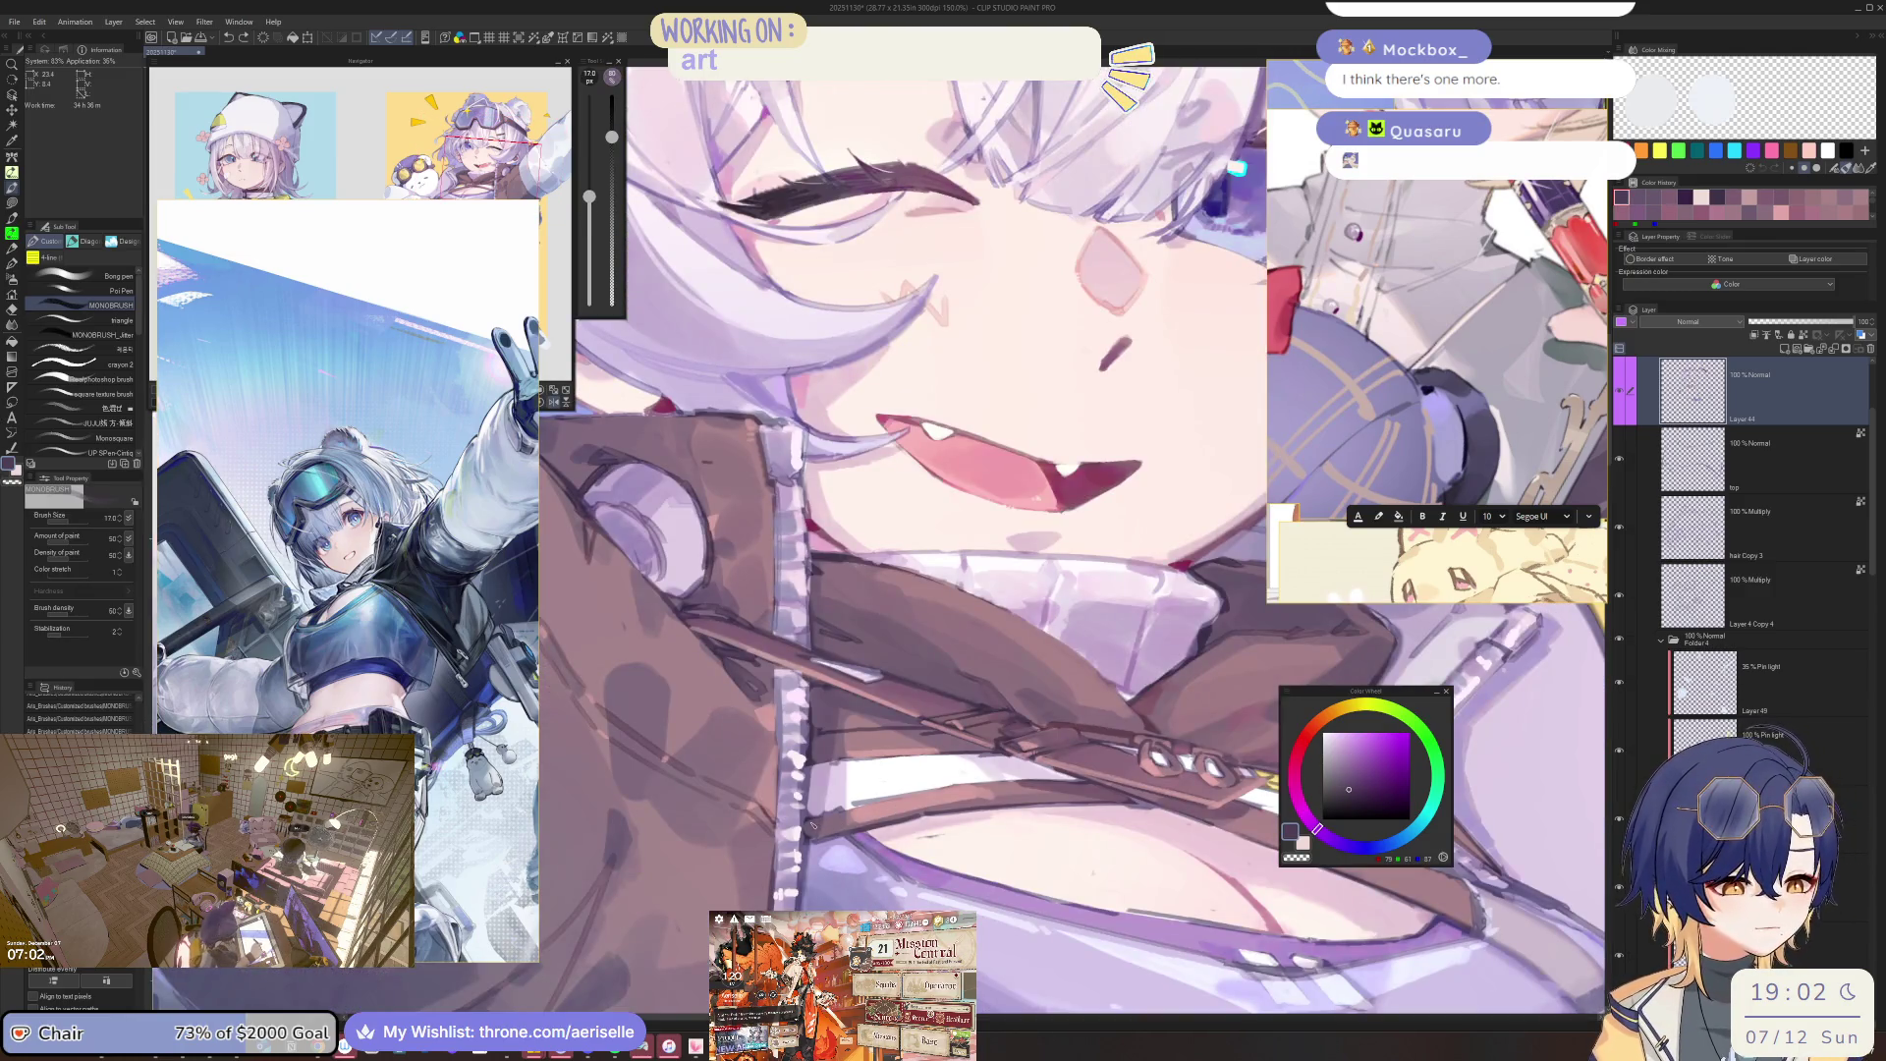
pyautogui.scroll(-2, 980, 723)
pyautogui.scroll(4, 972, 747)
pyautogui.press('[')
pyautogui.press('[')
pyautogui.scroll(-4, 1055, 784)
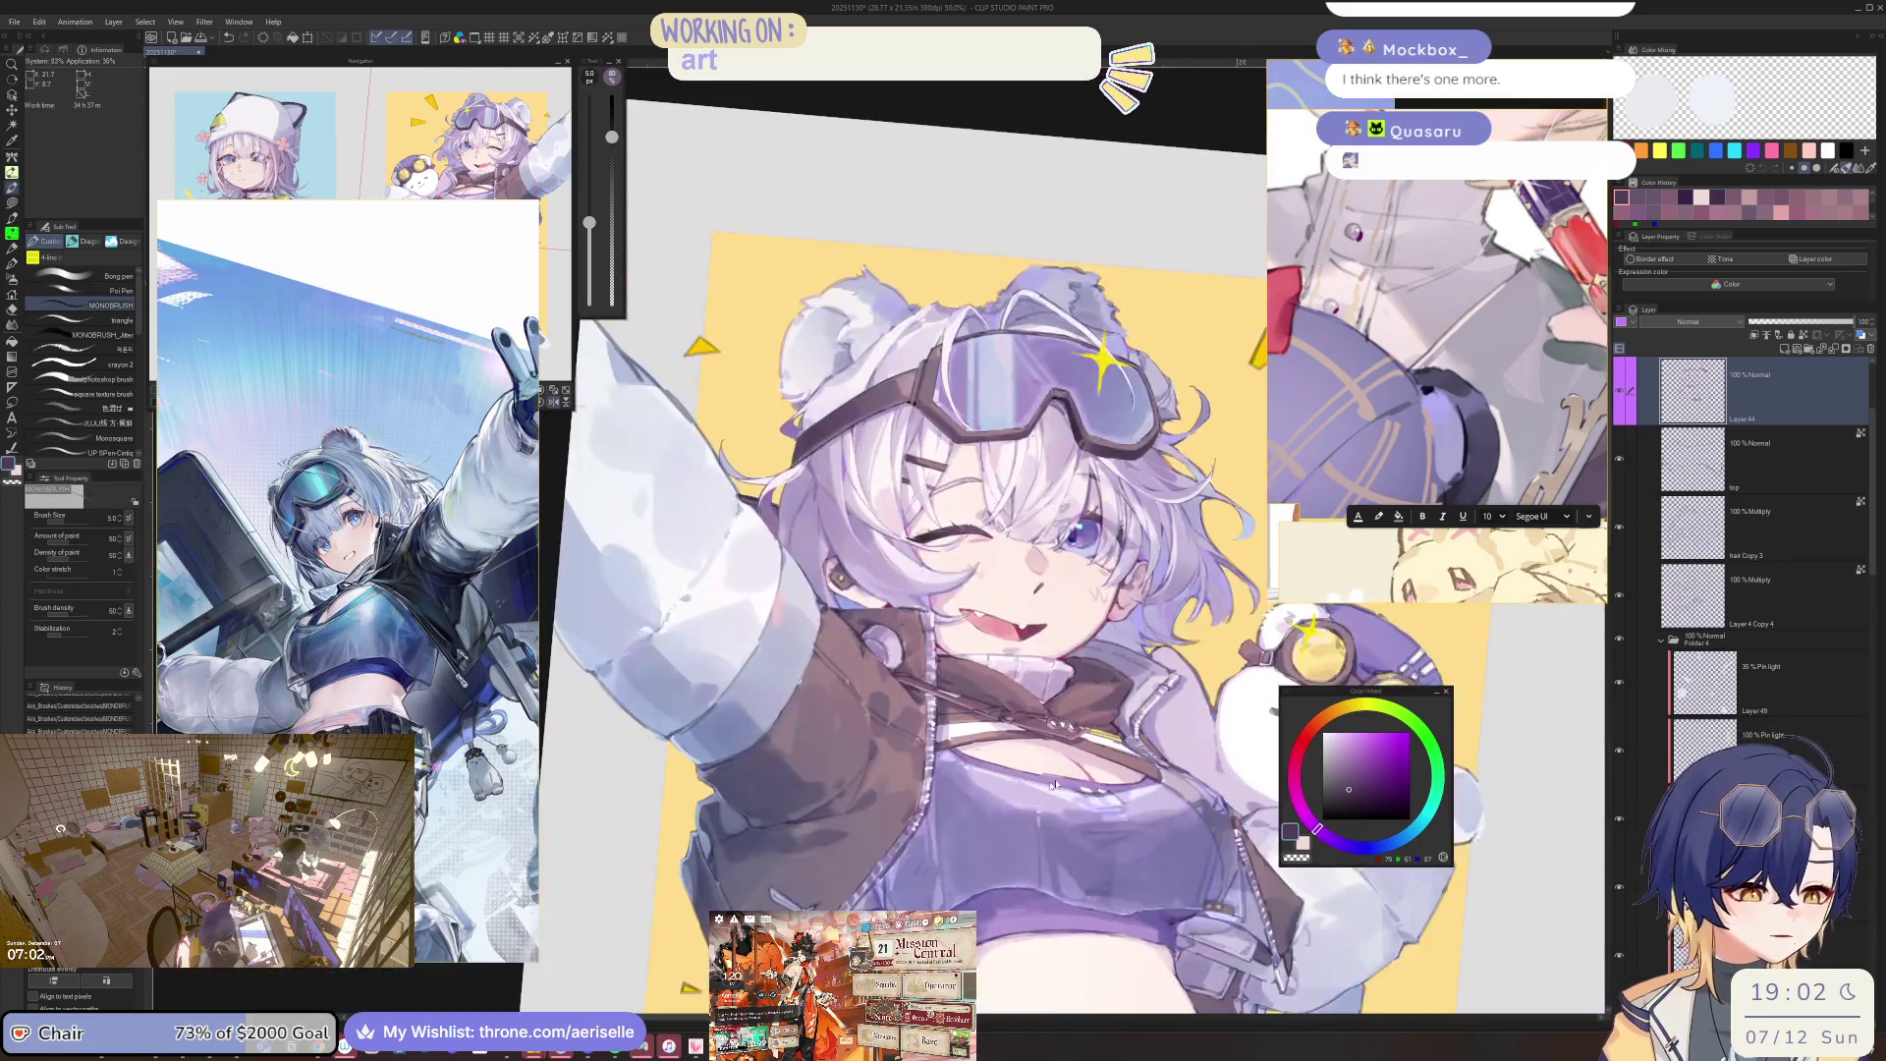
pyautogui.scroll(5, 983, 743)
# Choose a near-white colour, switch to lasso fill and mirror the canvas horizontally.
pyautogui.keyDown('alt'); pyautogui.click(983, 744); pyautogui.keyUp('alt')
pyautogui.press('u')
pyautogui.press('h')
pyautogui.scroll(-3, 1019, 789)
pyautogui.scroll(5, 1020, 789)
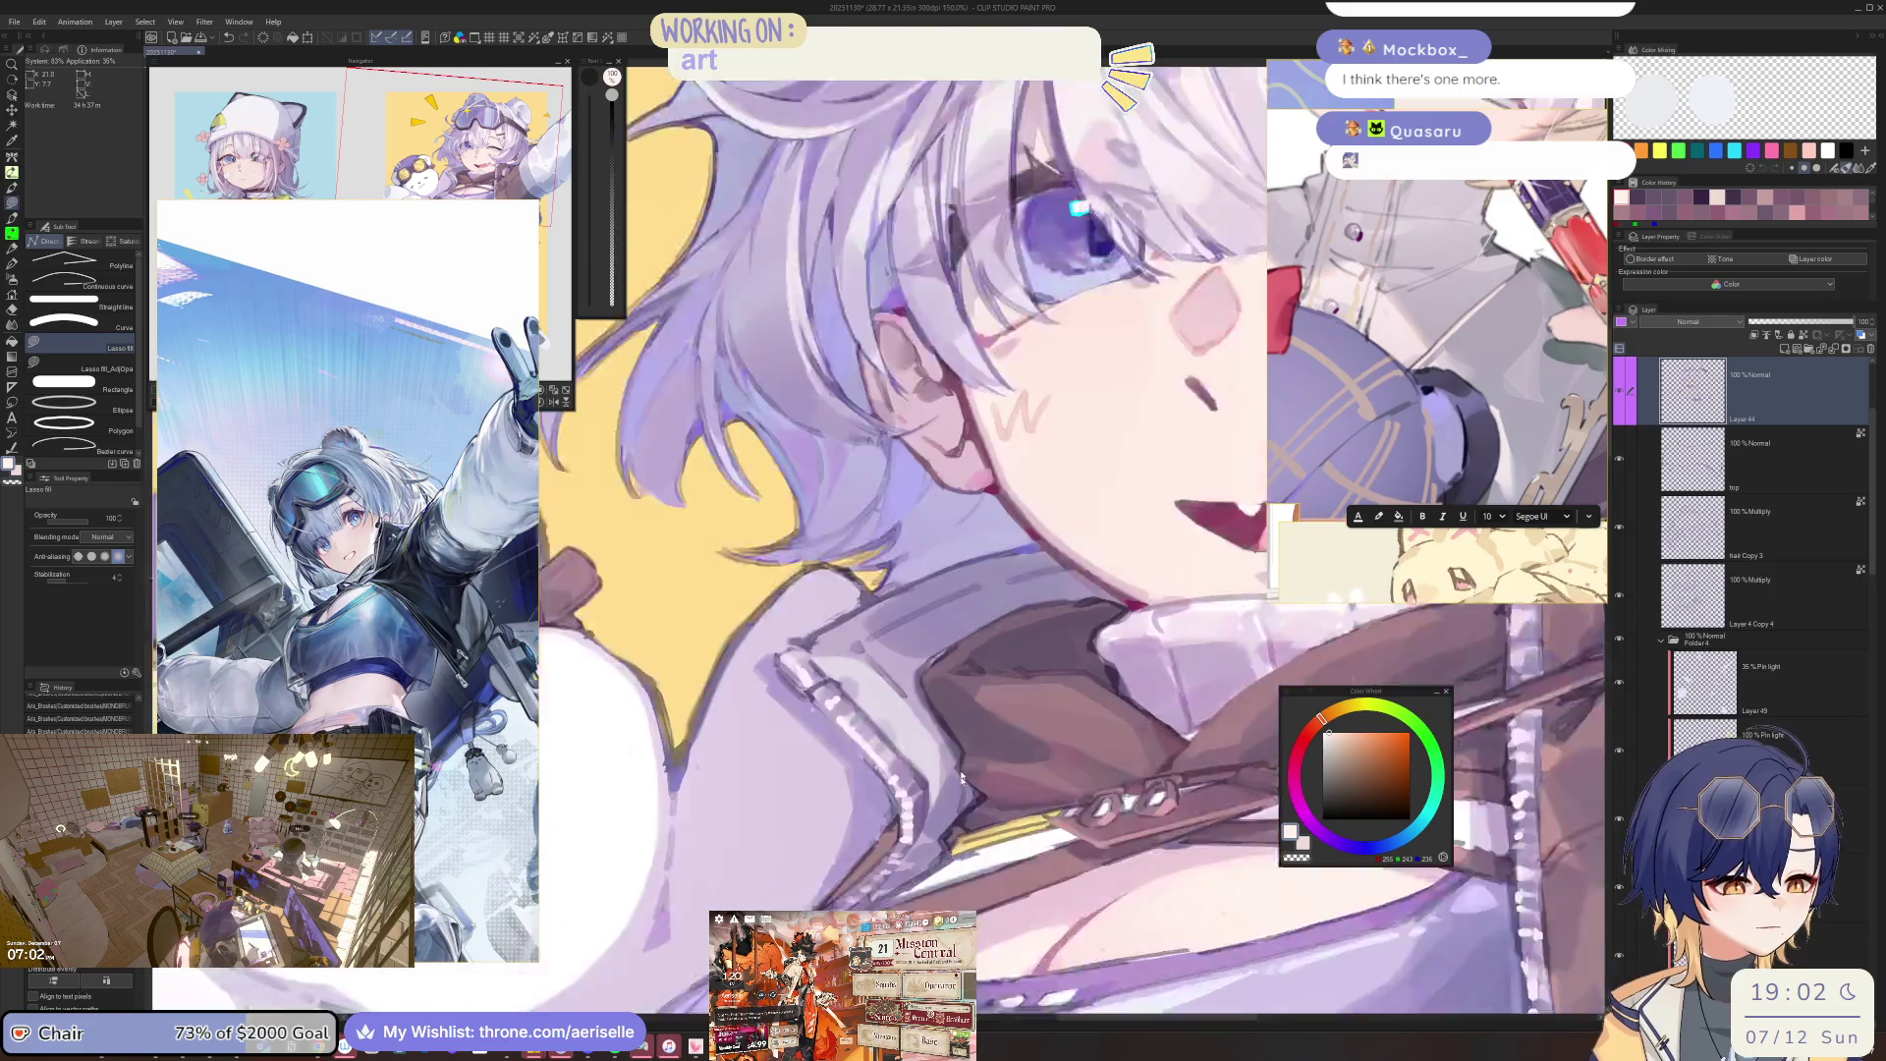
pyautogui.scroll(2, 962, 779)
# Sample the jacket's grey-purple and paint a short stroke along the collar edge.
pyautogui.keyDown('alt'); pyautogui.click(962, 778); pyautogui.keyUp('alt')
pyautogui.press('b')
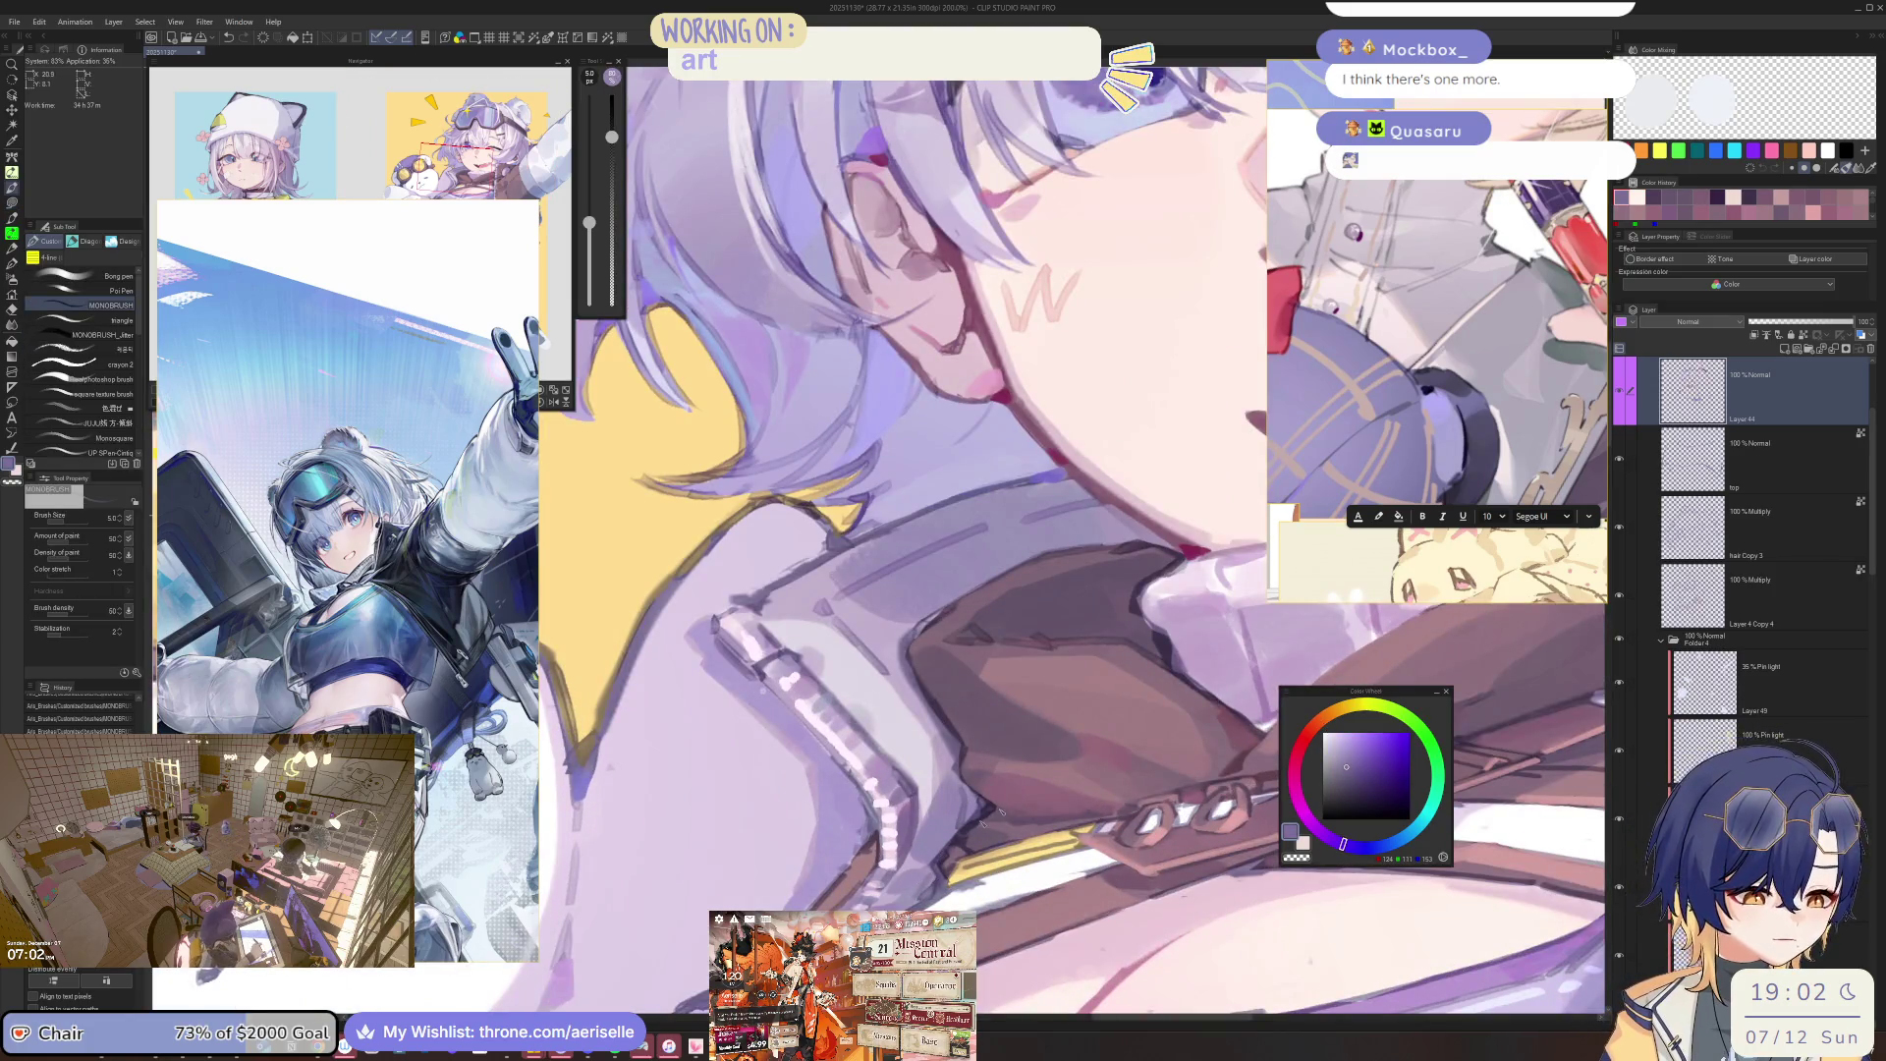
pyautogui.press('-')
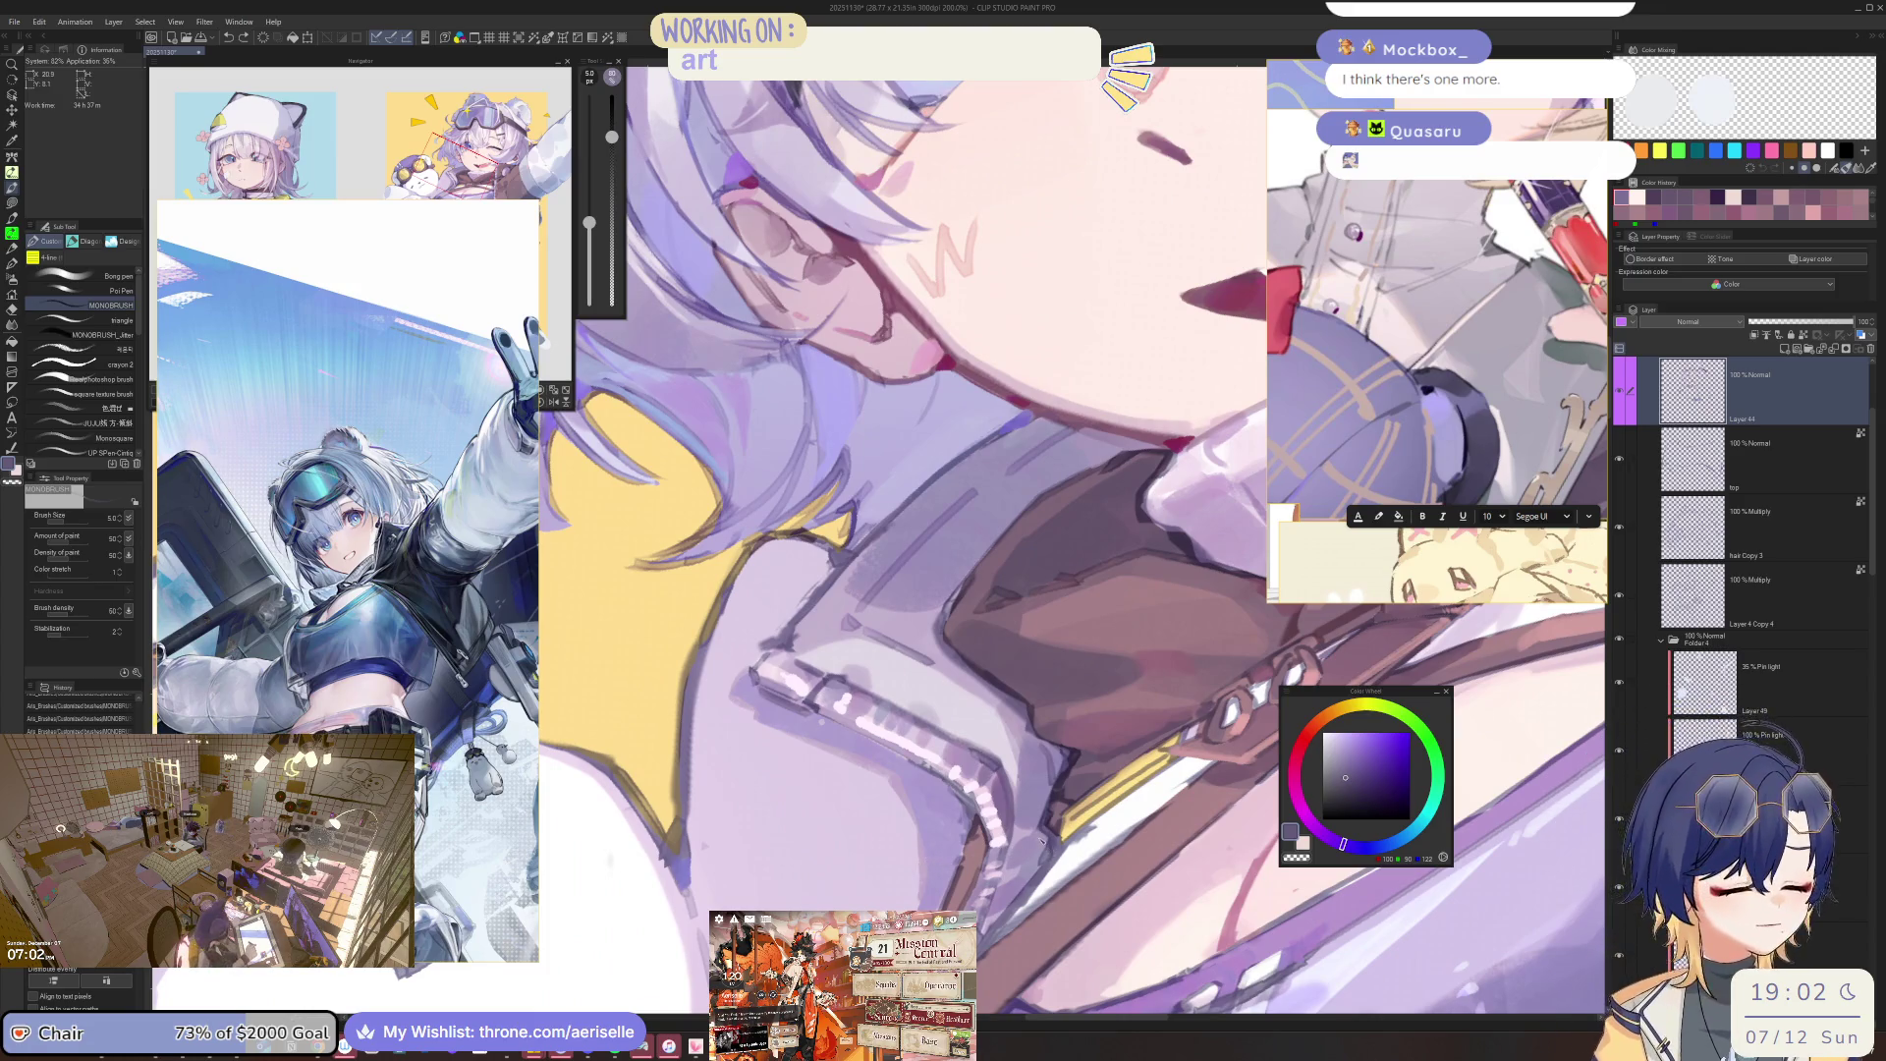
pyautogui.moveTo(1043, 842); pyautogui.dragTo(1031, 885)
pyautogui.moveTo(982, 766); pyautogui.dragTo(1125, 889)
pyautogui.scroll(5, 1022, 570)
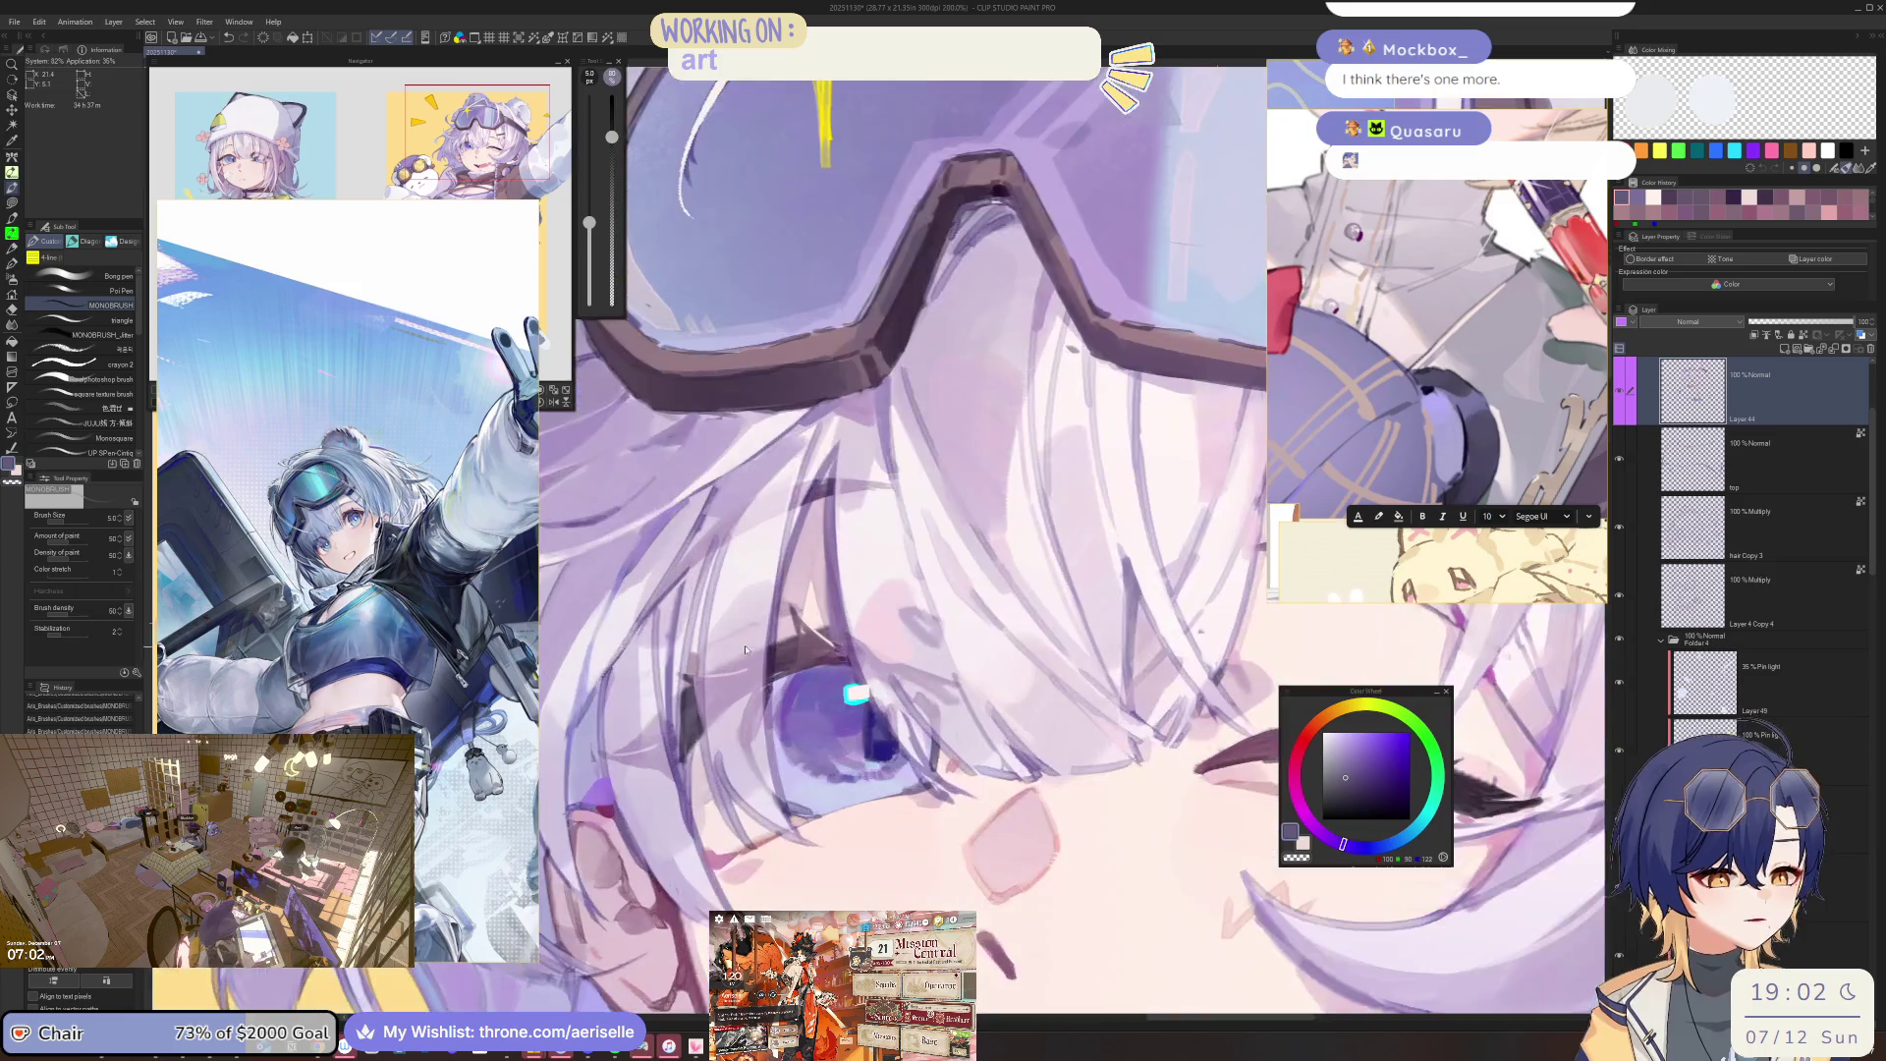
# Paint a thin pale-lavender hair strand over the open eye, then sample the near-white hair colour.
pyautogui.keyDown('alt'); pyautogui.click(1022, 569); pyautogui.keyUp('alt')
pyautogui.keyDown('alt'); pyautogui.click(761, 628); pyautogui.keyUp('alt')
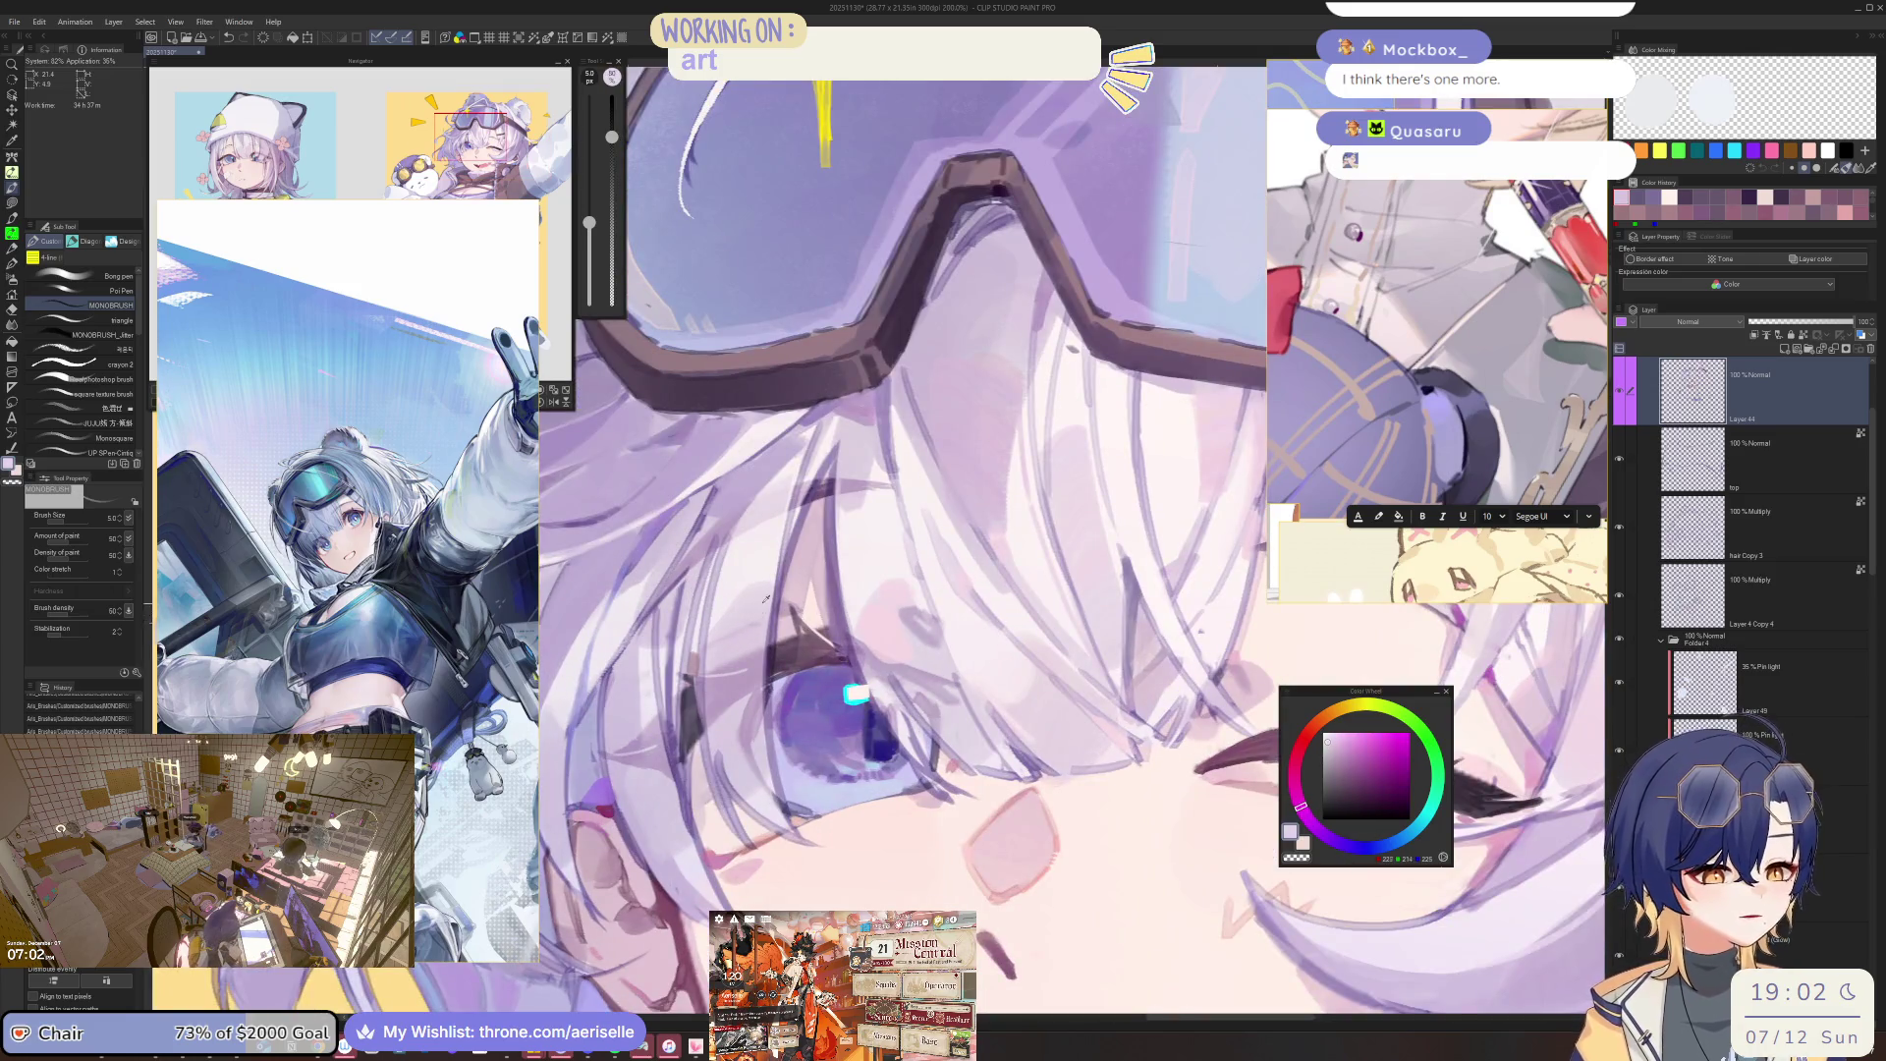
pyautogui.moveTo(764, 631); pyautogui.dragTo(776, 805)
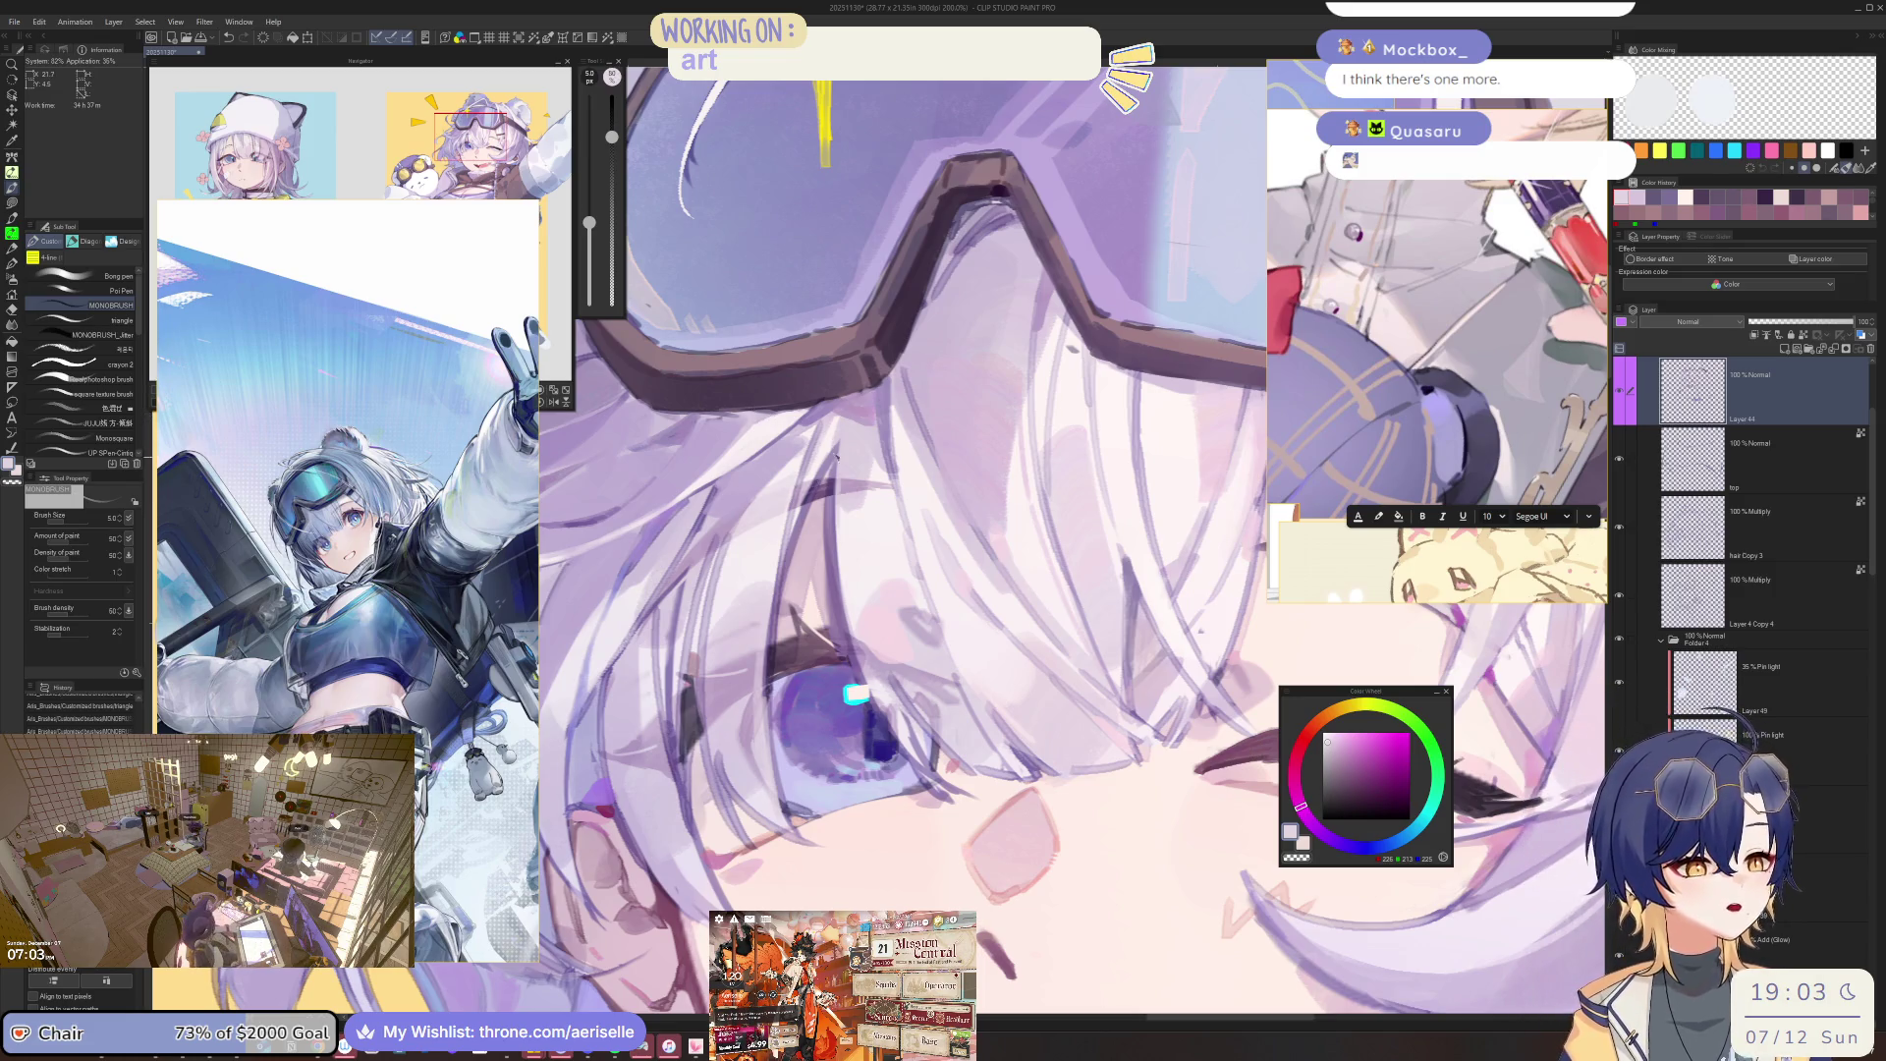
pyautogui.scroll(-2, 1120, 437)
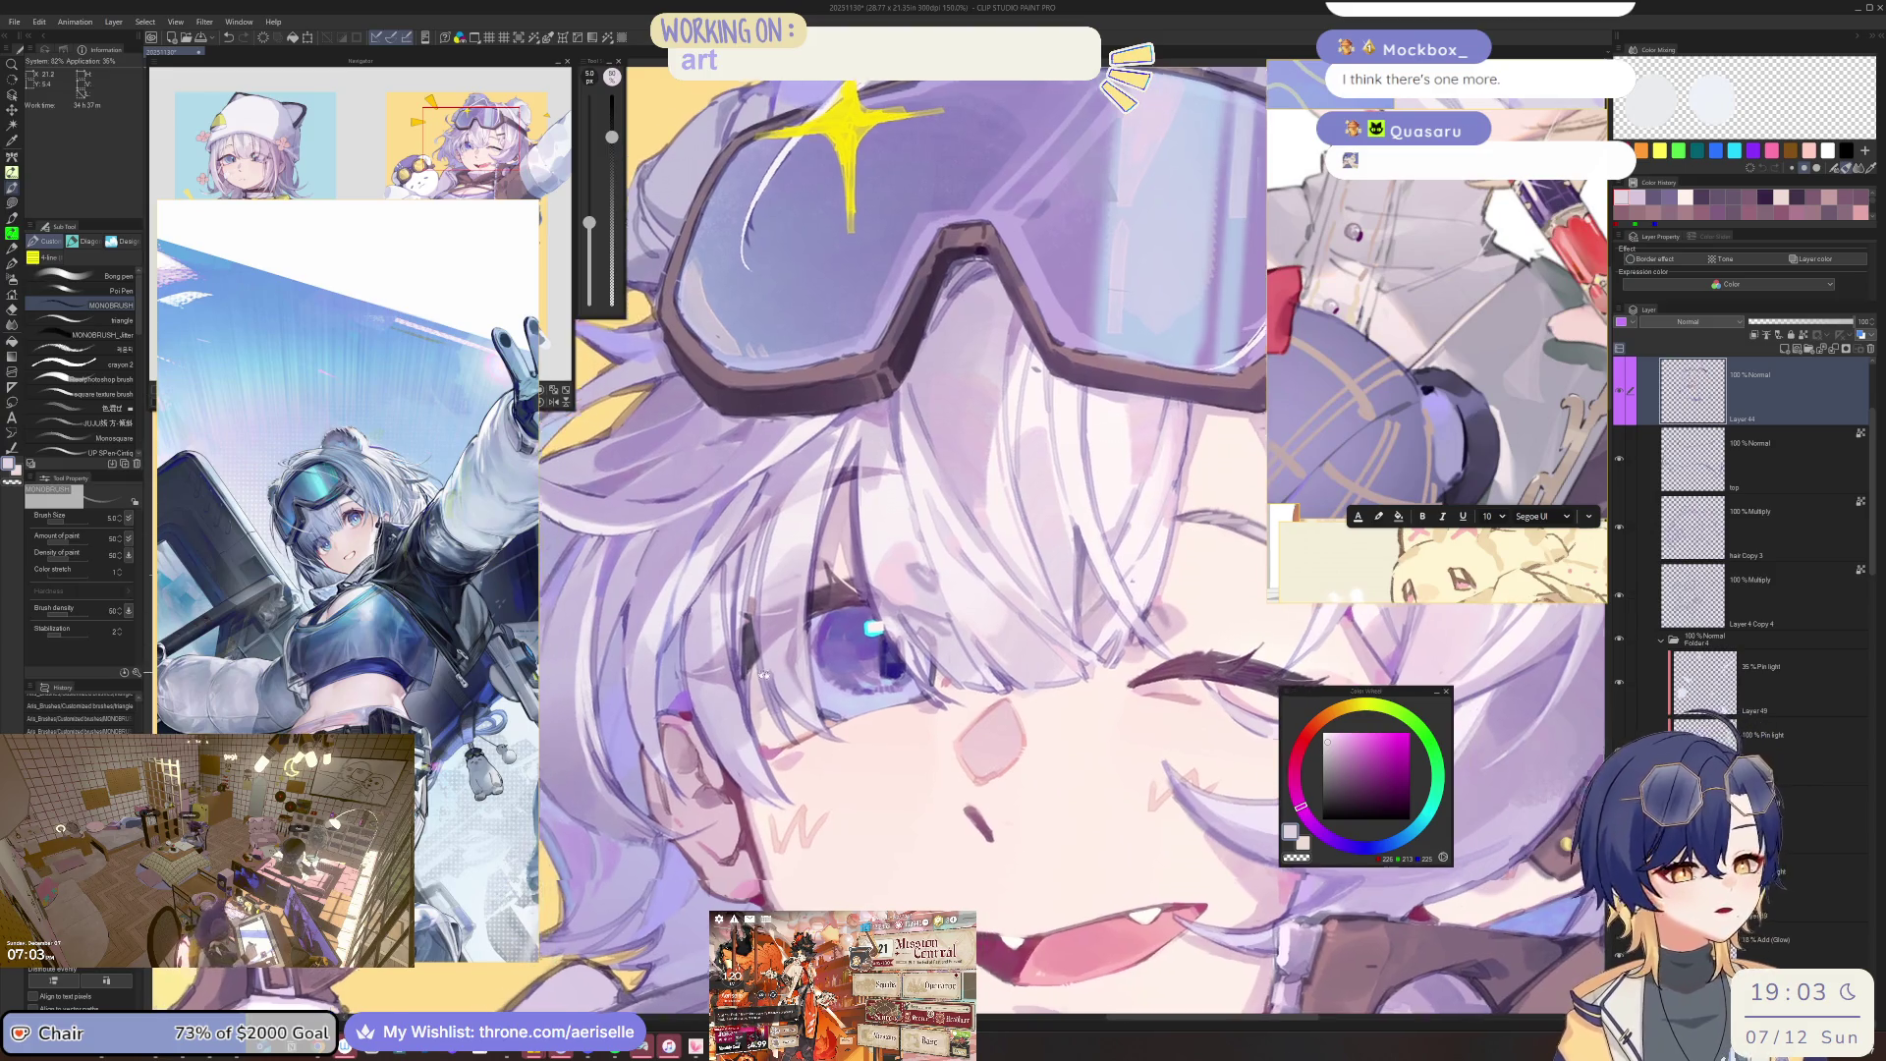
pyautogui.keyDown('alt'); pyautogui.click(794, 629); pyautogui.keyUp('alt')
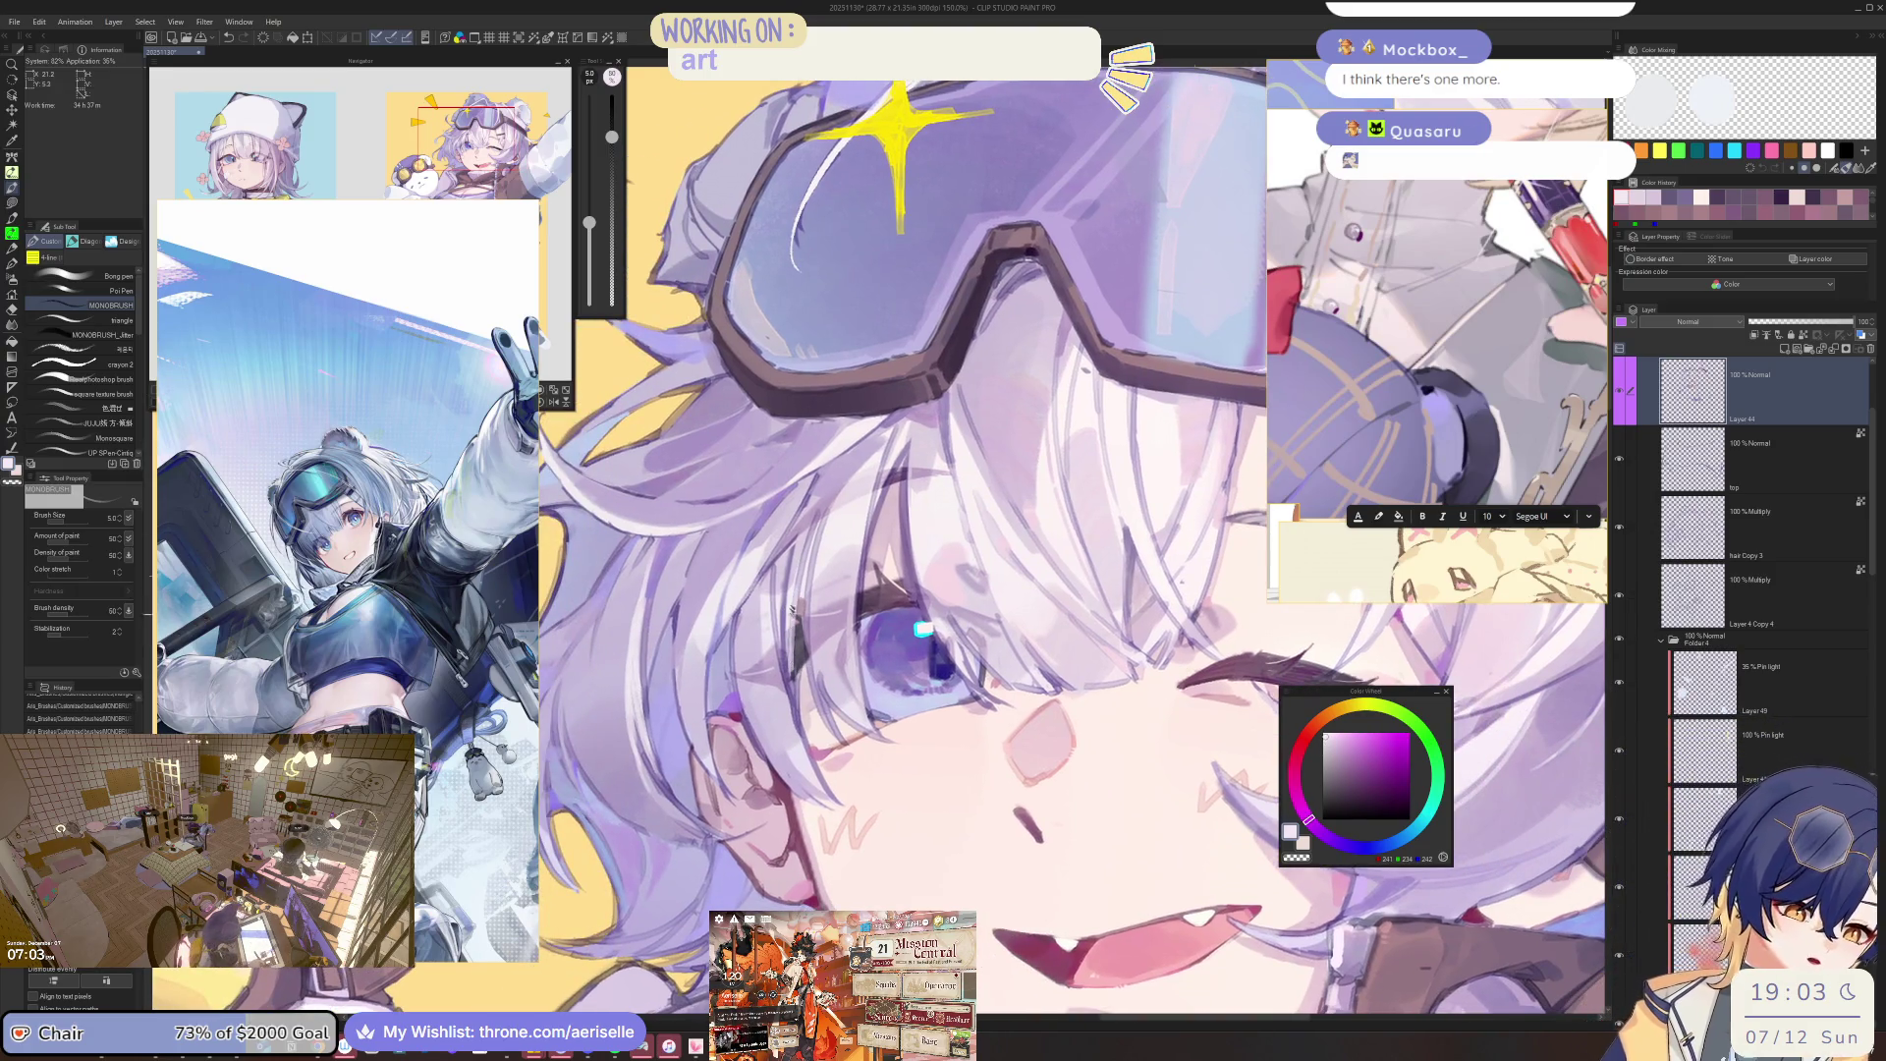
pyautogui.scroll(-4, 793, 638)
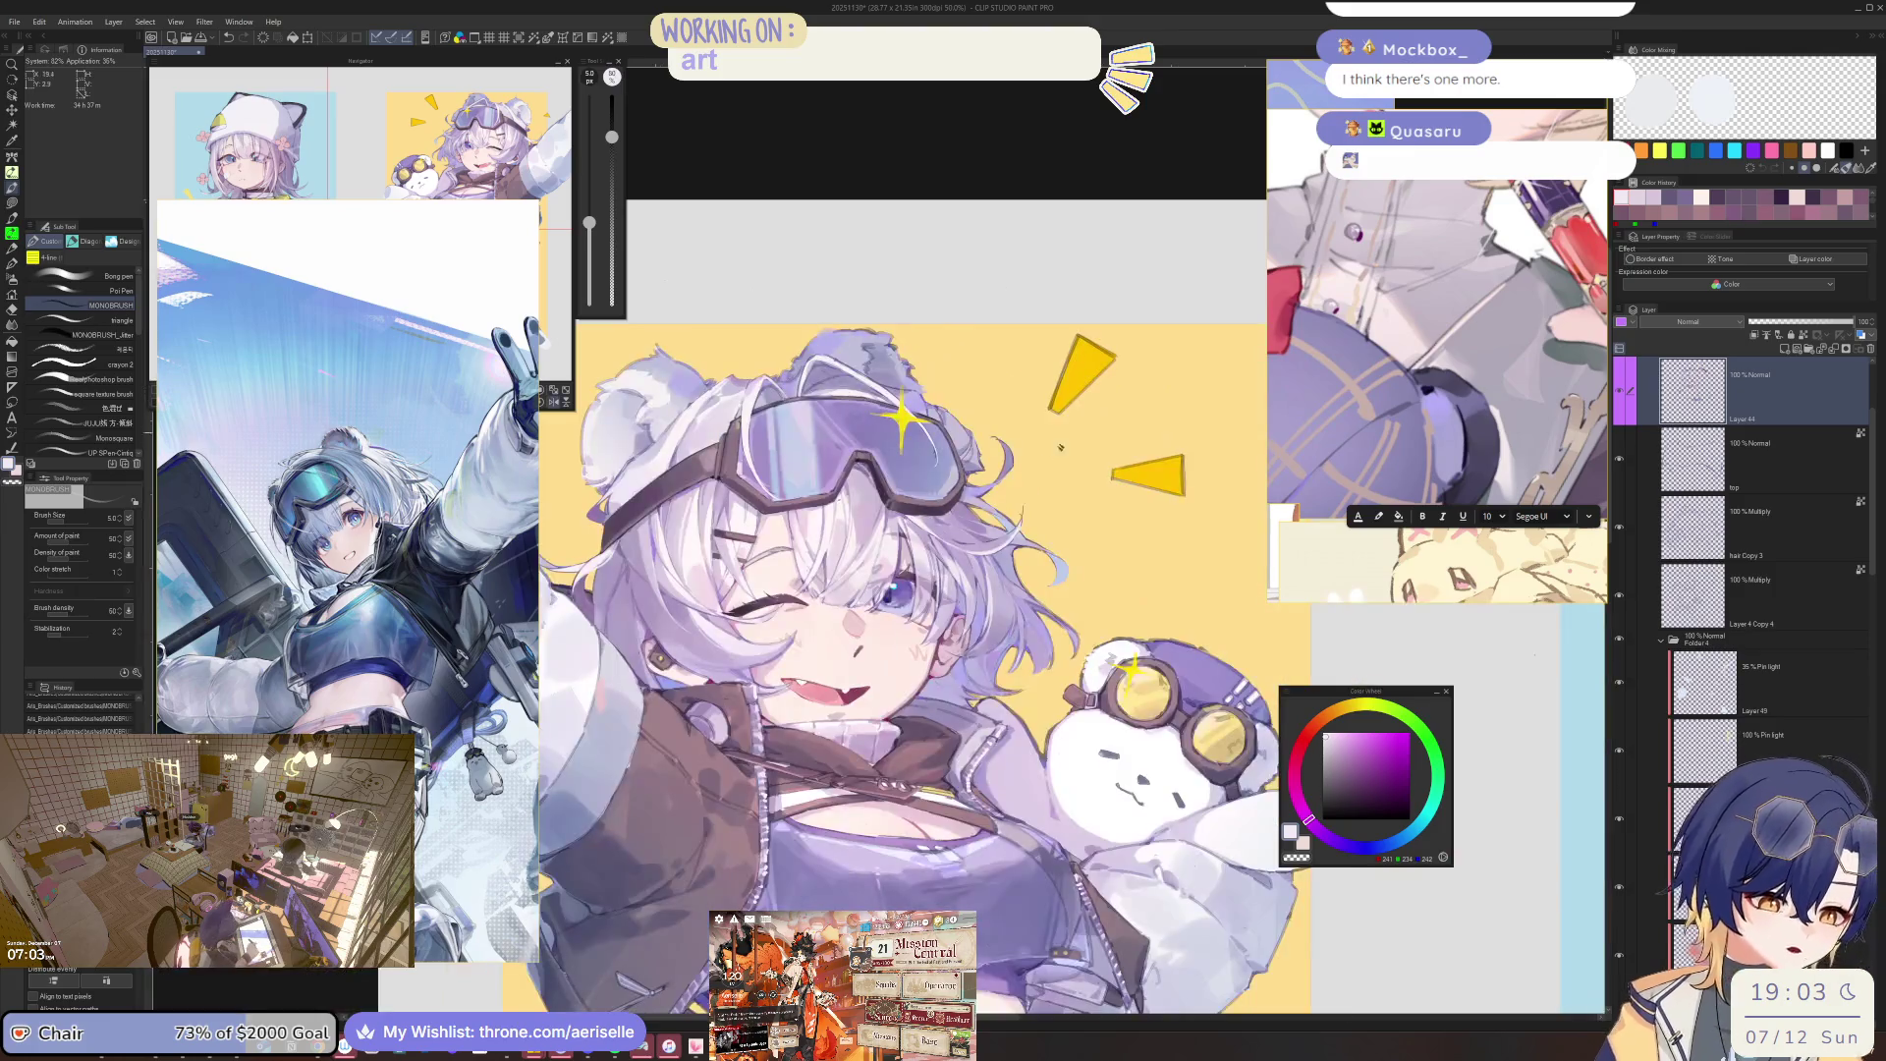
pyautogui.scroll(1, 904, 575)
pyautogui.scroll(1, 899, 570)
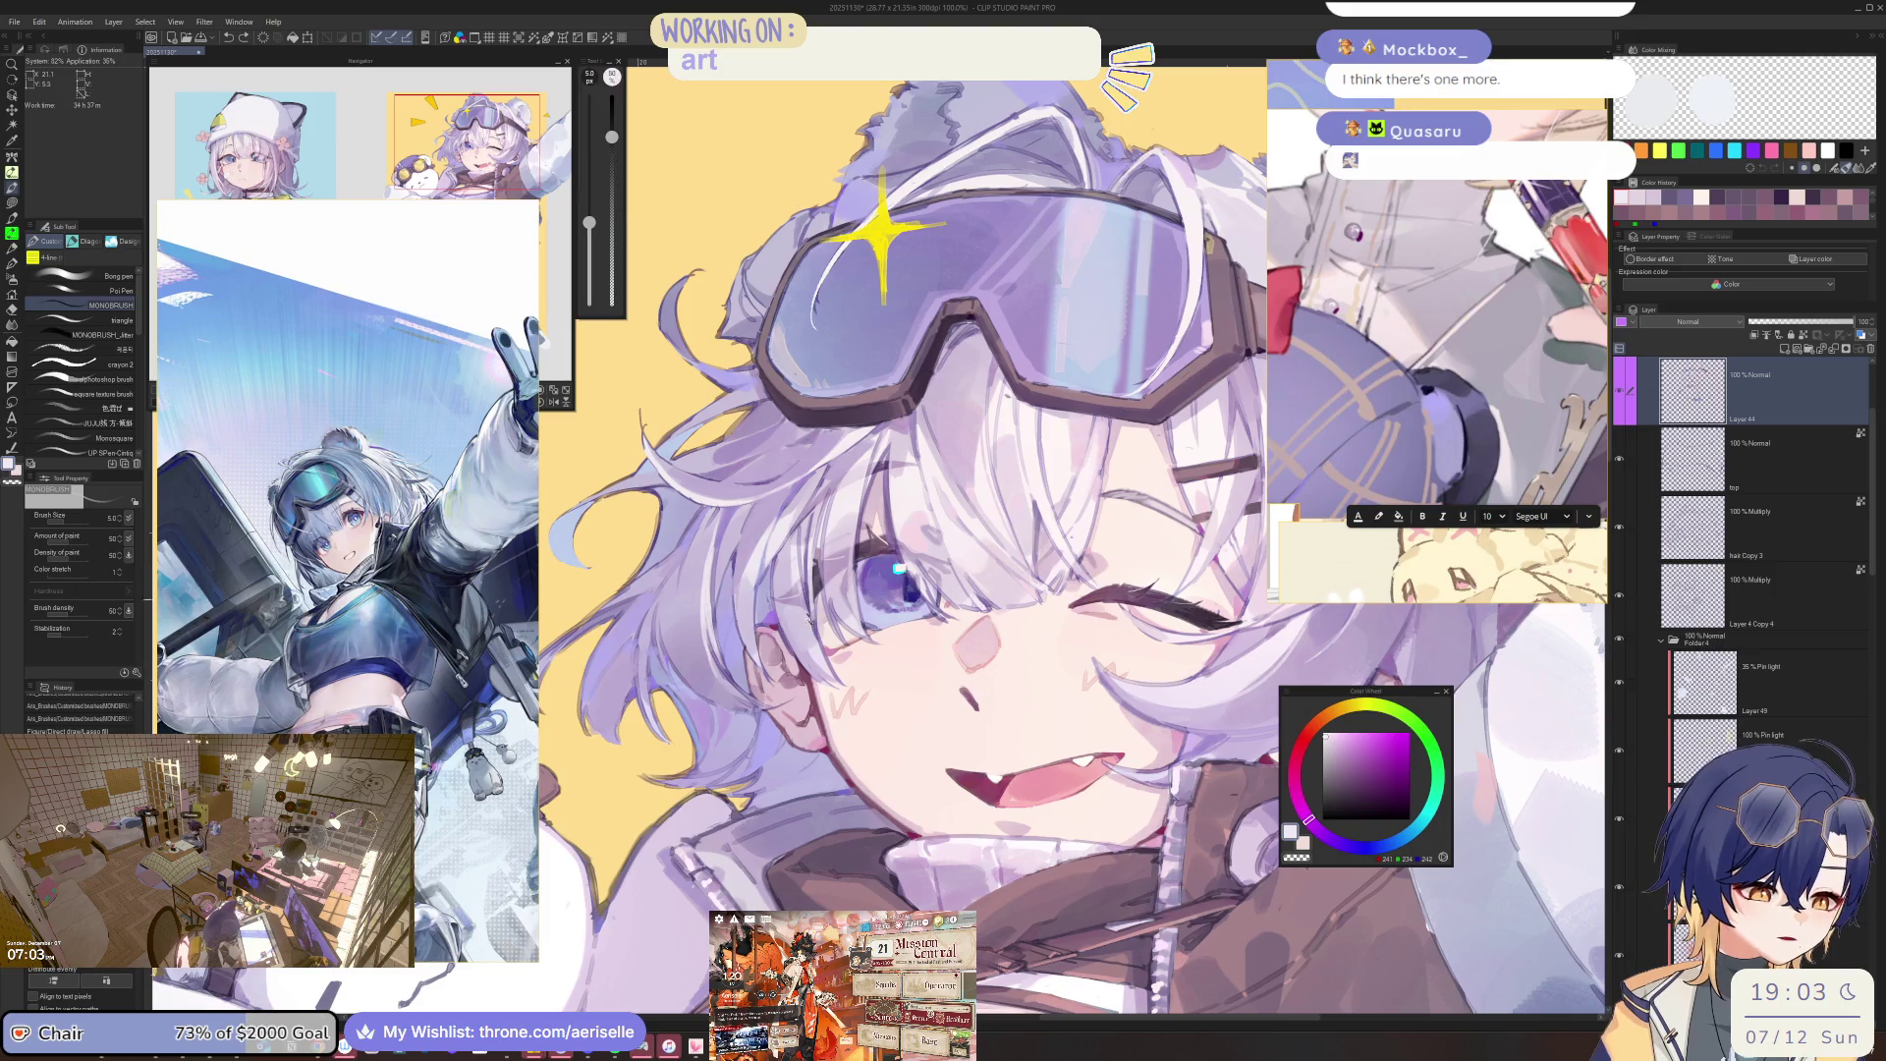
pyautogui.scroll(-2, 899, 580)
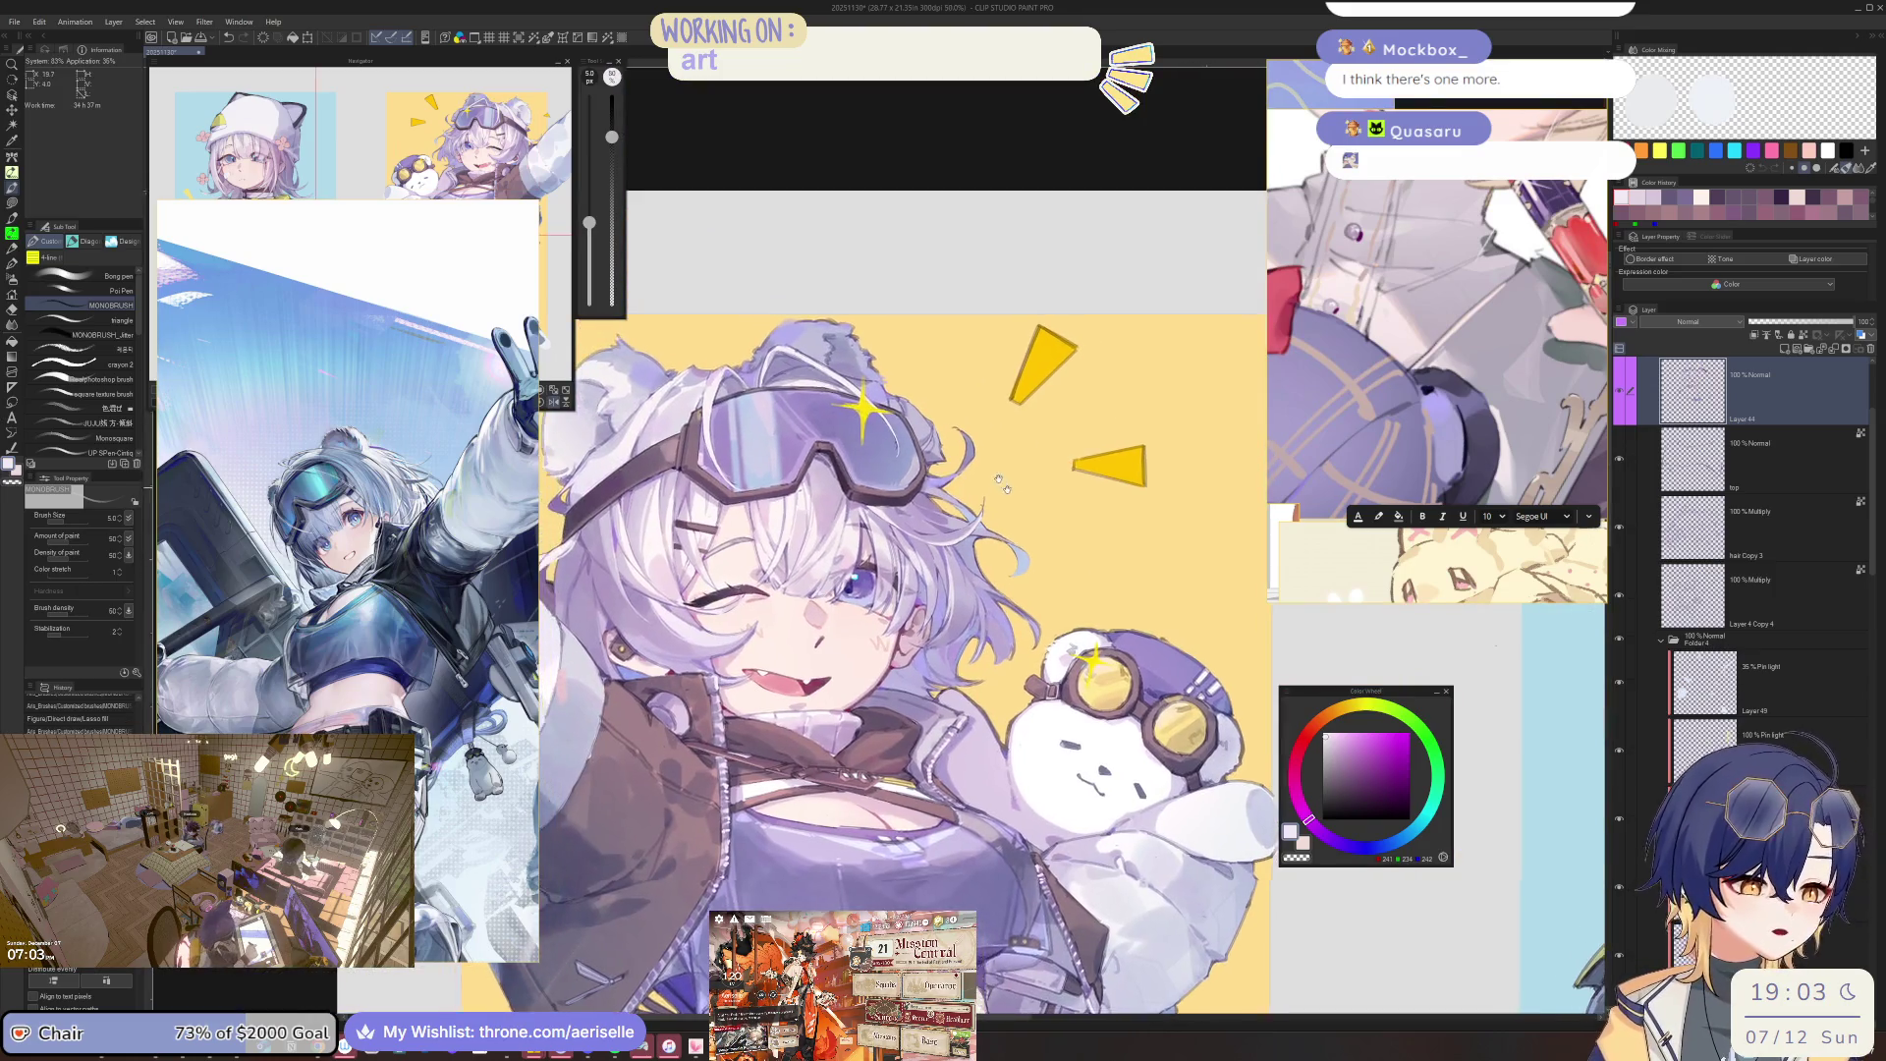
pyautogui.scroll(3, 851, 543)
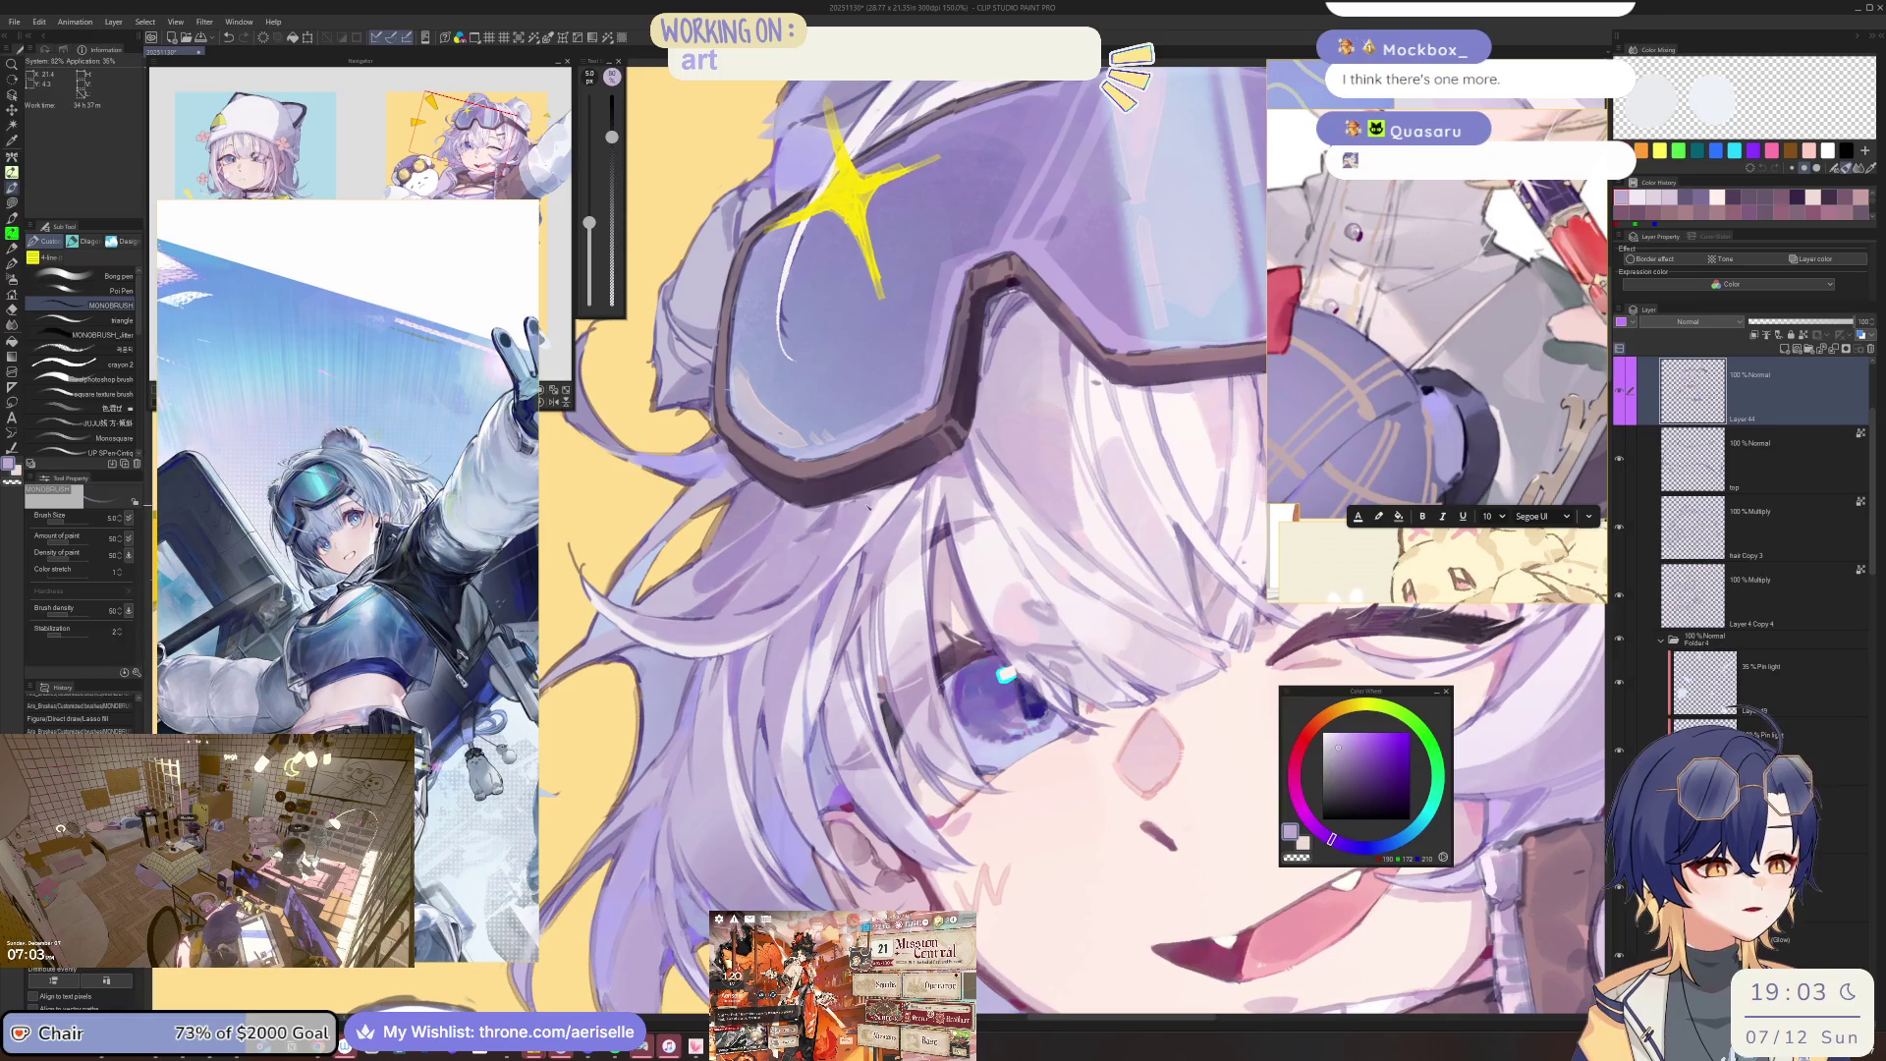
# Load a near-white pink on a very fine brush, mirroring and rotating the view around the goggles.
pyautogui.keyDown('alt'); pyautogui.click(808, 590); pyautogui.keyUp('alt')
pyautogui.press('-')
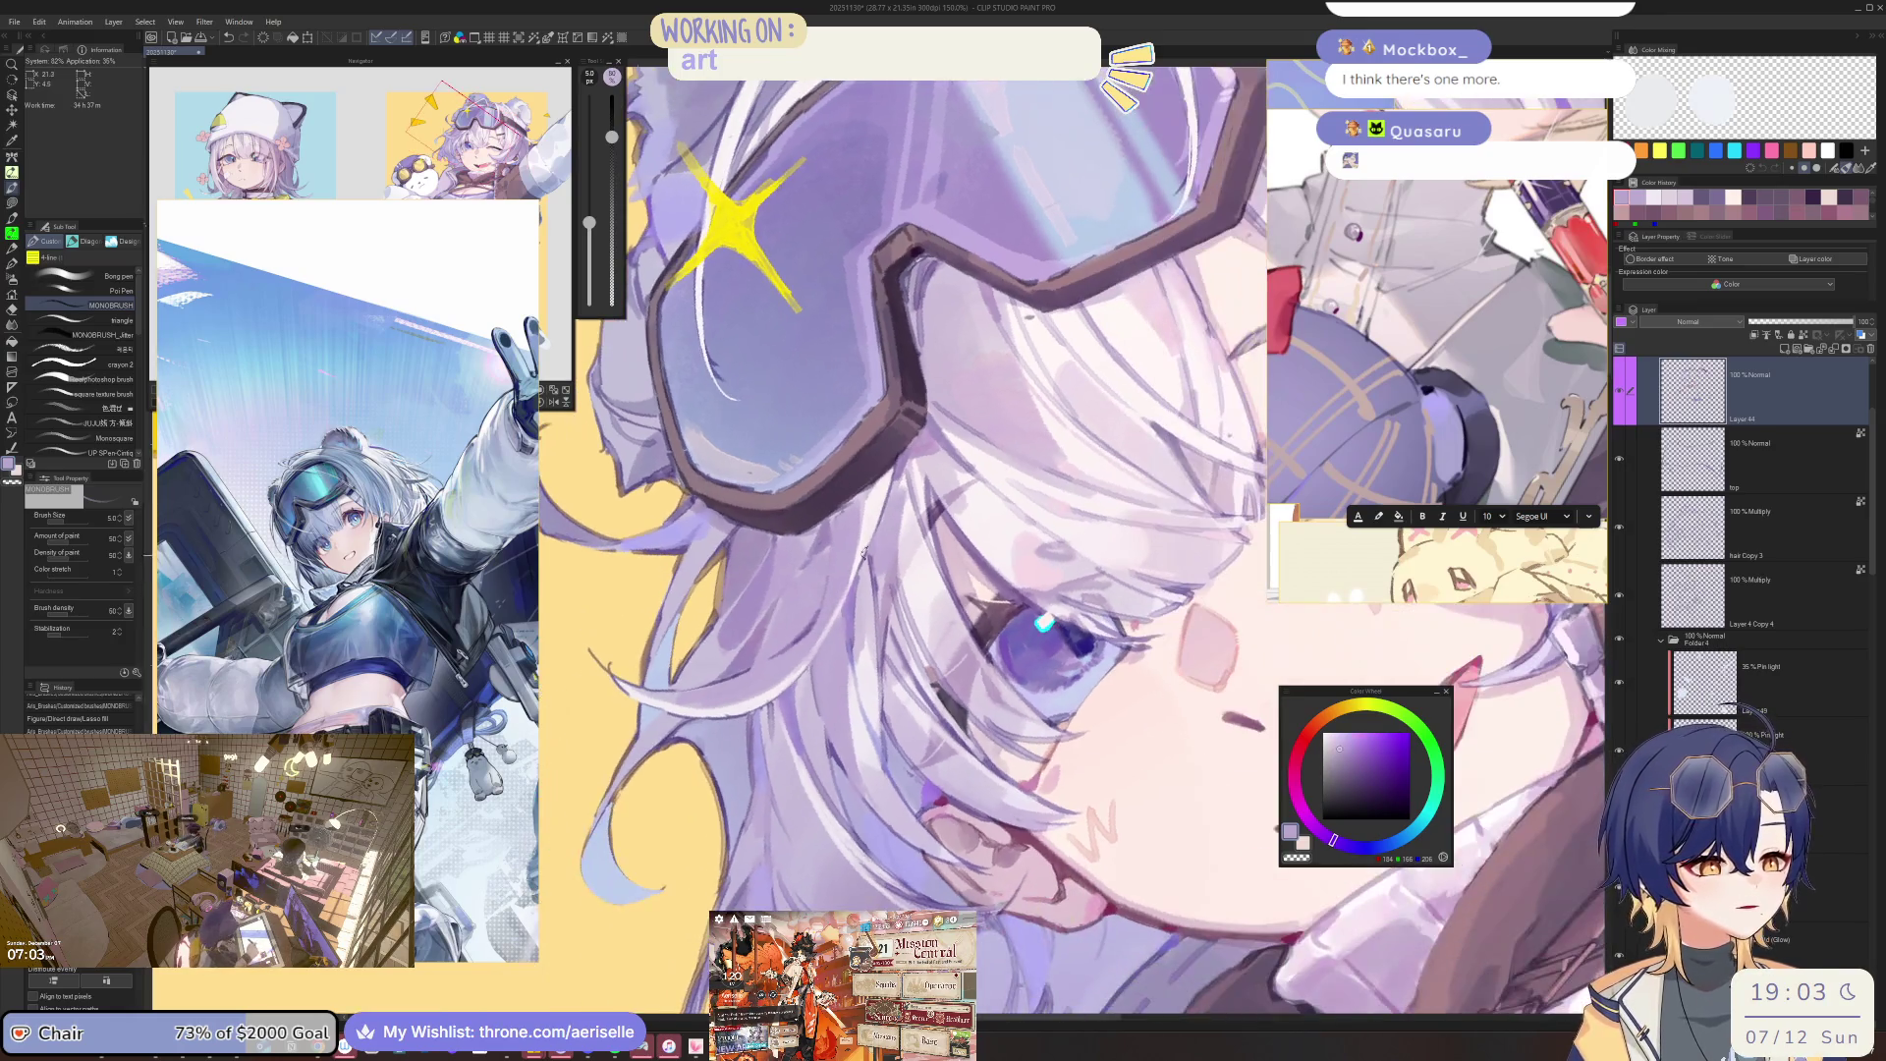
pyautogui.scroll(1, 830, 580)
pyautogui.press('[')
pyautogui.press('[')
pyautogui.press('[')
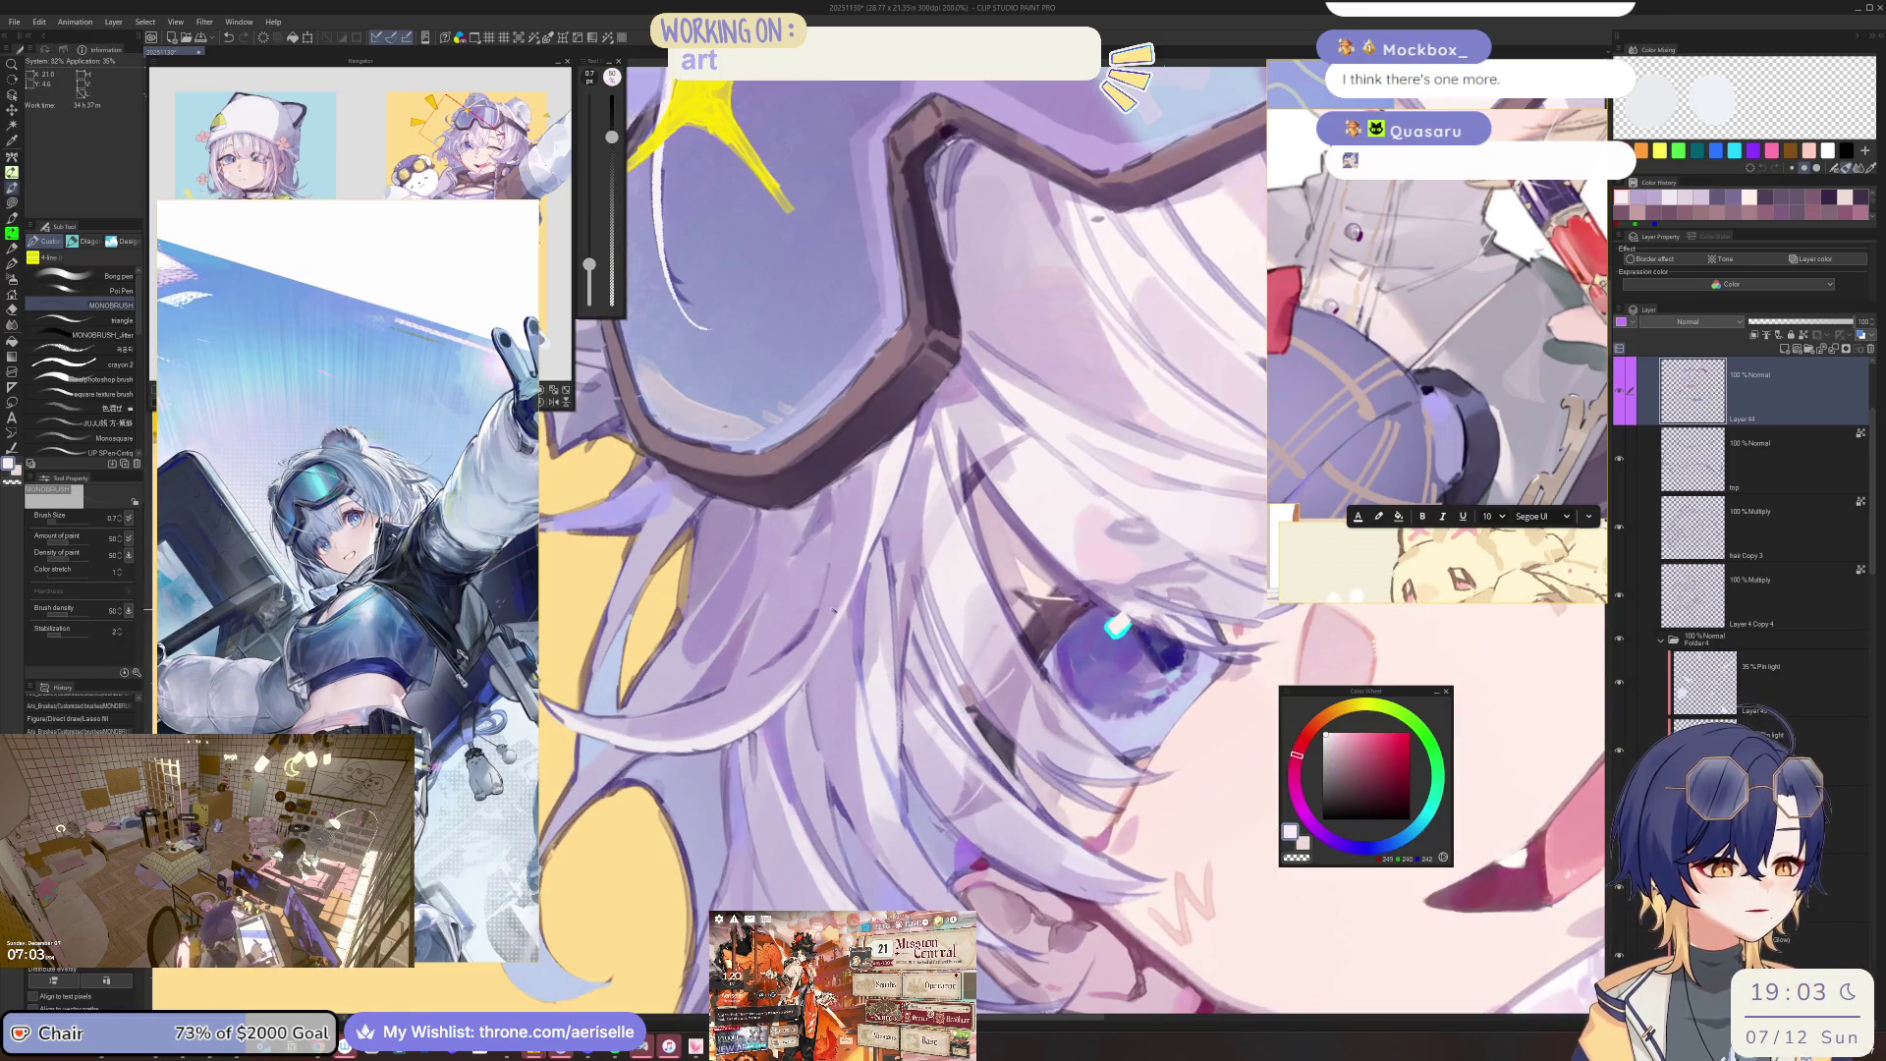
pyautogui.press('h')
pyautogui.press('-')
pyautogui.press('-')
pyautogui.press('-')
pyautogui.press(']')
pyautogui.press(']')
pyautogui.press(']')
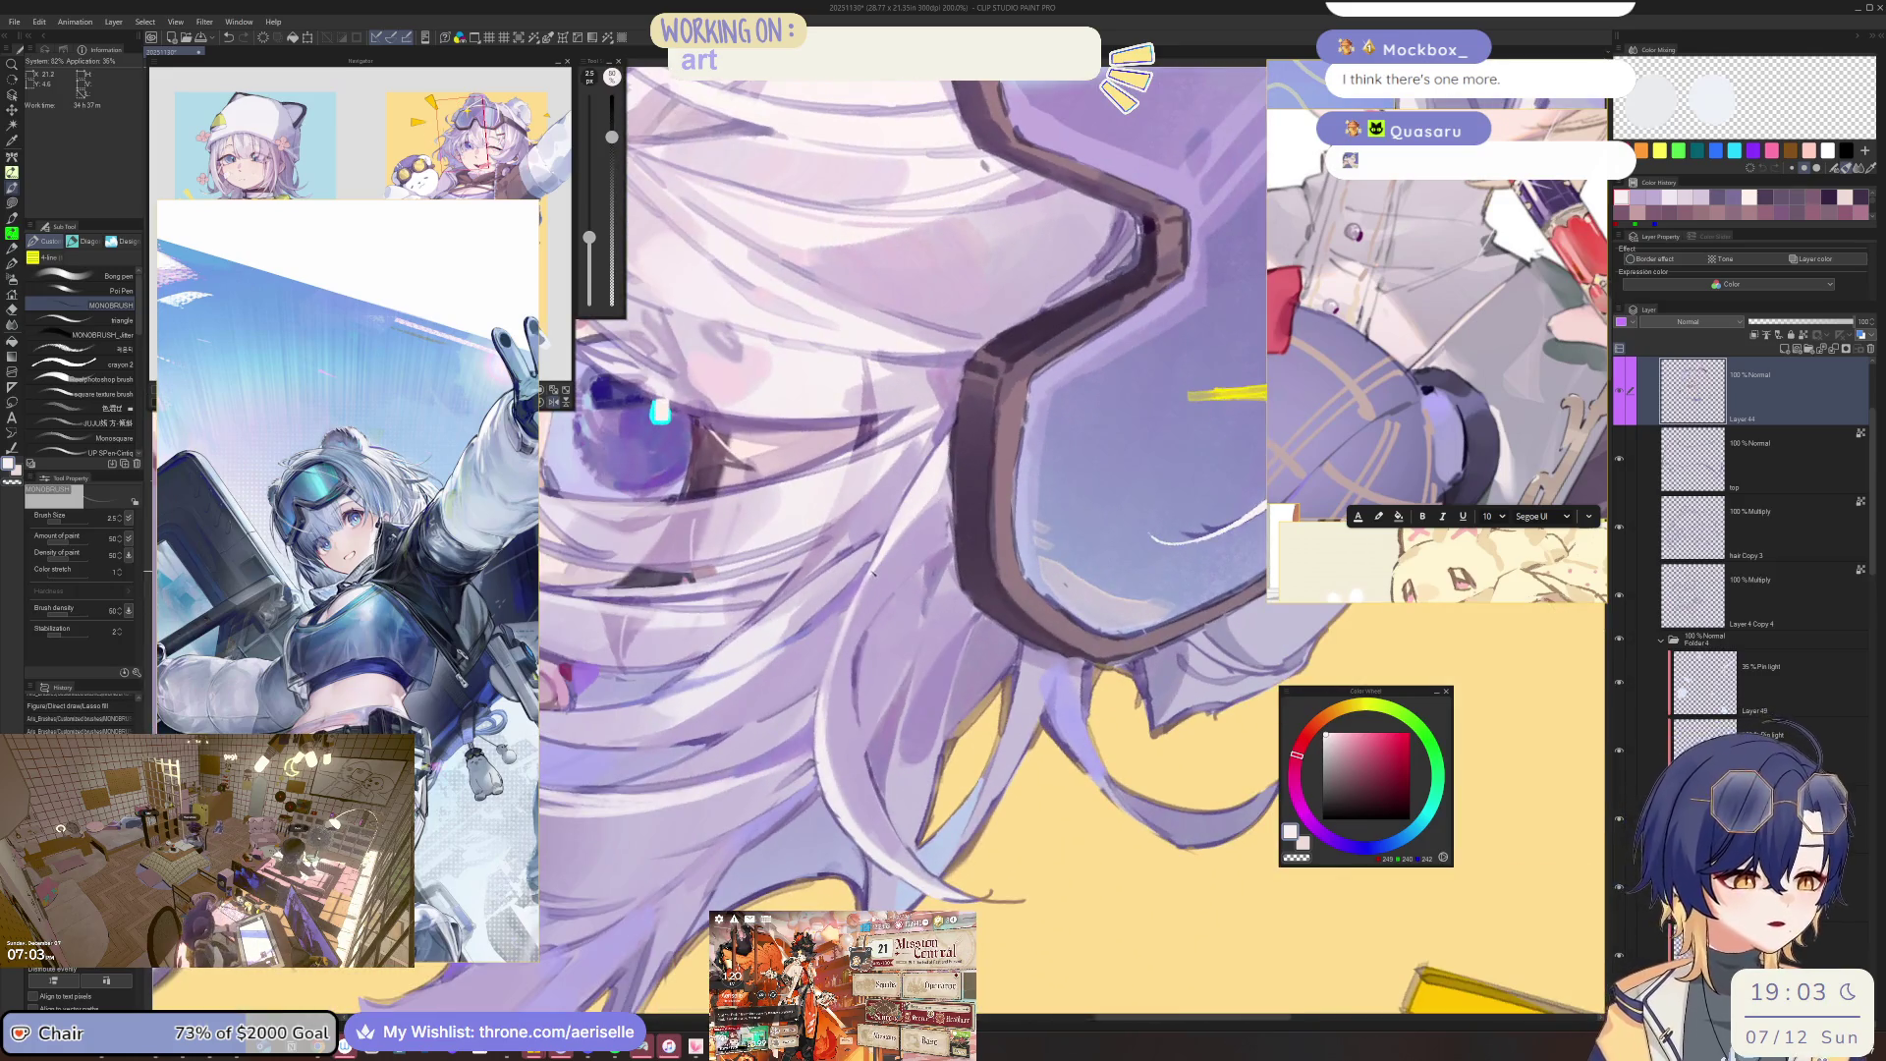
pyautogui.press('[')
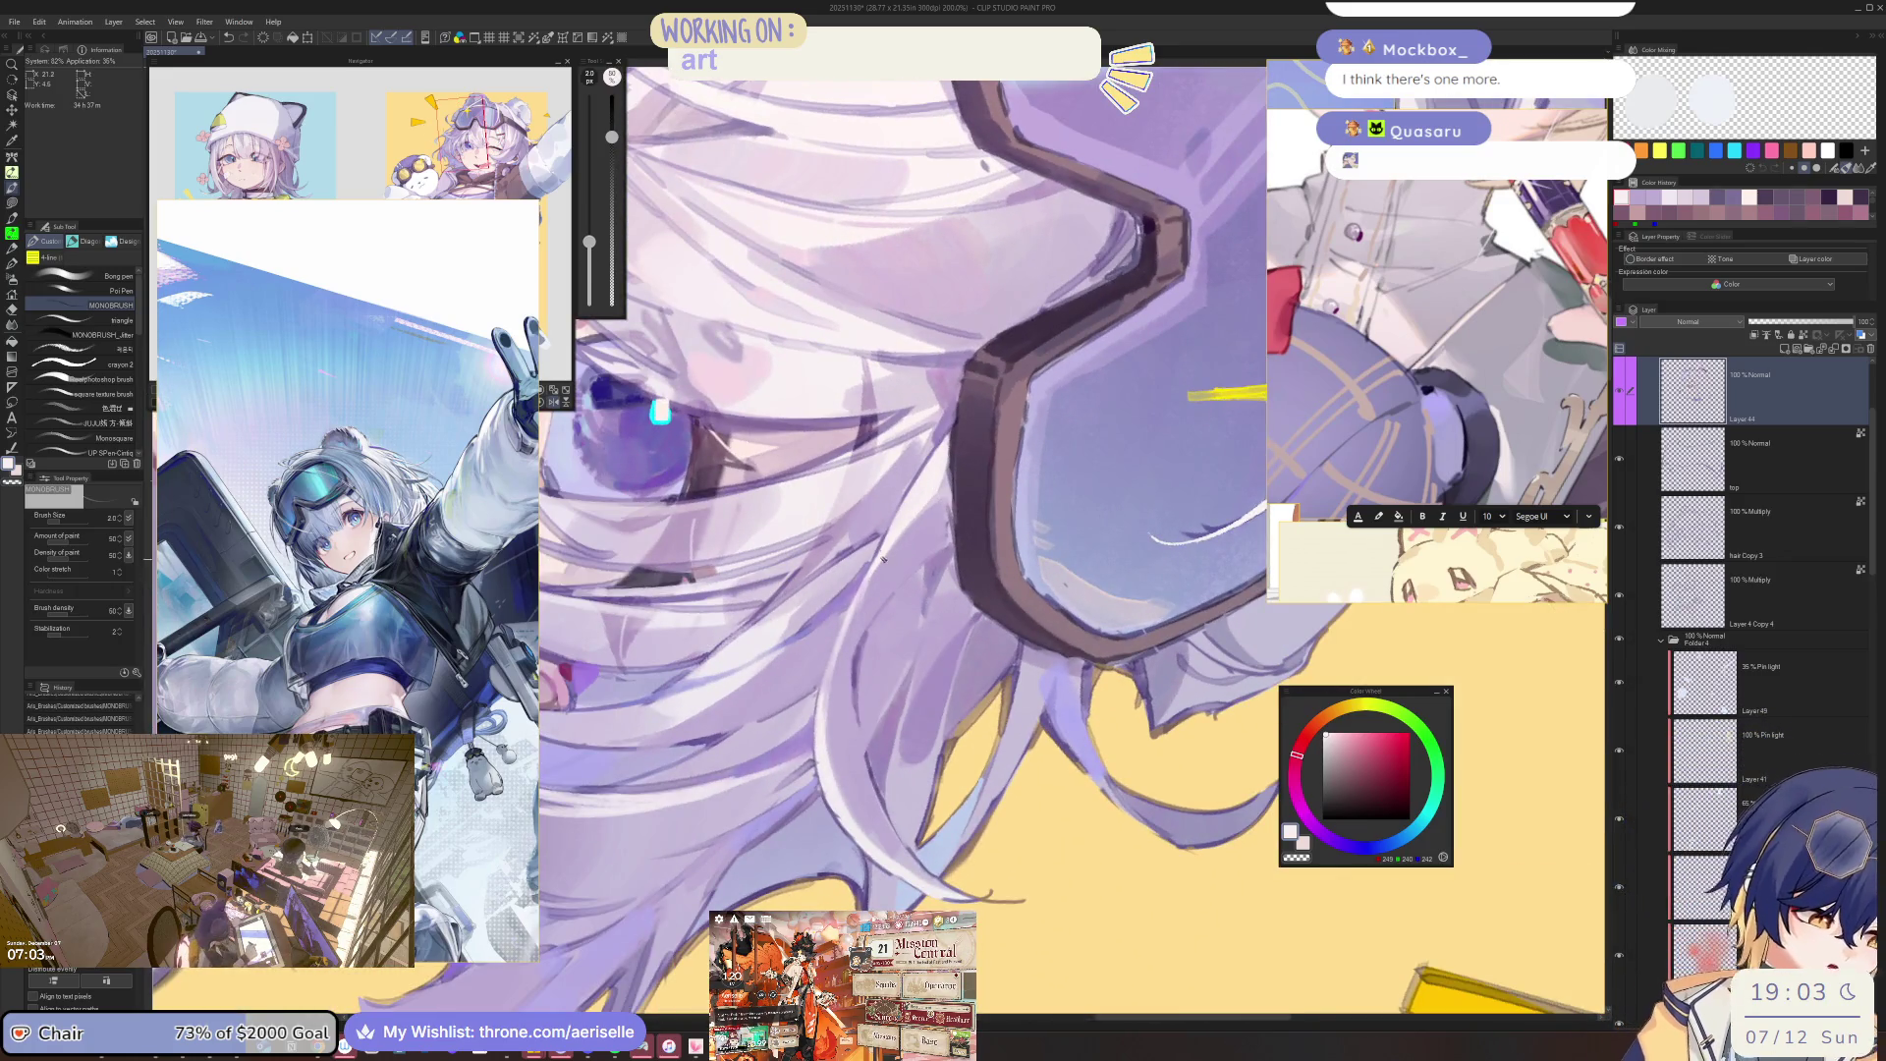
pyautogui.press('-')
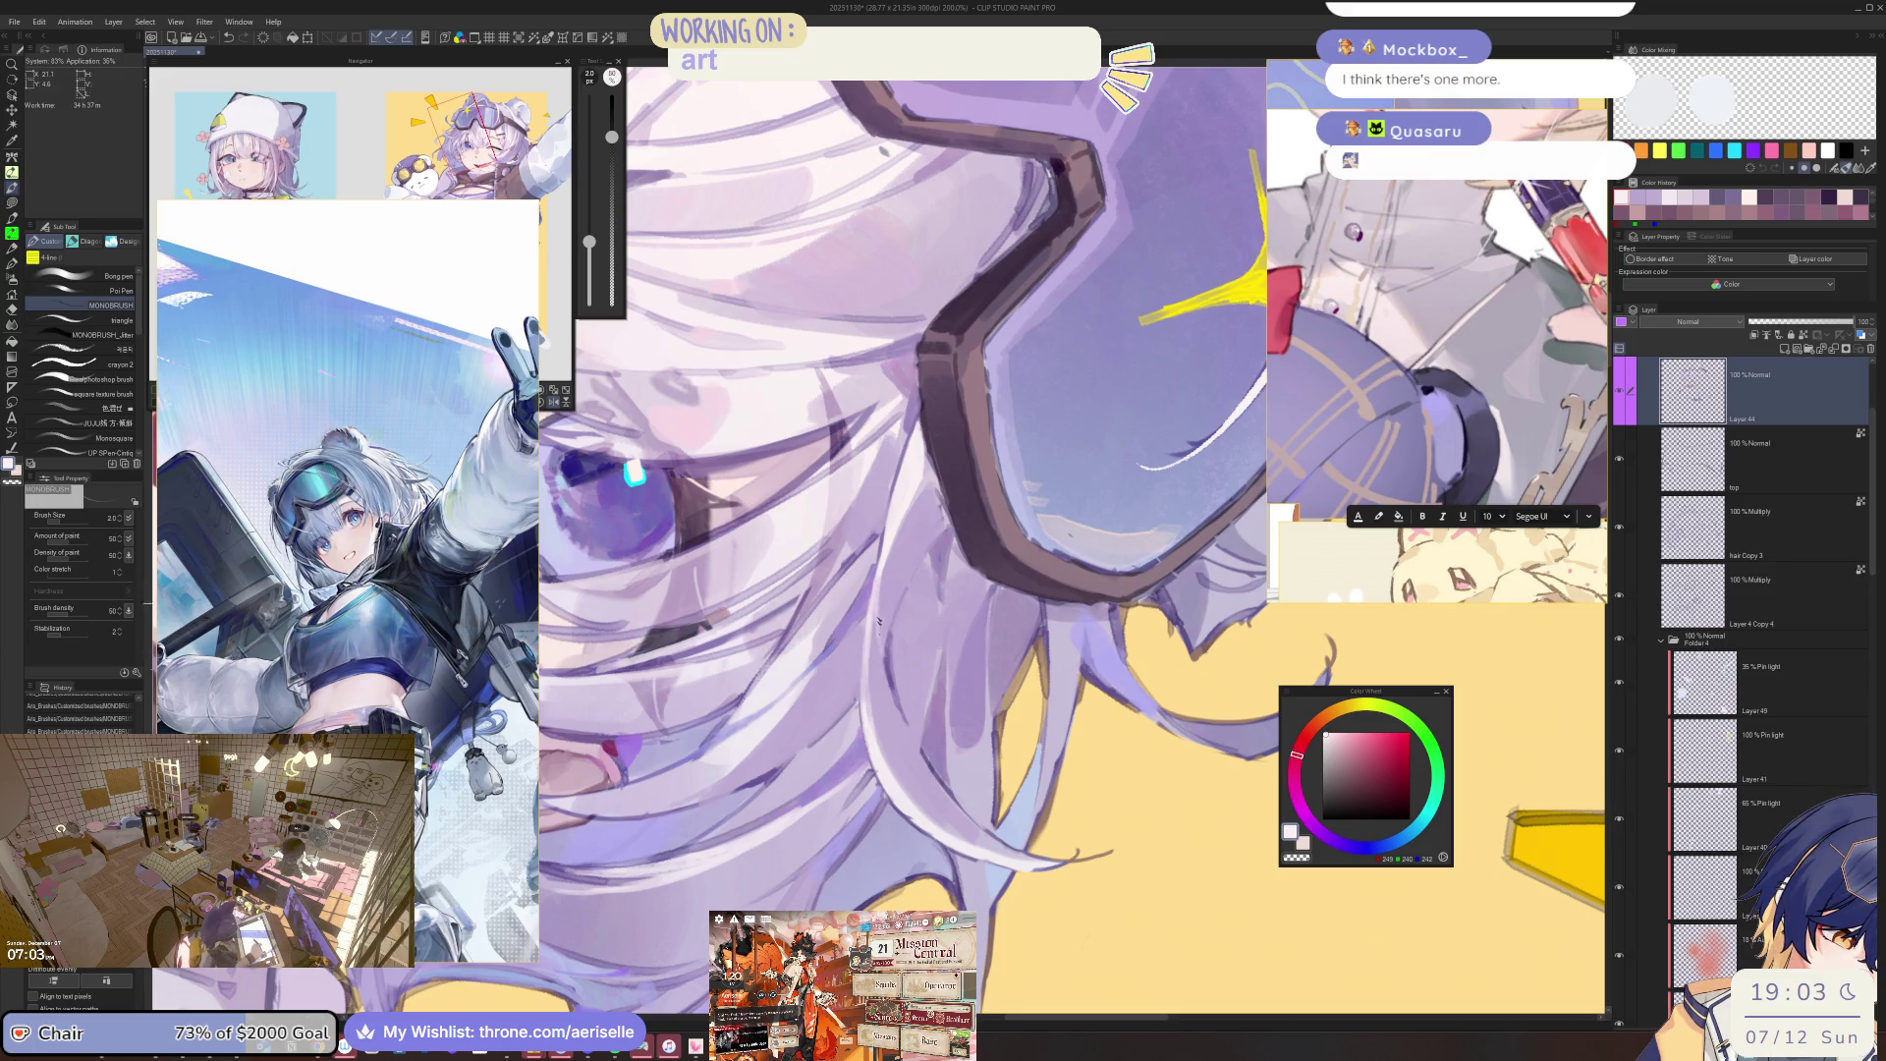
pyautogui.press('-')
pyautogui.press('-')
pyautogui.press('-')
pyautogui.press('-')
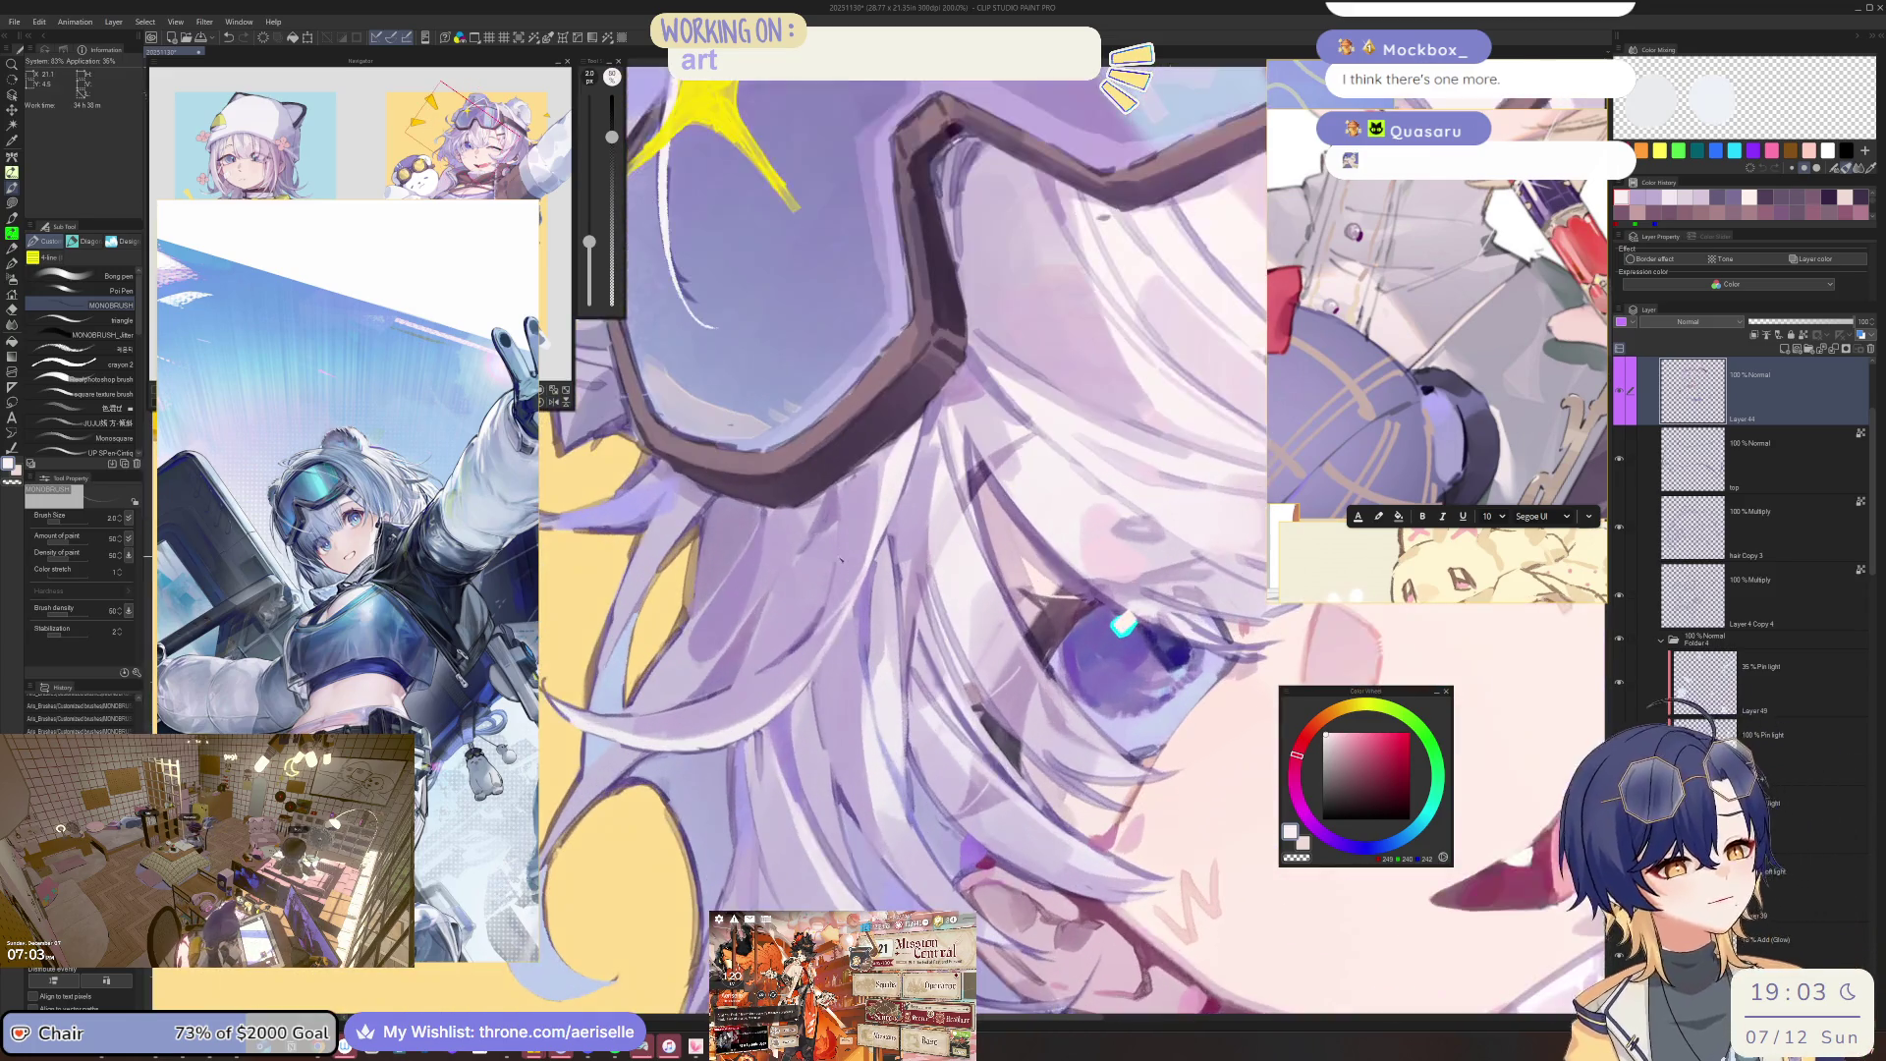
# Zoom out to show head and torso and straighten the view upright.
pyautogui.hotkey('ctrl', '-')
pyautogui.moveTo(848, 516); pyautogui.dragTo(1052, 503)
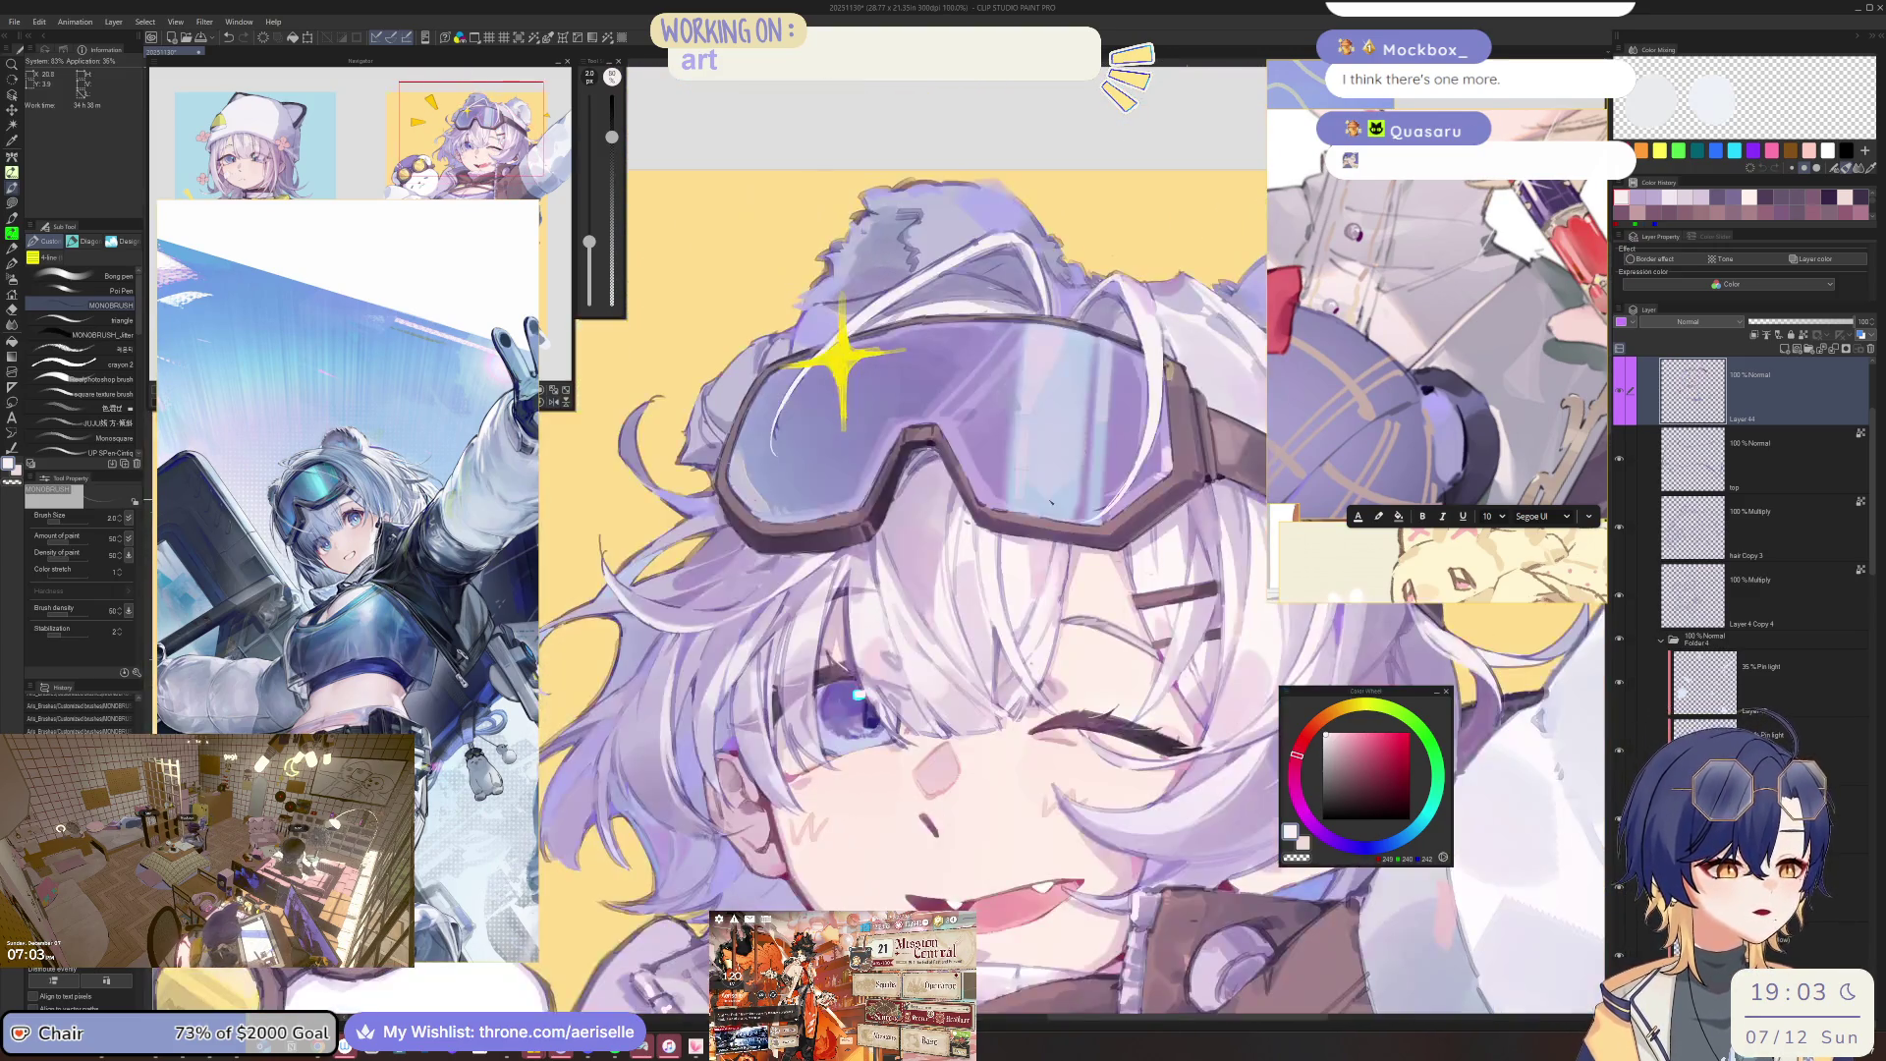
pyautogui.press('-')
pyautogui.hotkey('ctrl', '-')
pyautogui.hotkey('ctrl', '-')
pyautogui.moveTo(1115, 806); pyautogui.dragTo(1066, 803)
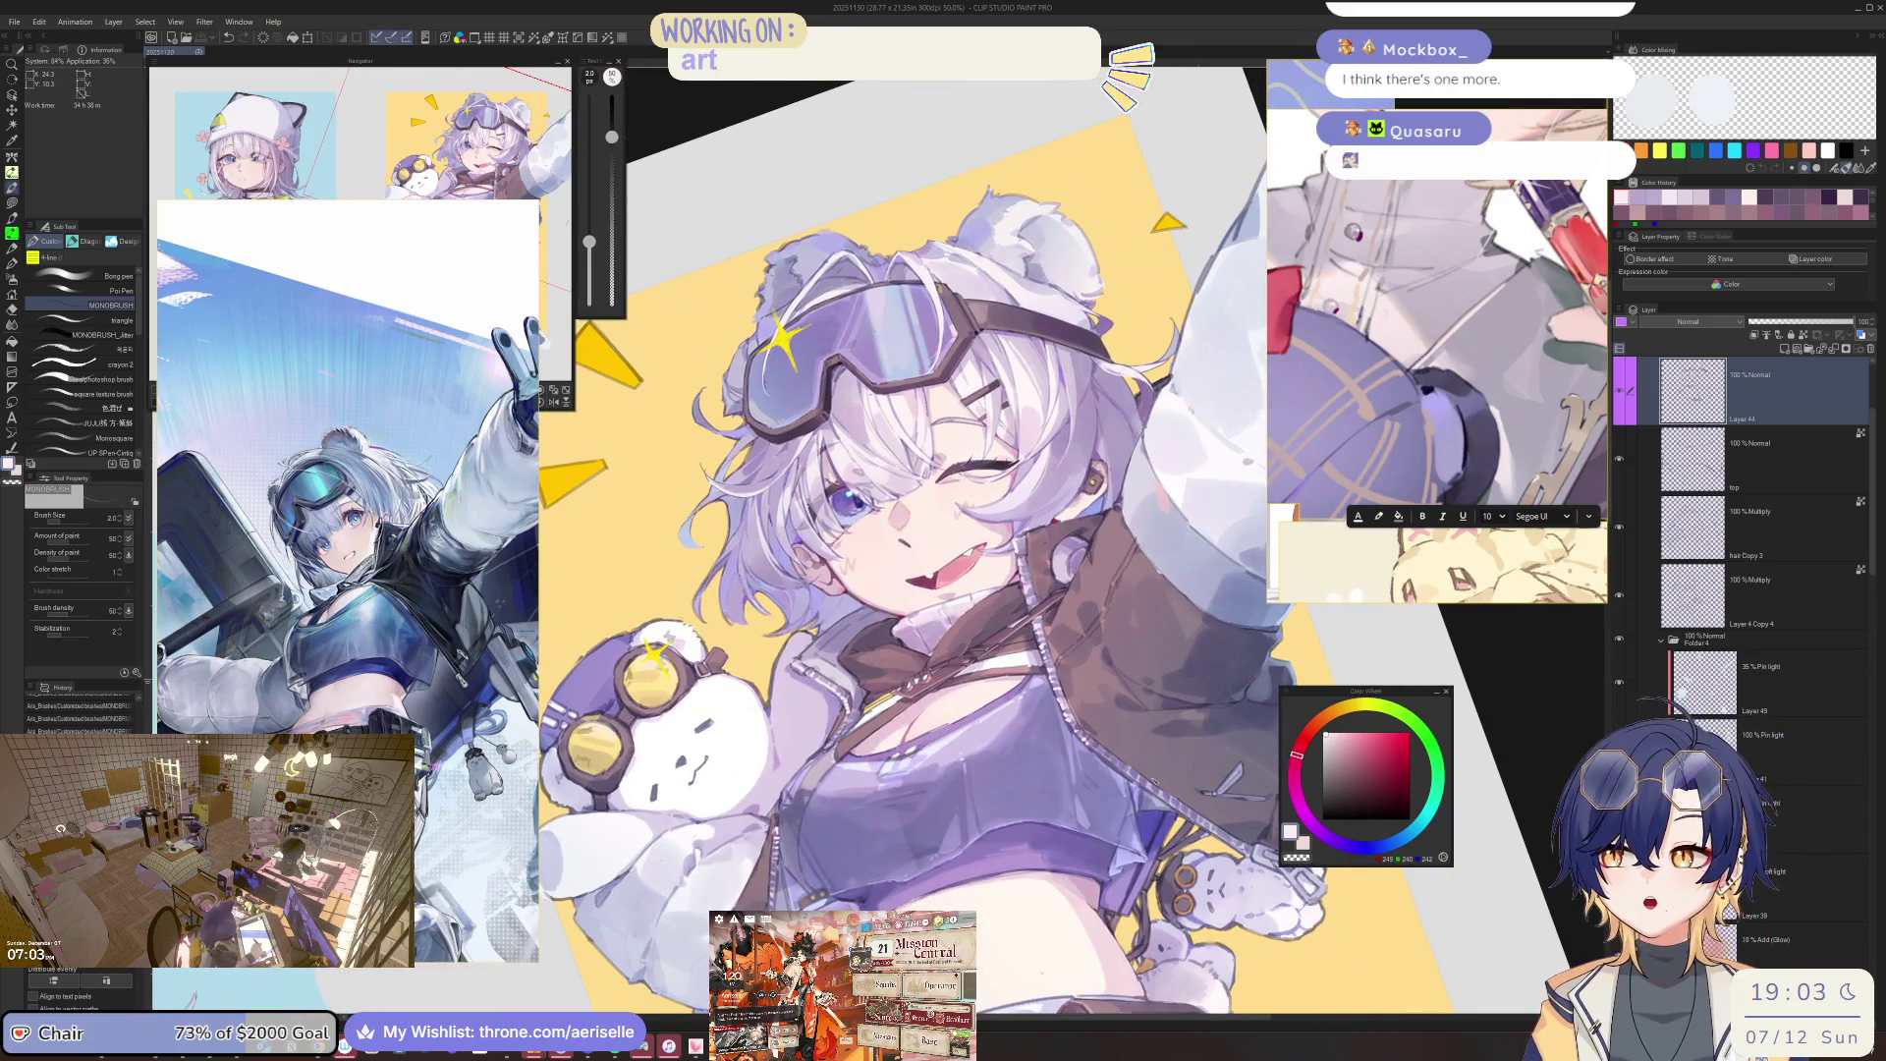
# Hide and reshow the hair-and-goggle strokes layer to compare, then reset the view upright.
pyautogui.click(1624, 398)
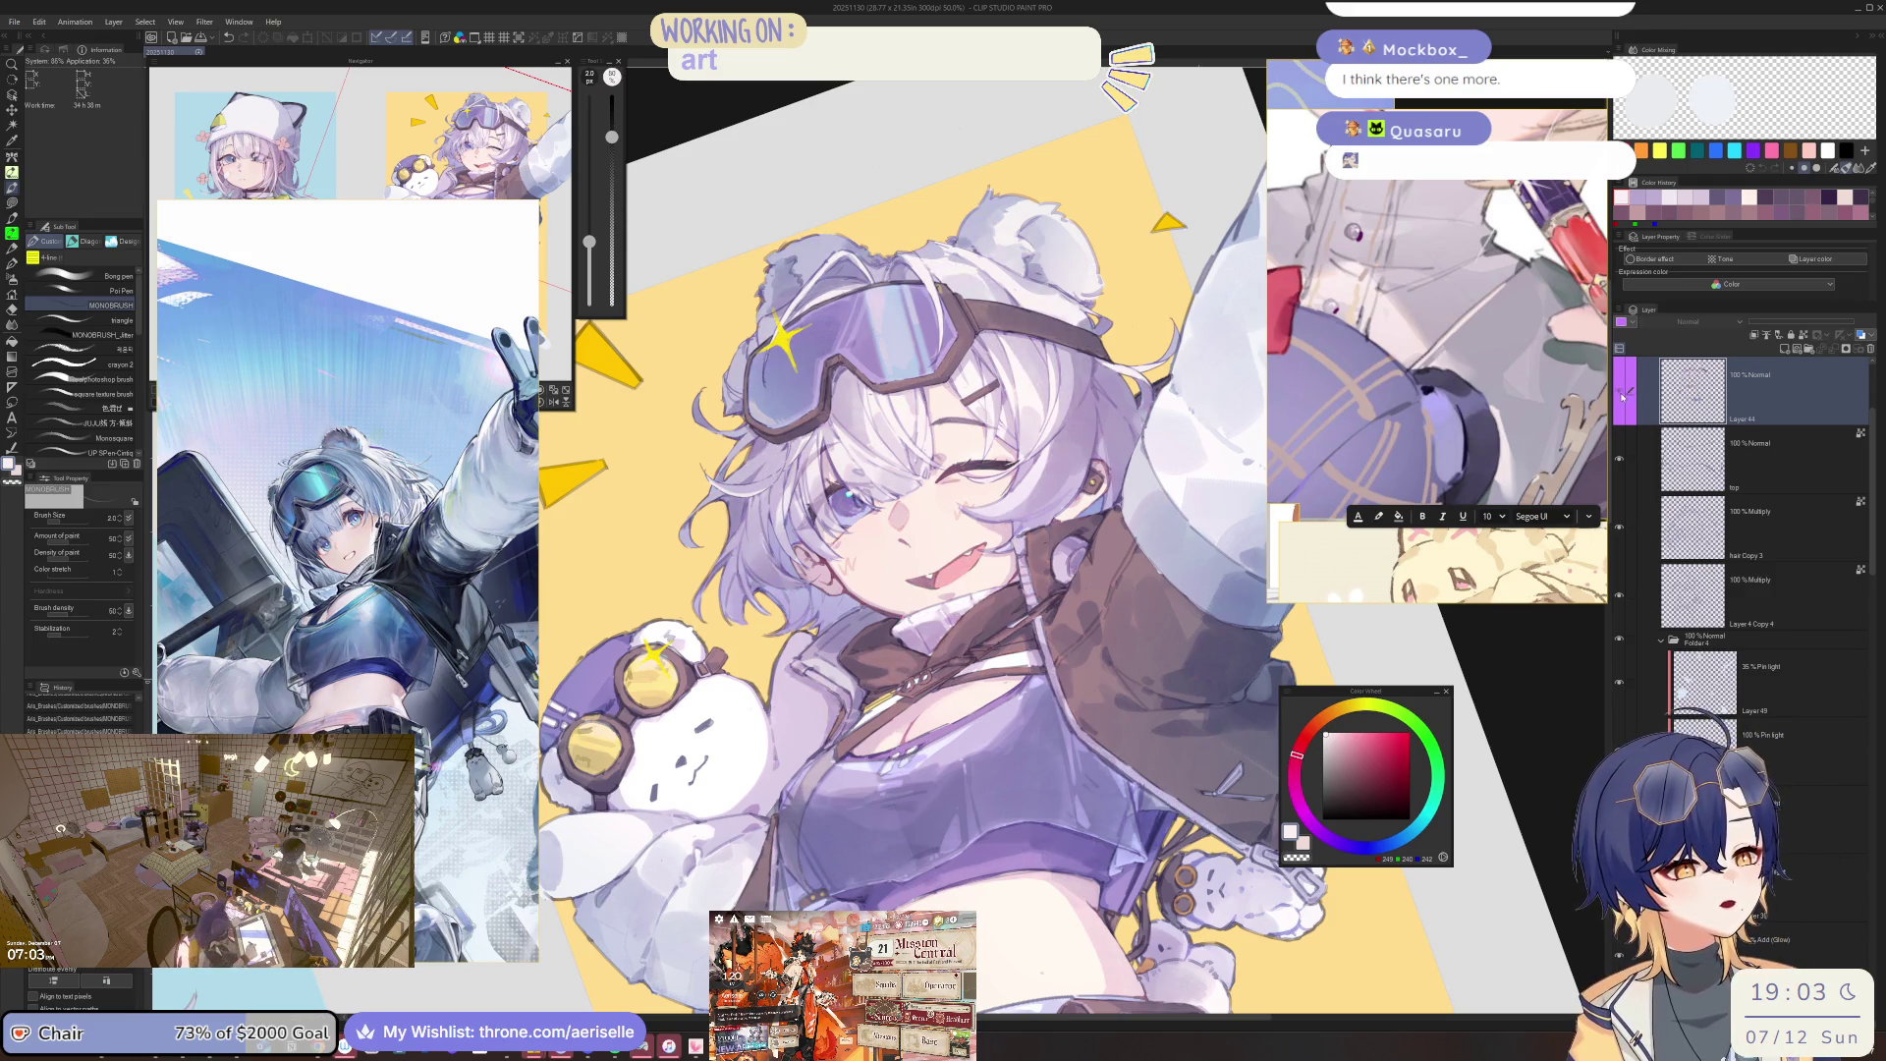
pyautogui.click(1622, 397)
pyautogui.hotkey('ctrl', 'alt', '0')
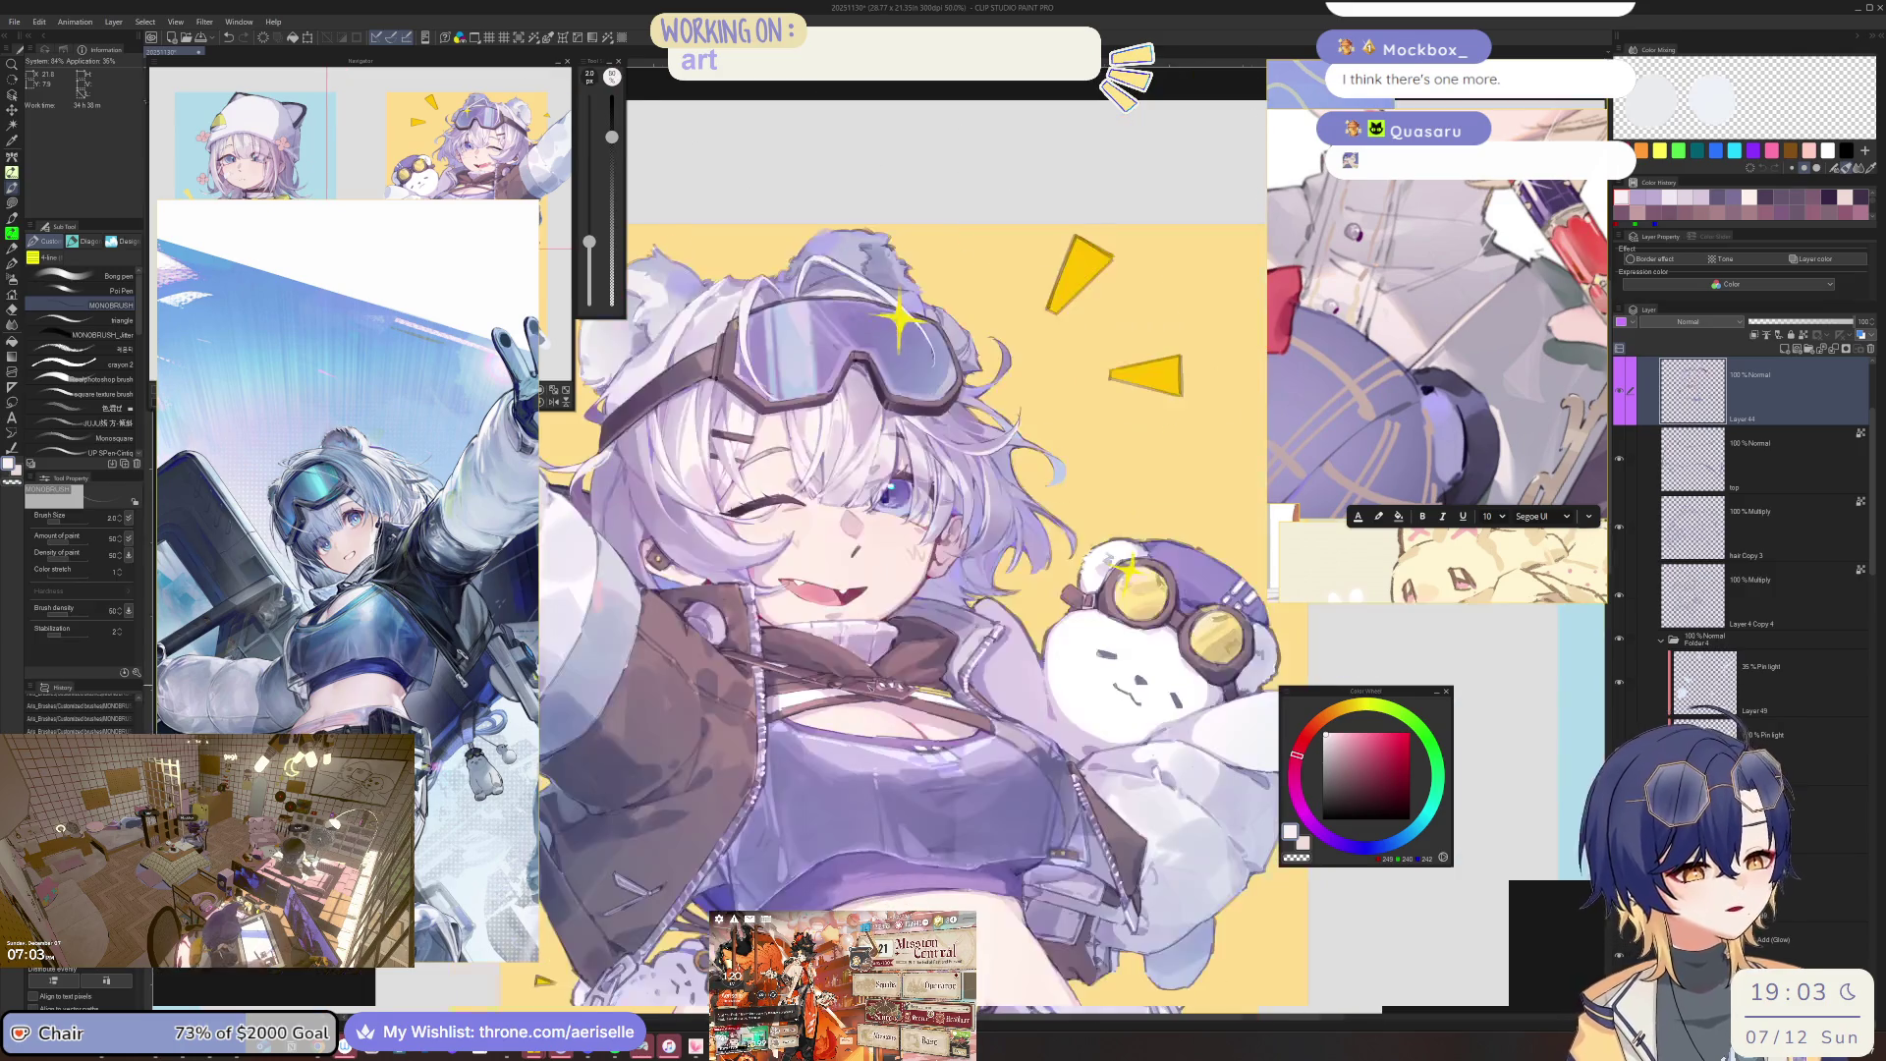
pyautogui.scroll(3, 884, 629)
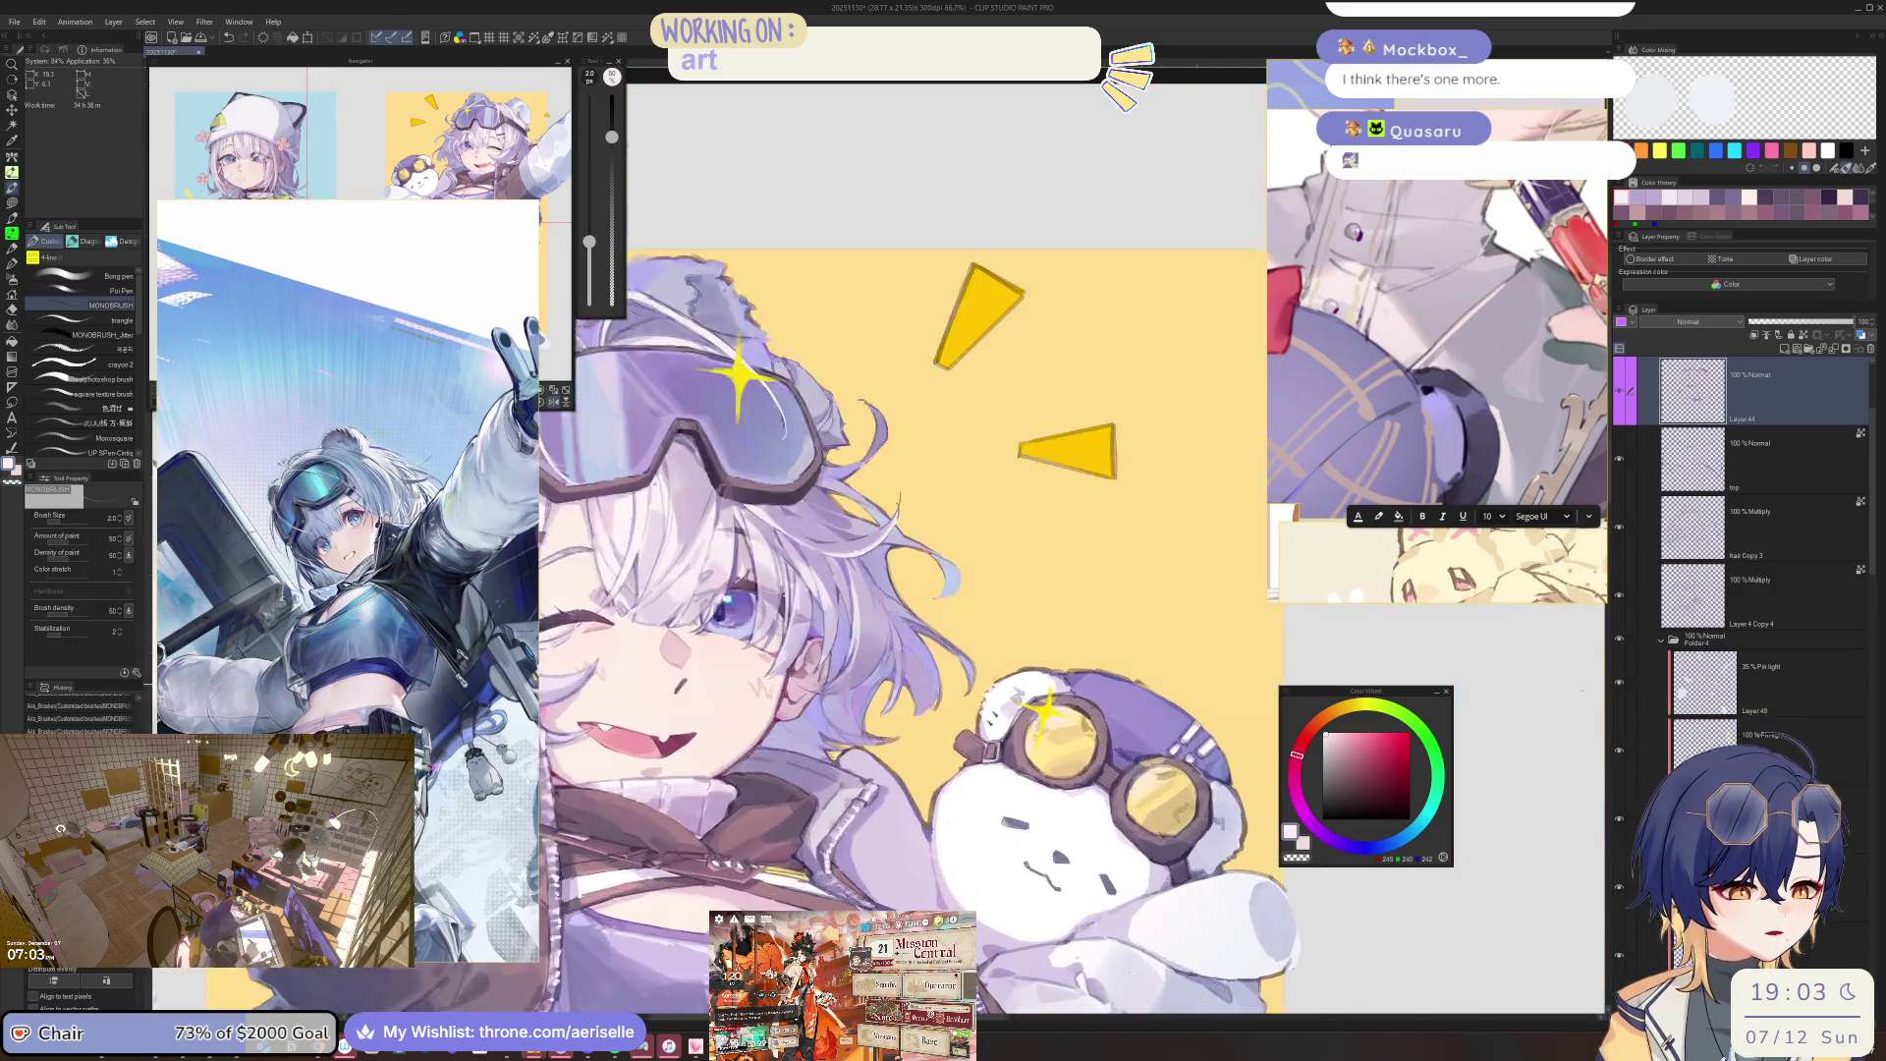
pyautogui.scroll(4, 989, 682)
pyautogui.press(']')
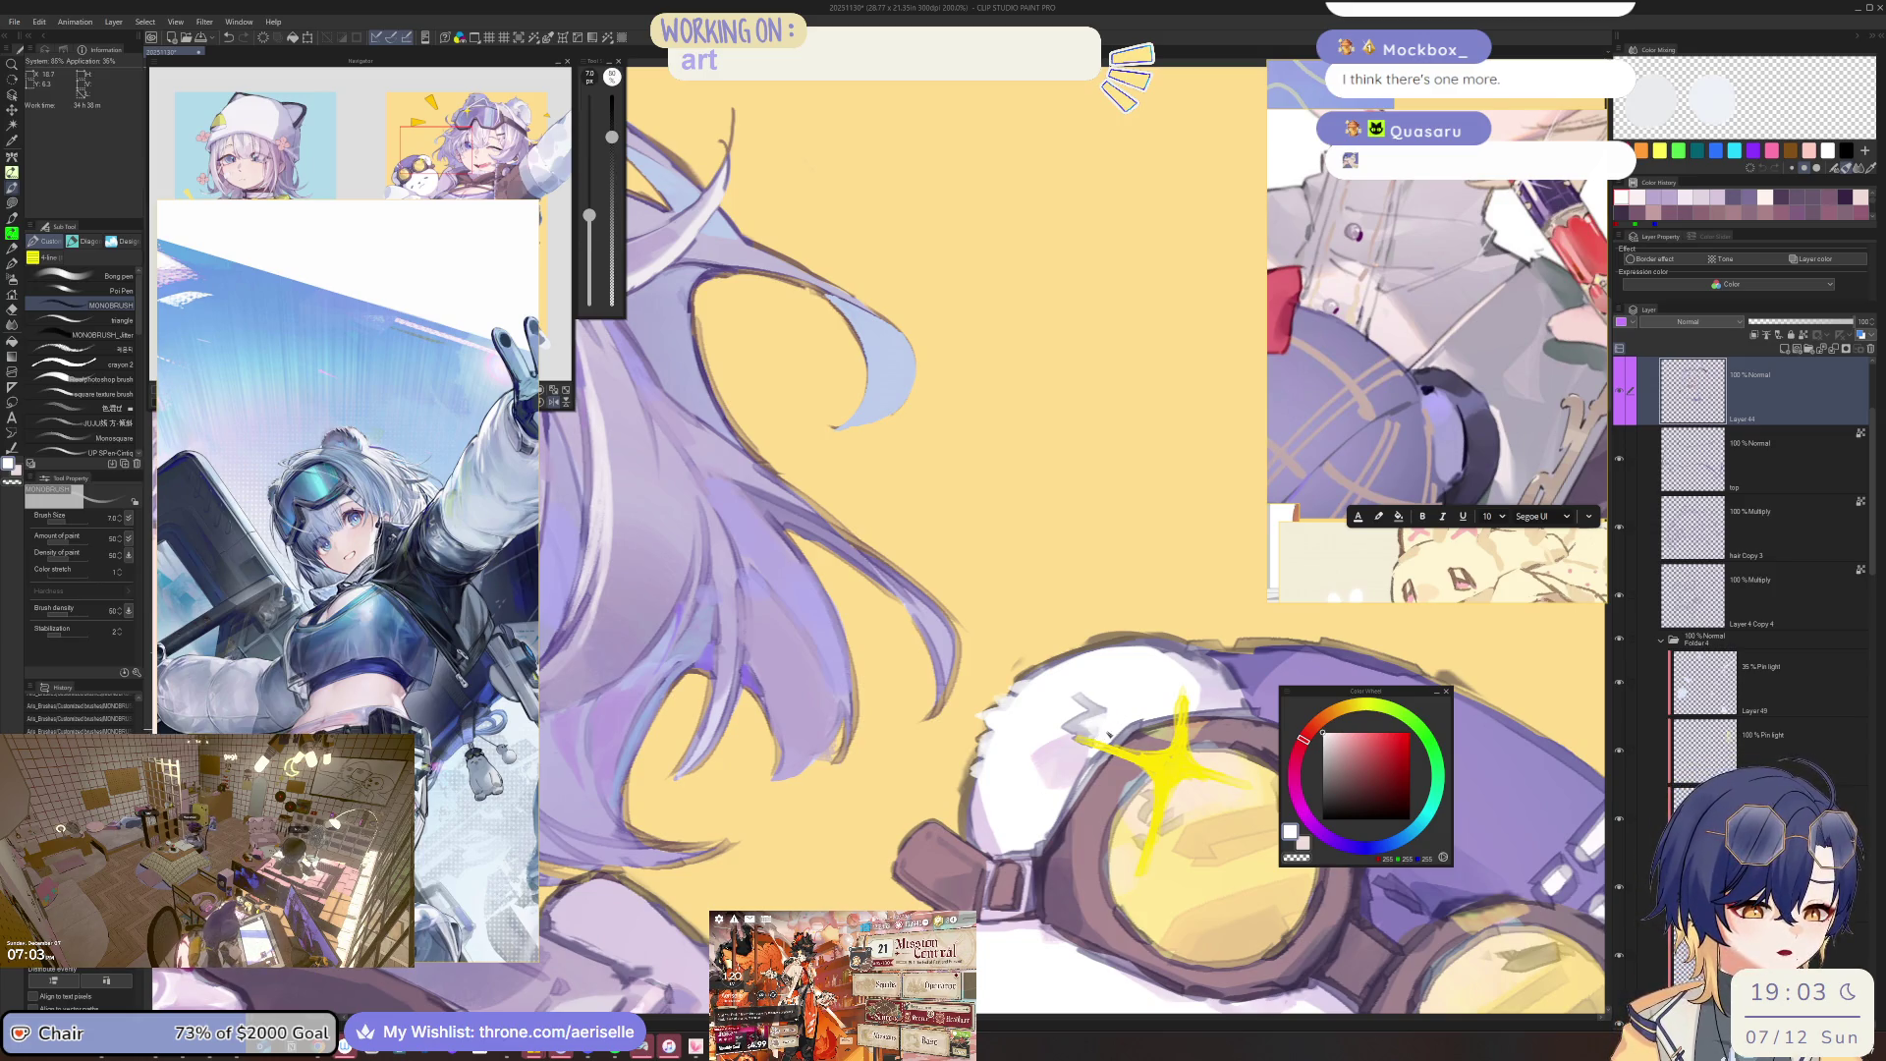
pyautogui.scroll(-2, 1092, 753)
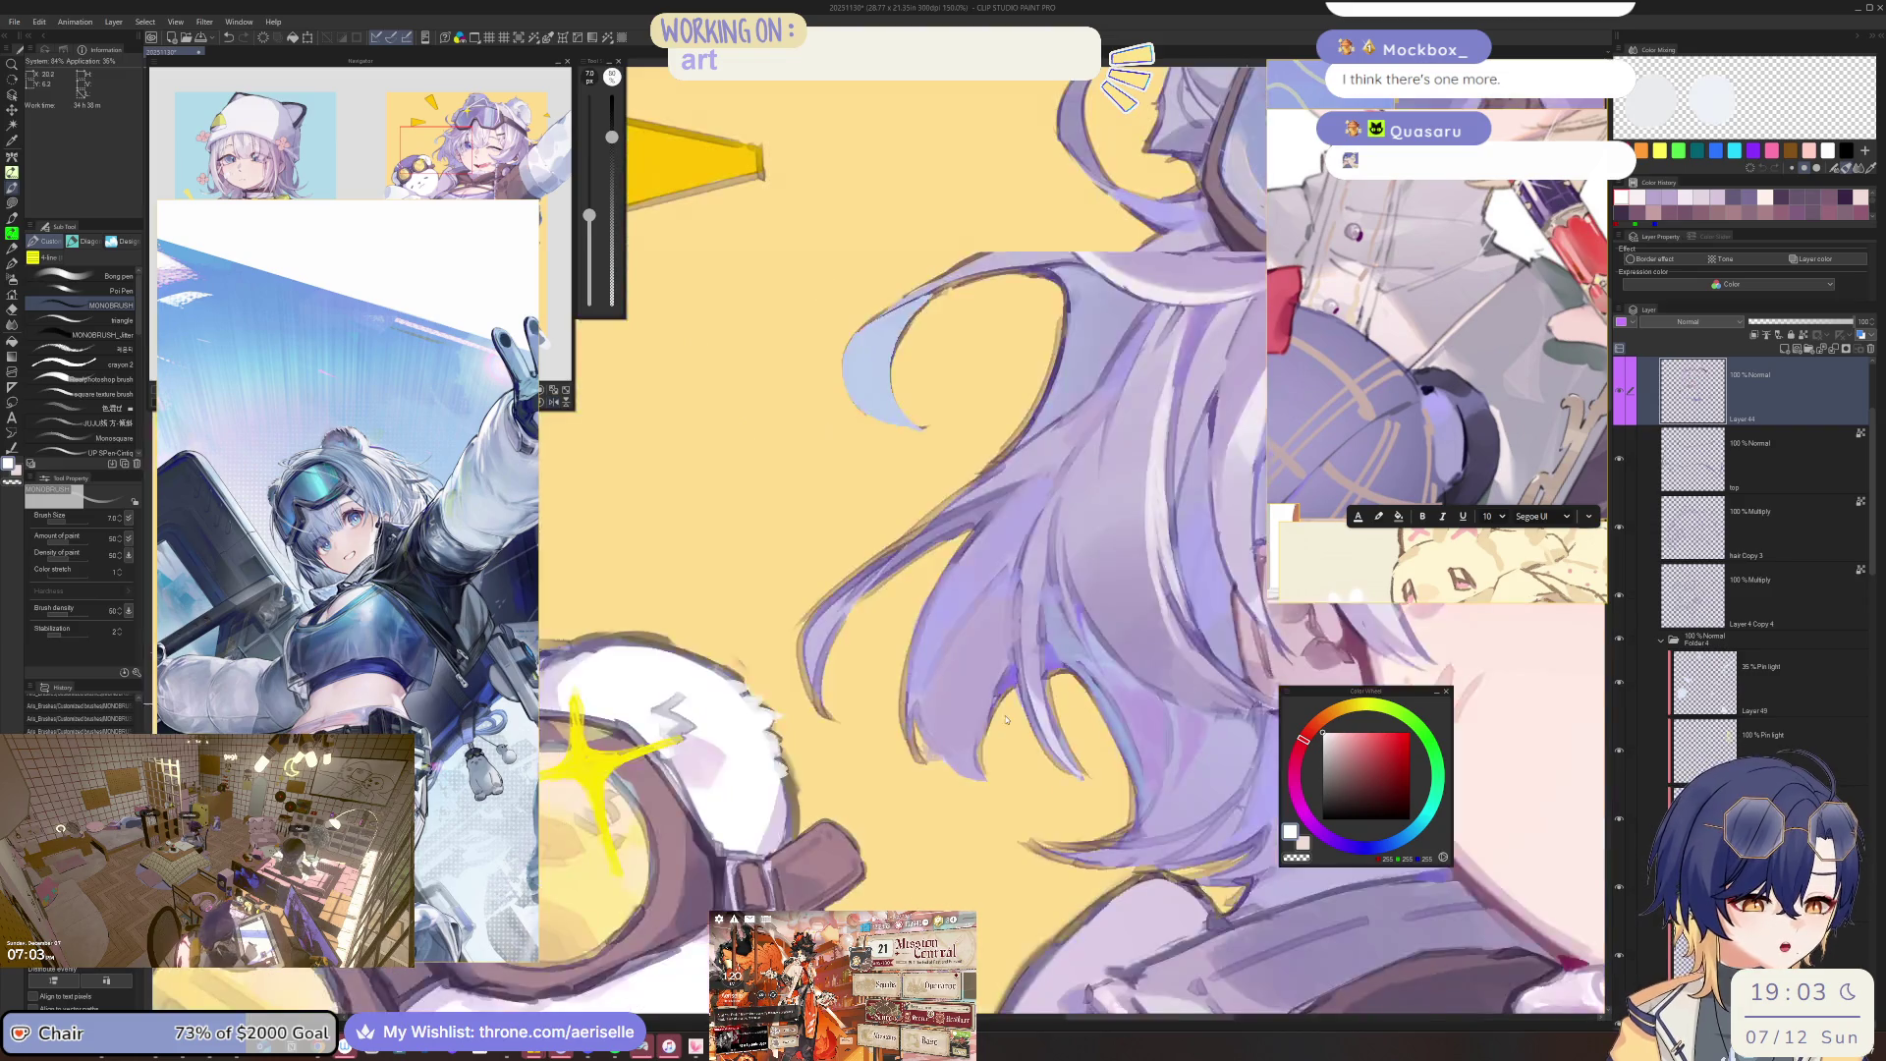
pyautogui.scroll(2, 1161, 822)
# Sample a light lavender from the artwork, trying brush sizes 17 and 10.
pyautogui.keyDown('alt'); pyautogui.click(1024, 709); pyautogui.keyUp('alt')
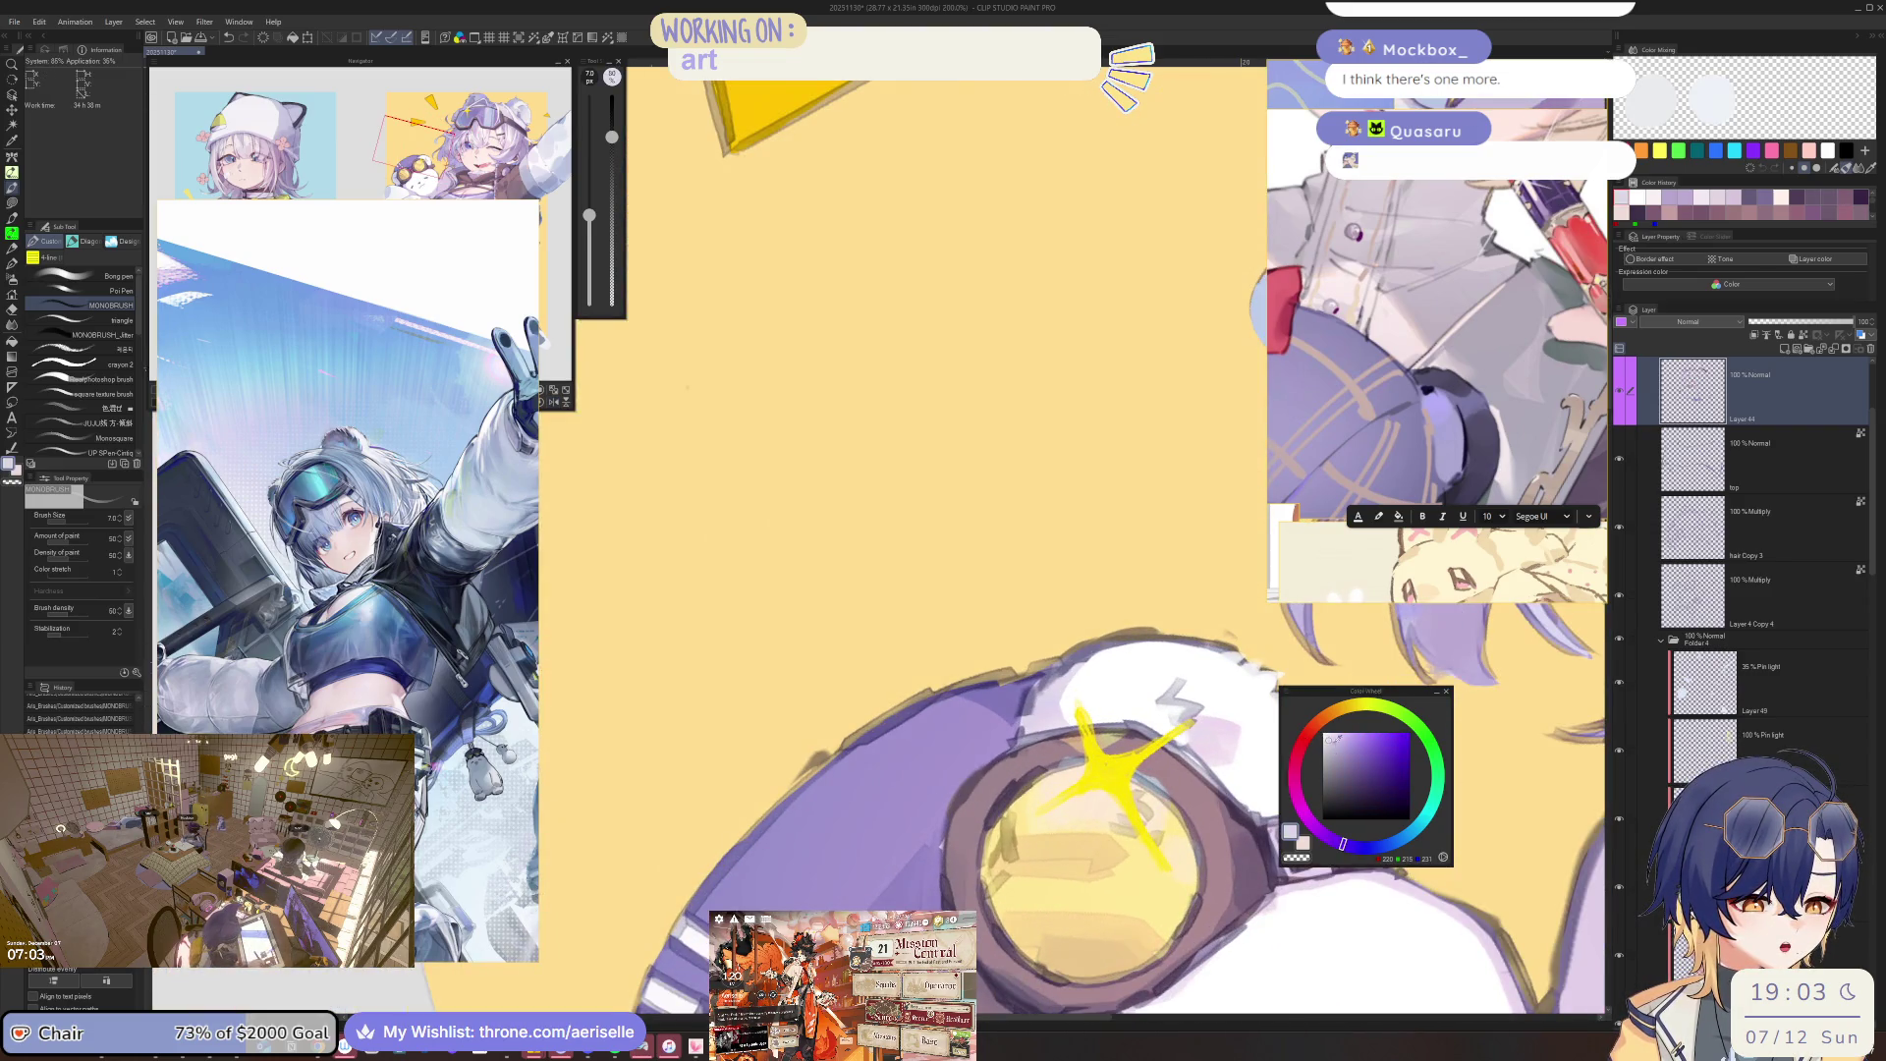
pyautogui.press(']')
pyautogui.press(']')
pyautogui.press(']')
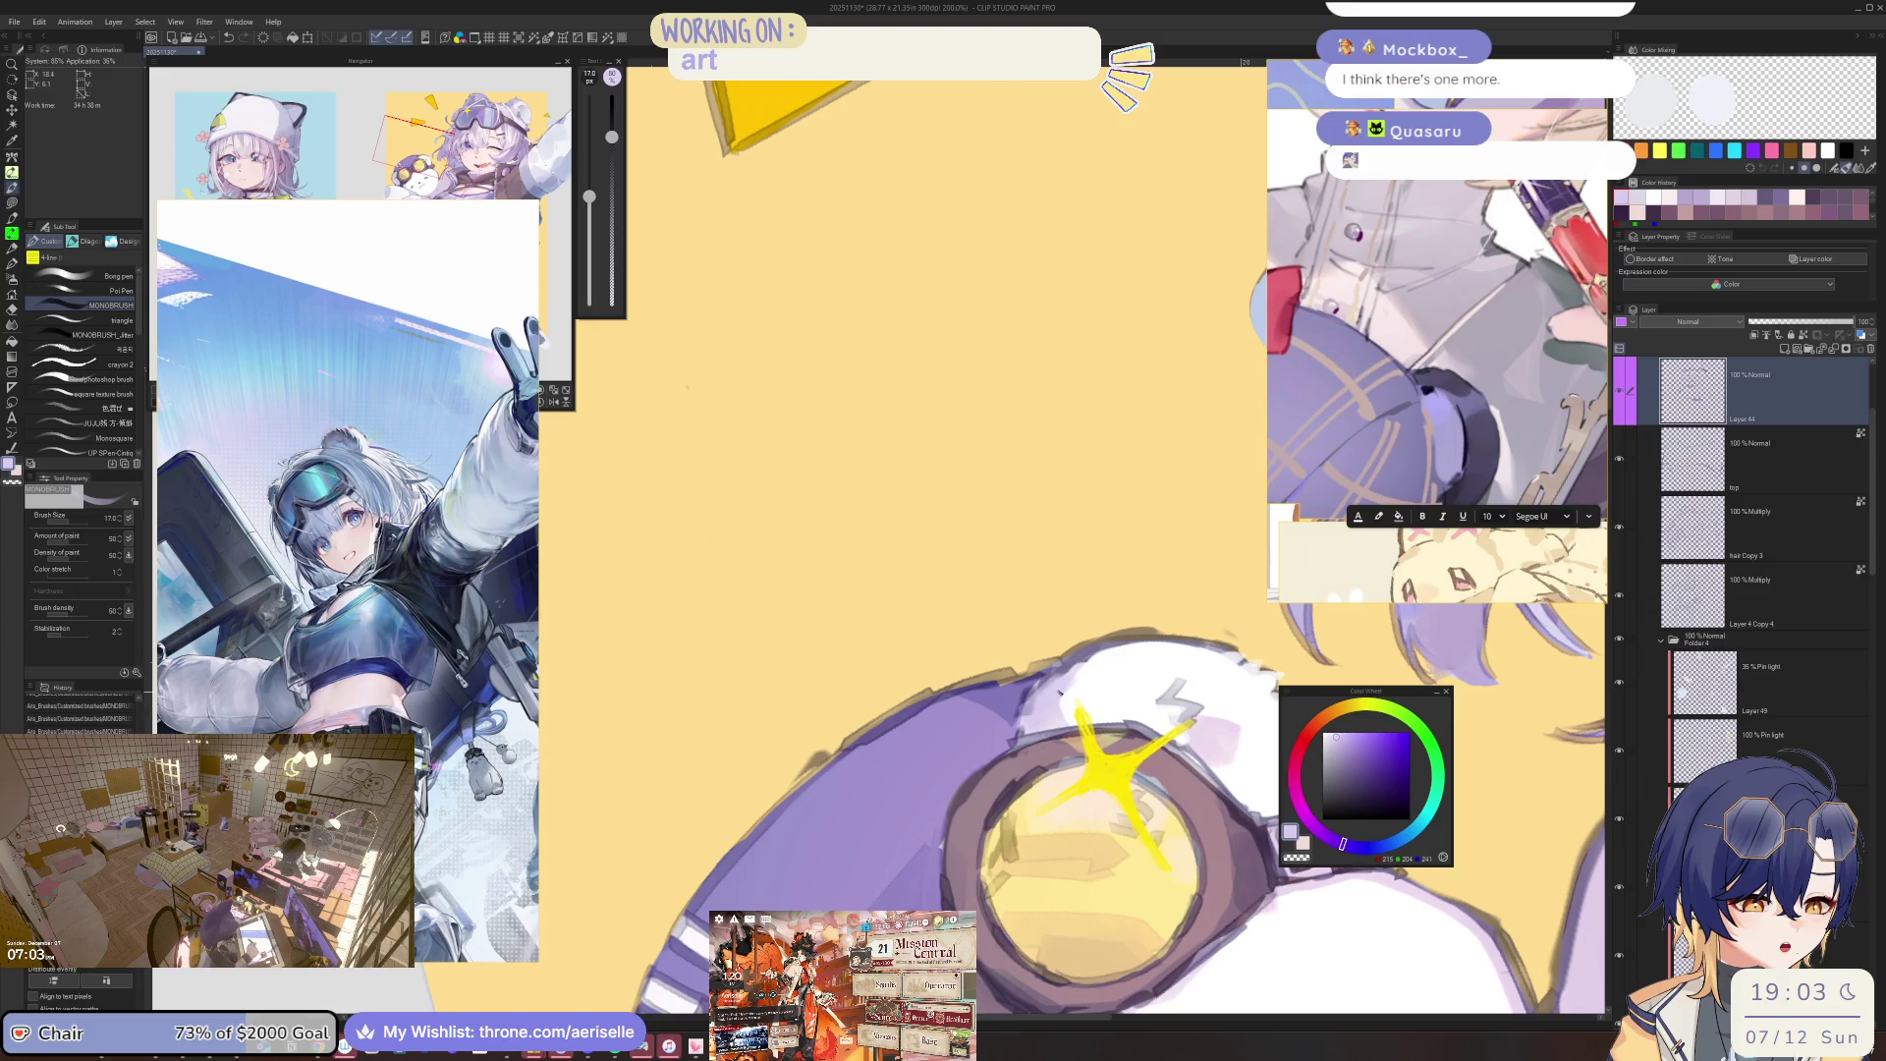
pyautogui.scroll(-2, 1074, 674)
pyautogui.scroll(1, 884, 887)
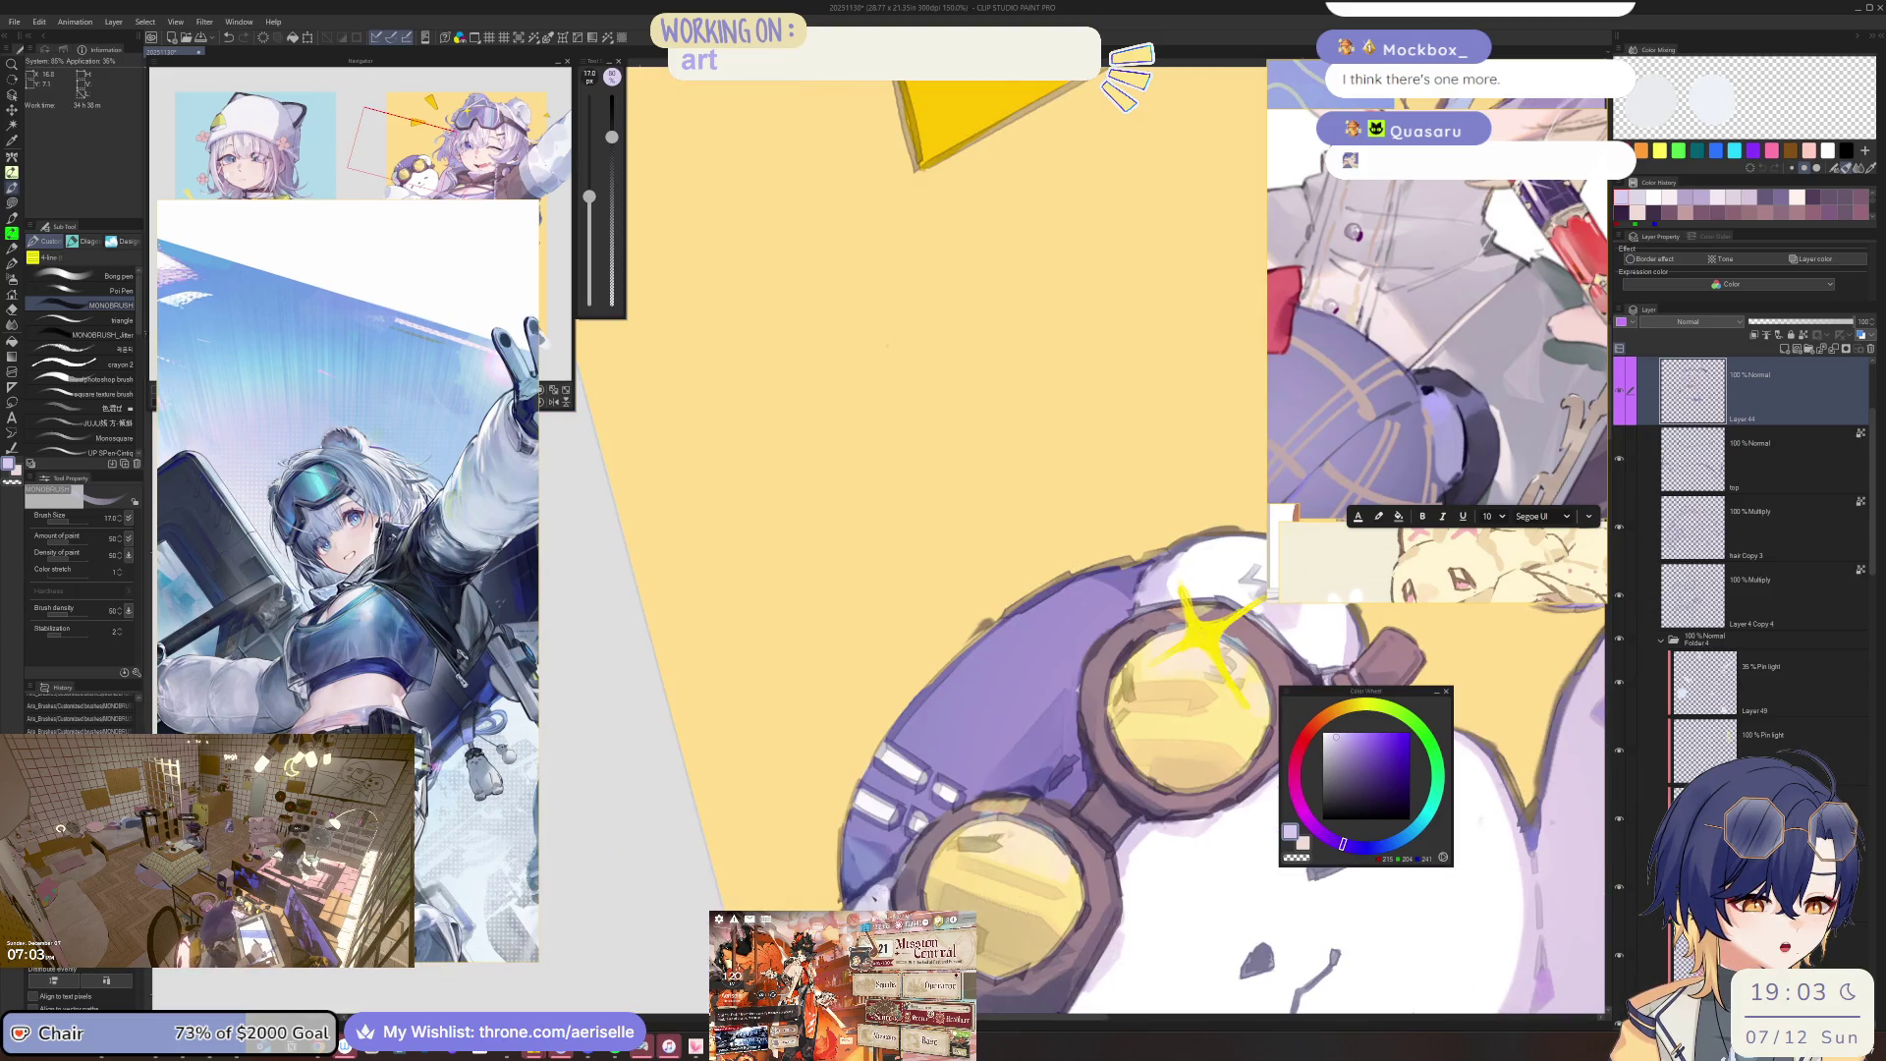
pyautogui.scroll(-3, 1108, 762)
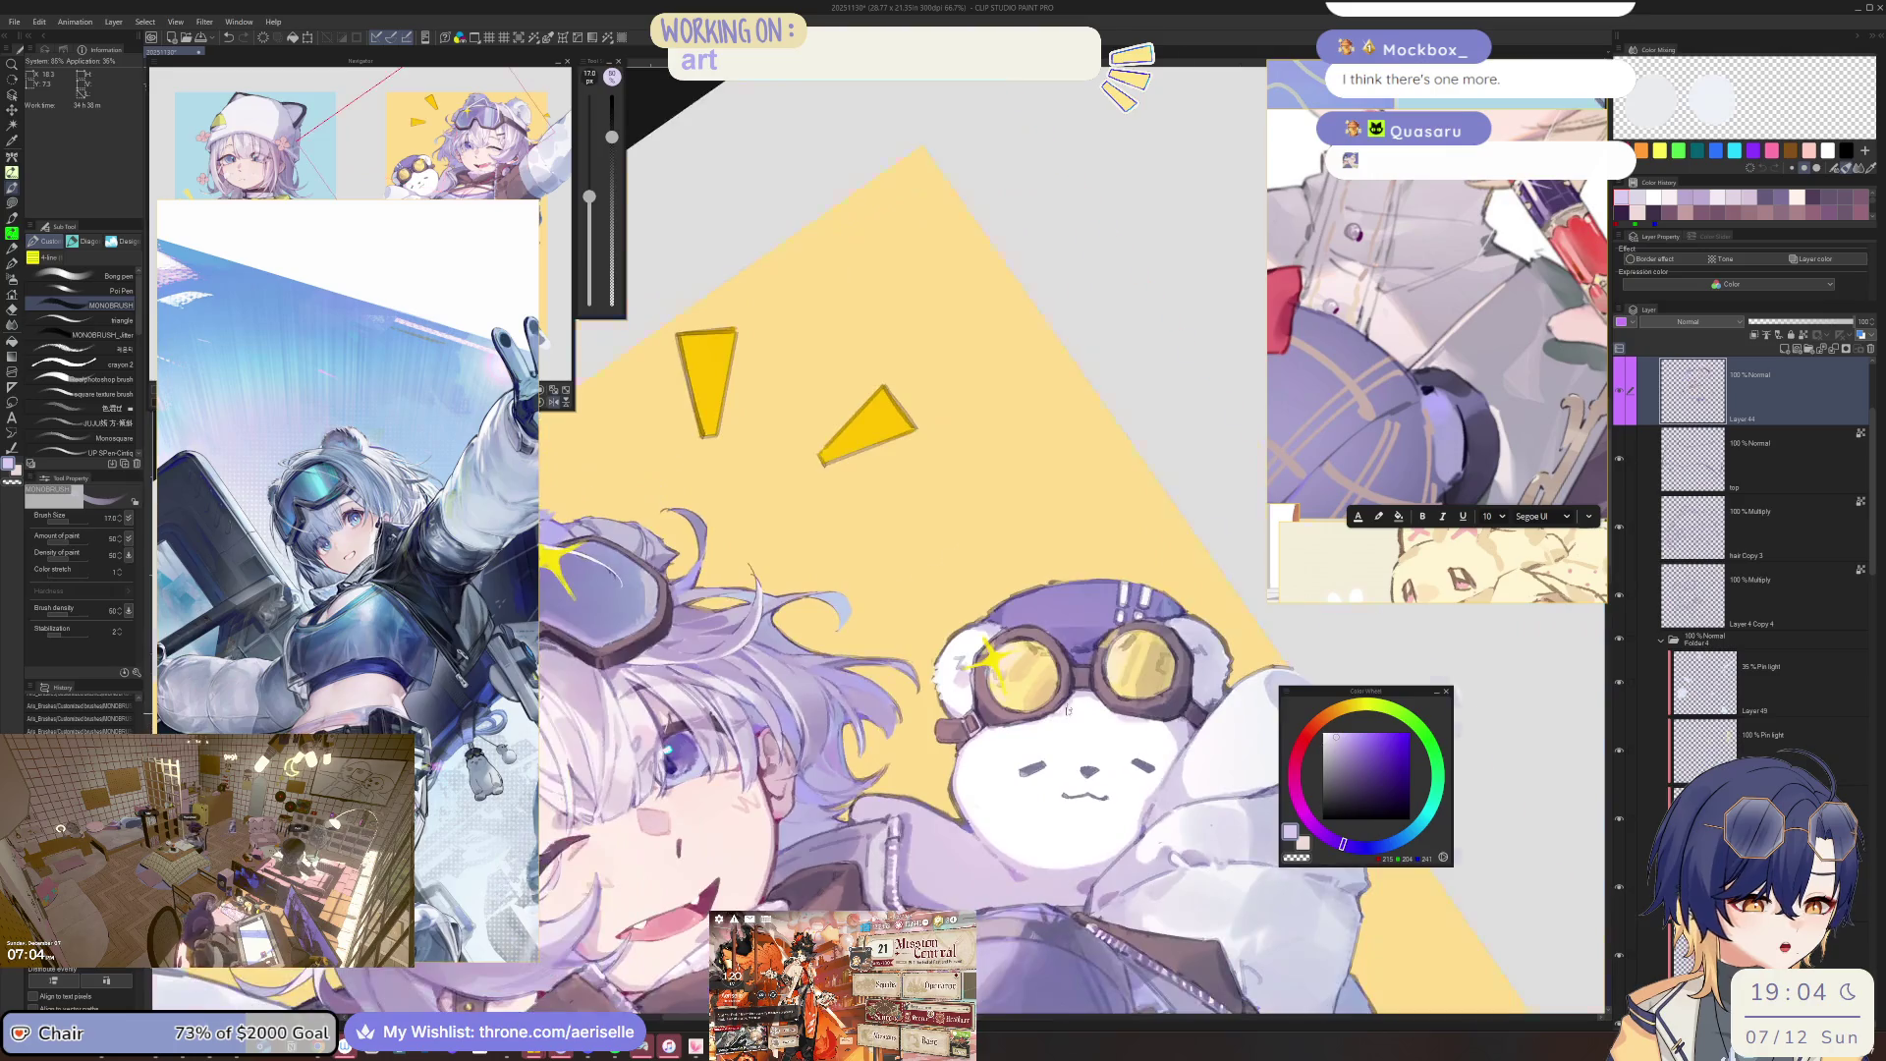
pyautogui.scroll(3, 1103, 666)
pyautogui.scroll(-3, 1090, 673)
pyautogui.scroll(2, 1033, 779)
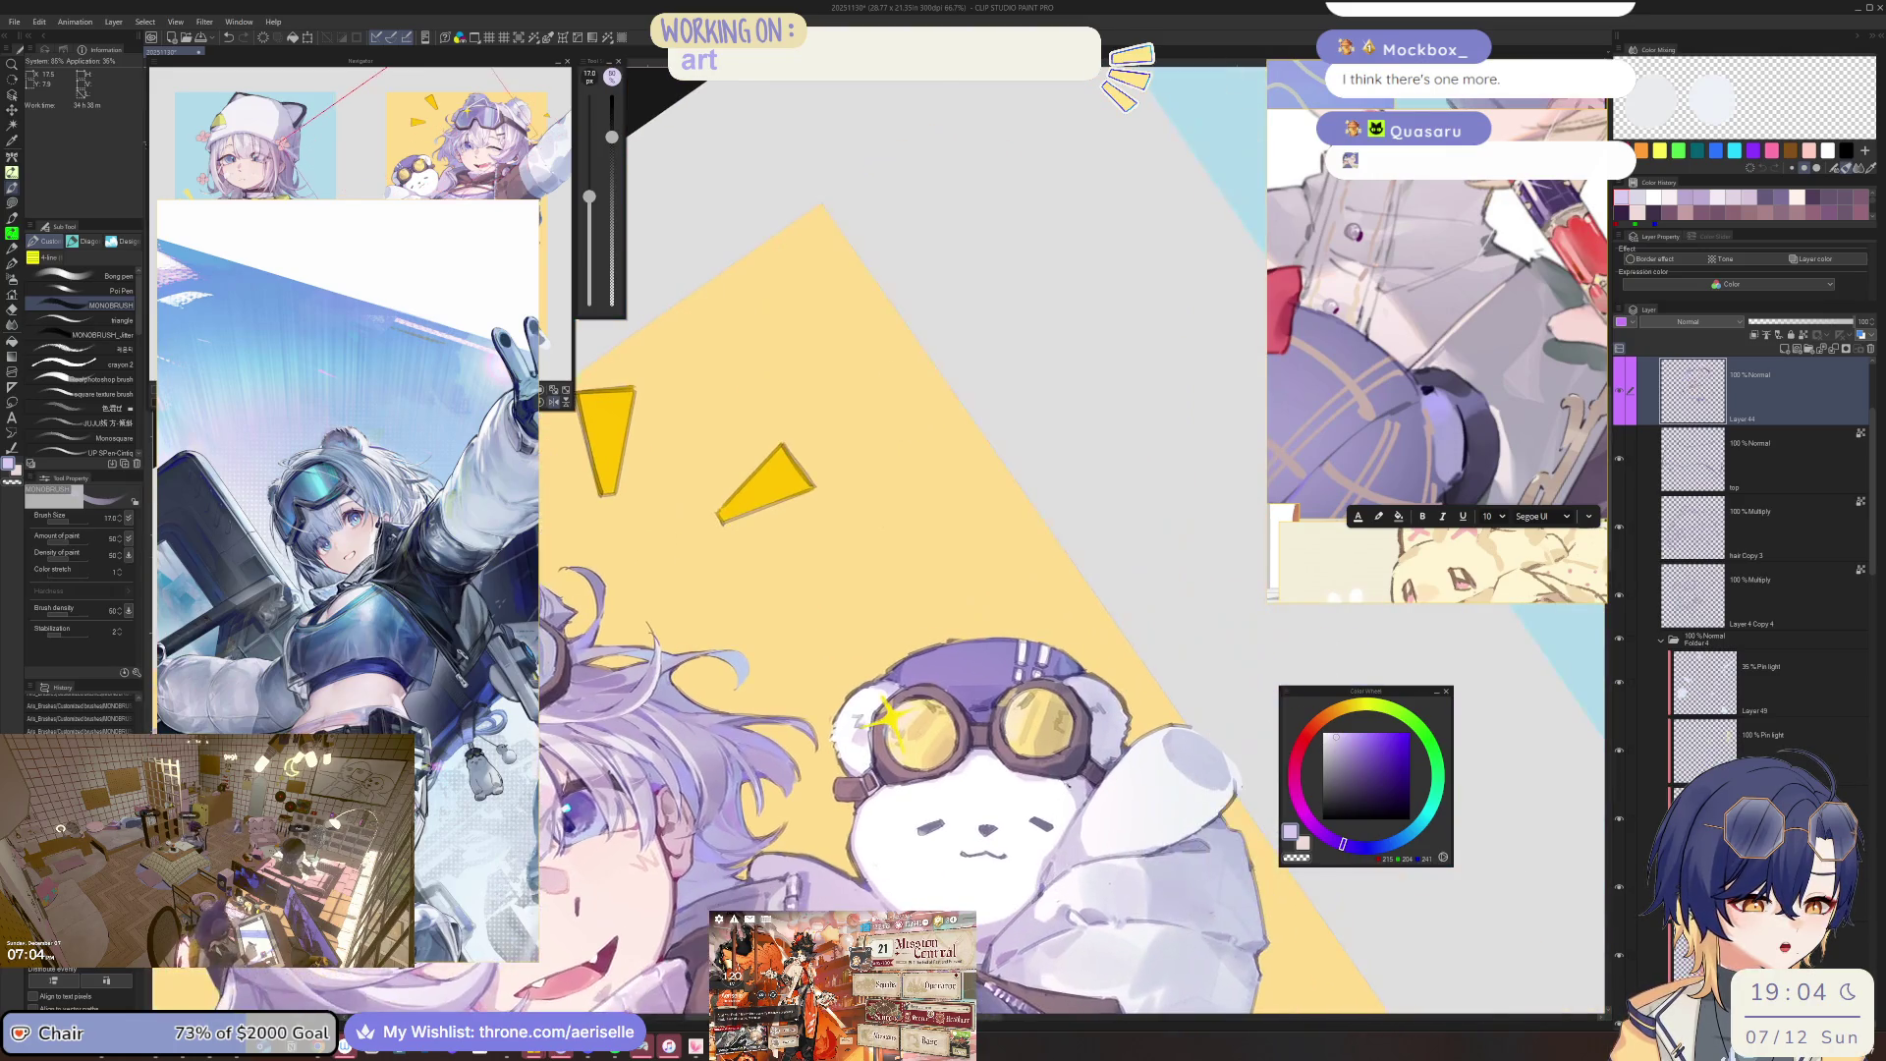
pyautogui.press('[')
pyautogui.press('[')
pyautogui.press('[')
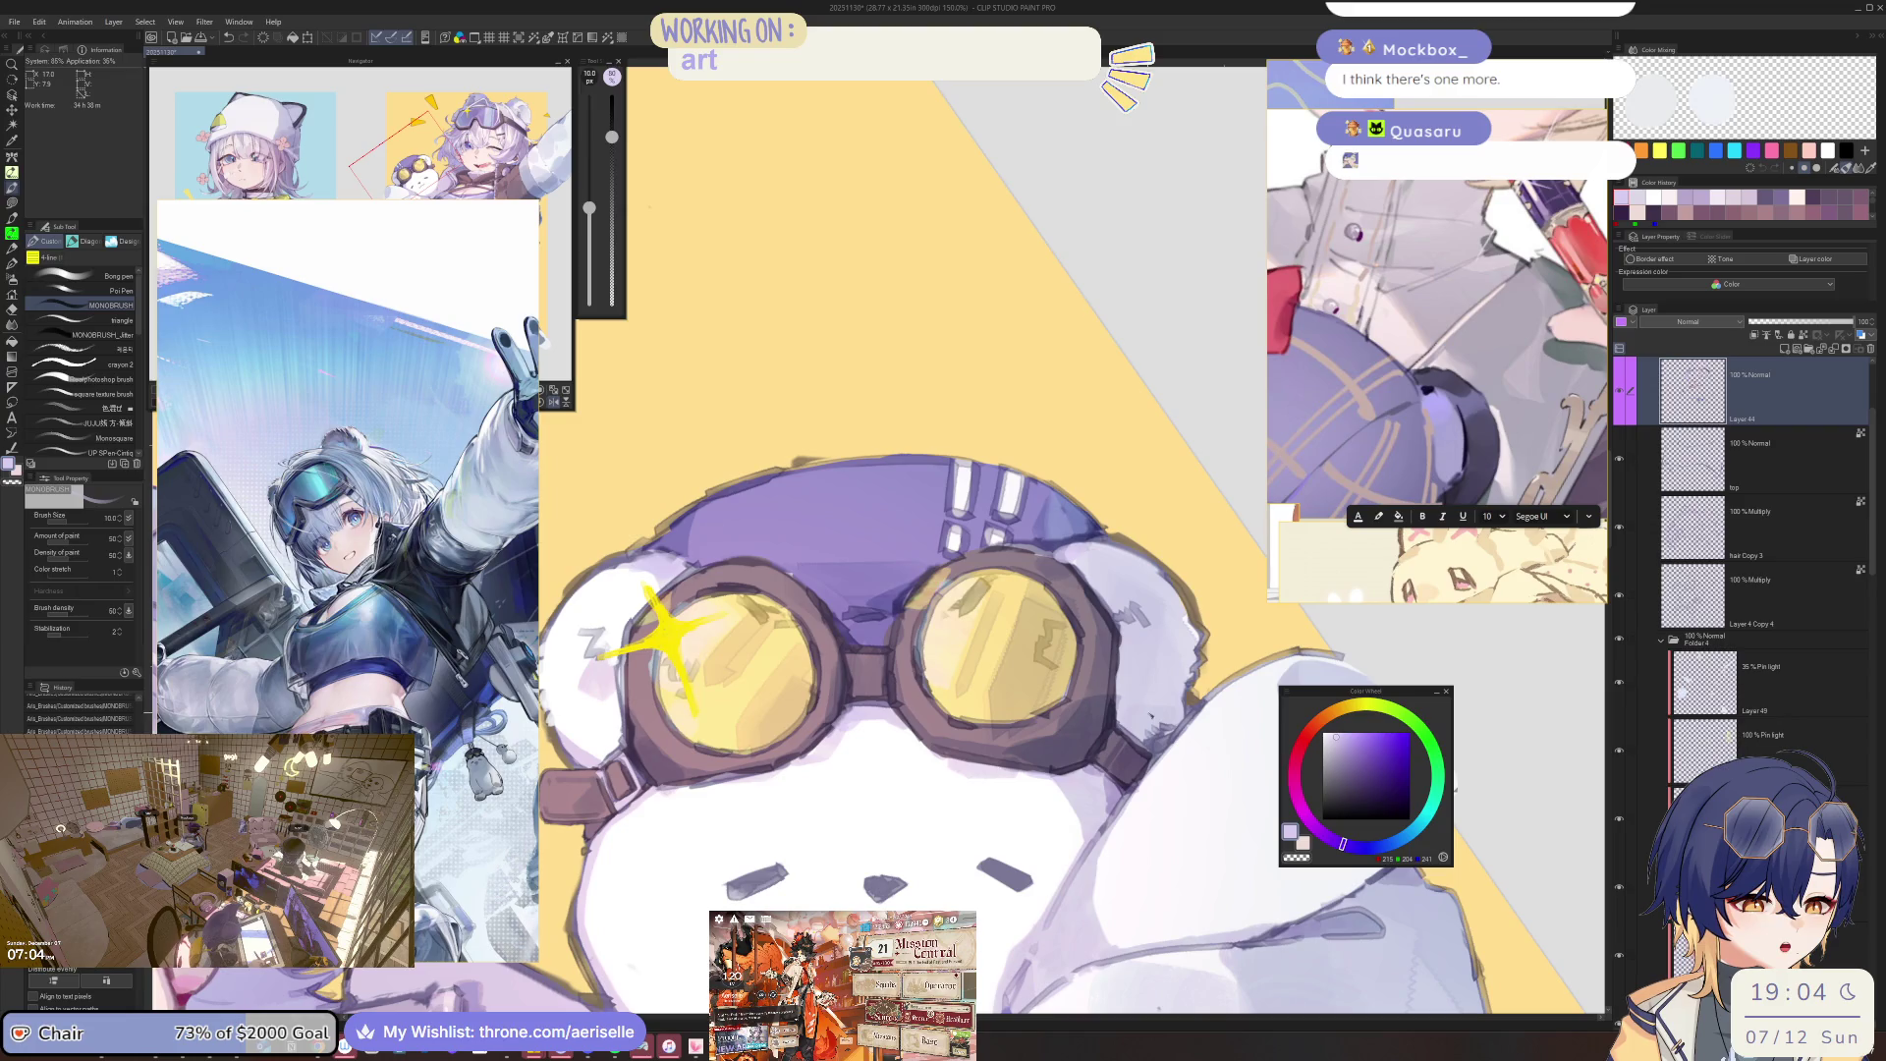
# Sample light lavender and deeper purple from the bear's cap, ending at brush size 10.
pyautogui.keyDown('alt'); pyautogui.click(1293, 685); pyautogui.keyUp('alt')
pyautogui.press(']')
pyautogui.press(']')
pyautogui.press(']')
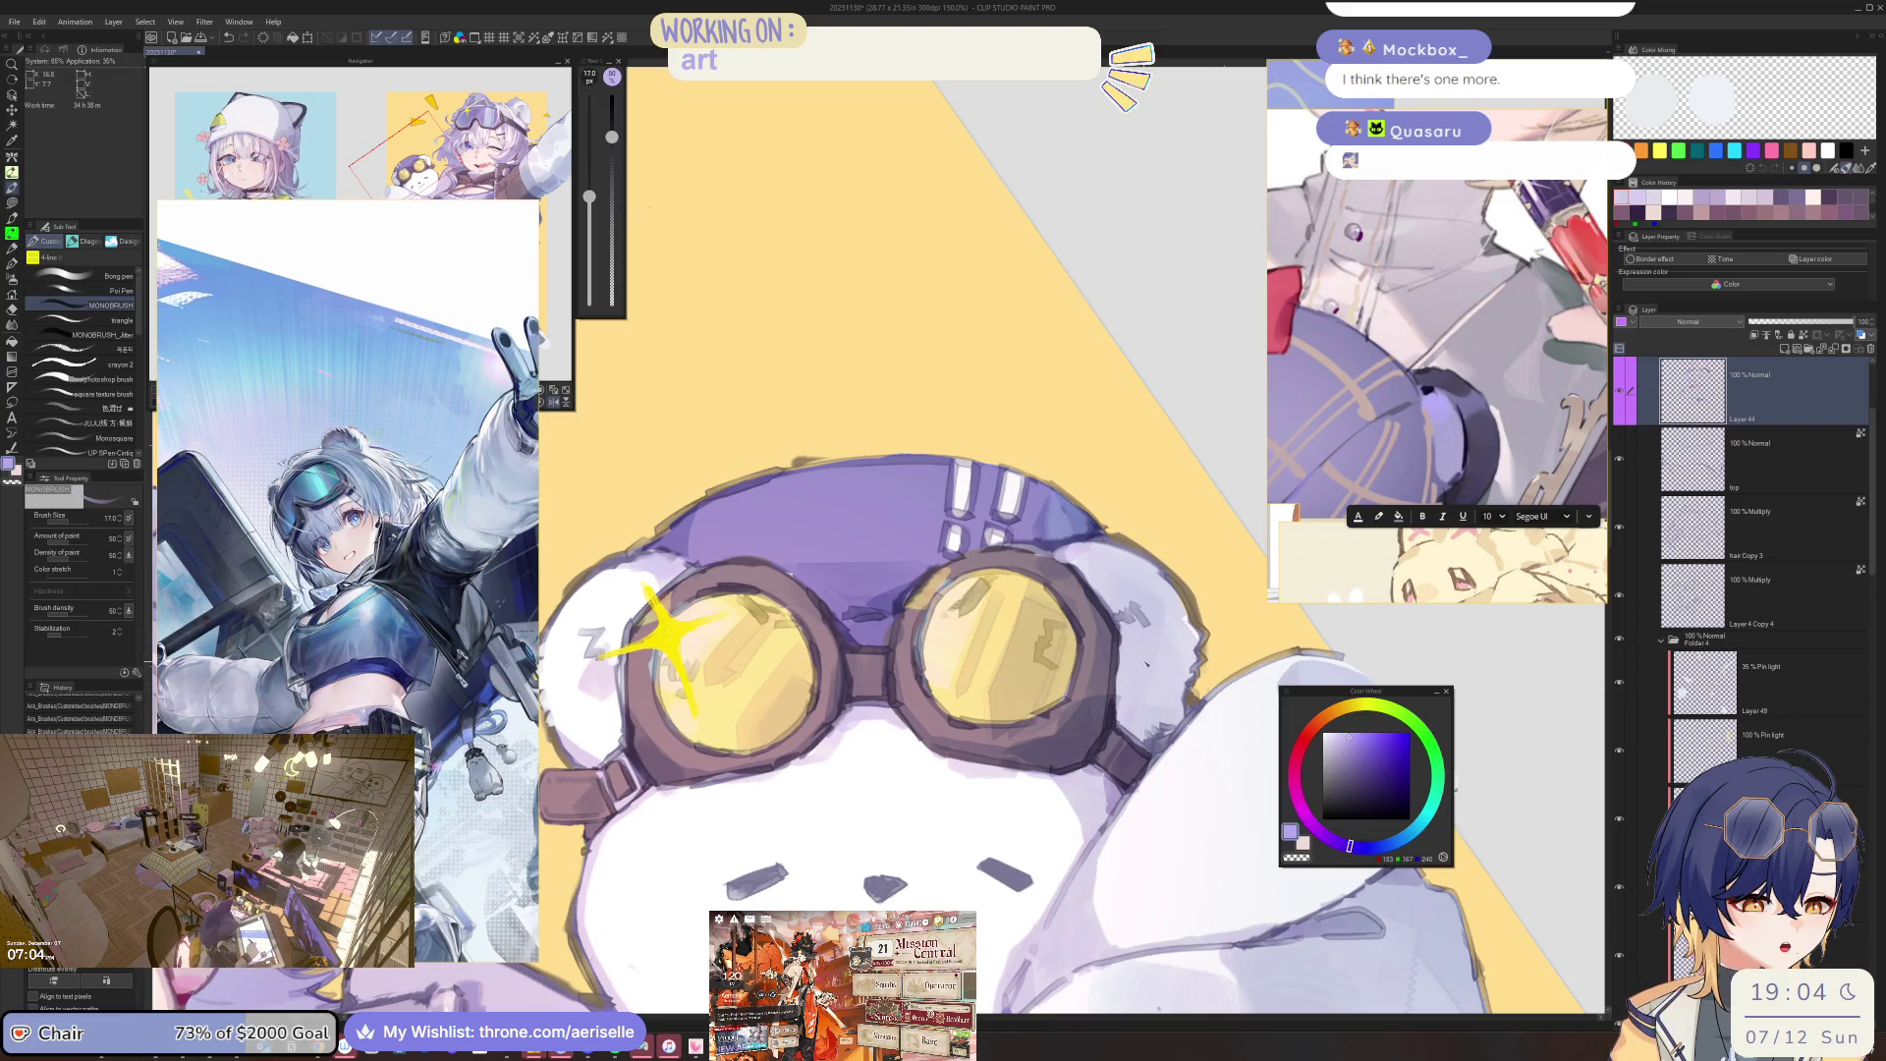
pyautogui.keyDown('alt'); pyautogui.click(1169, 653); pyautogui.keyUp('alt')
pyautogui.press('[')
pyautogui.press('[')
pyautogui.press('[')
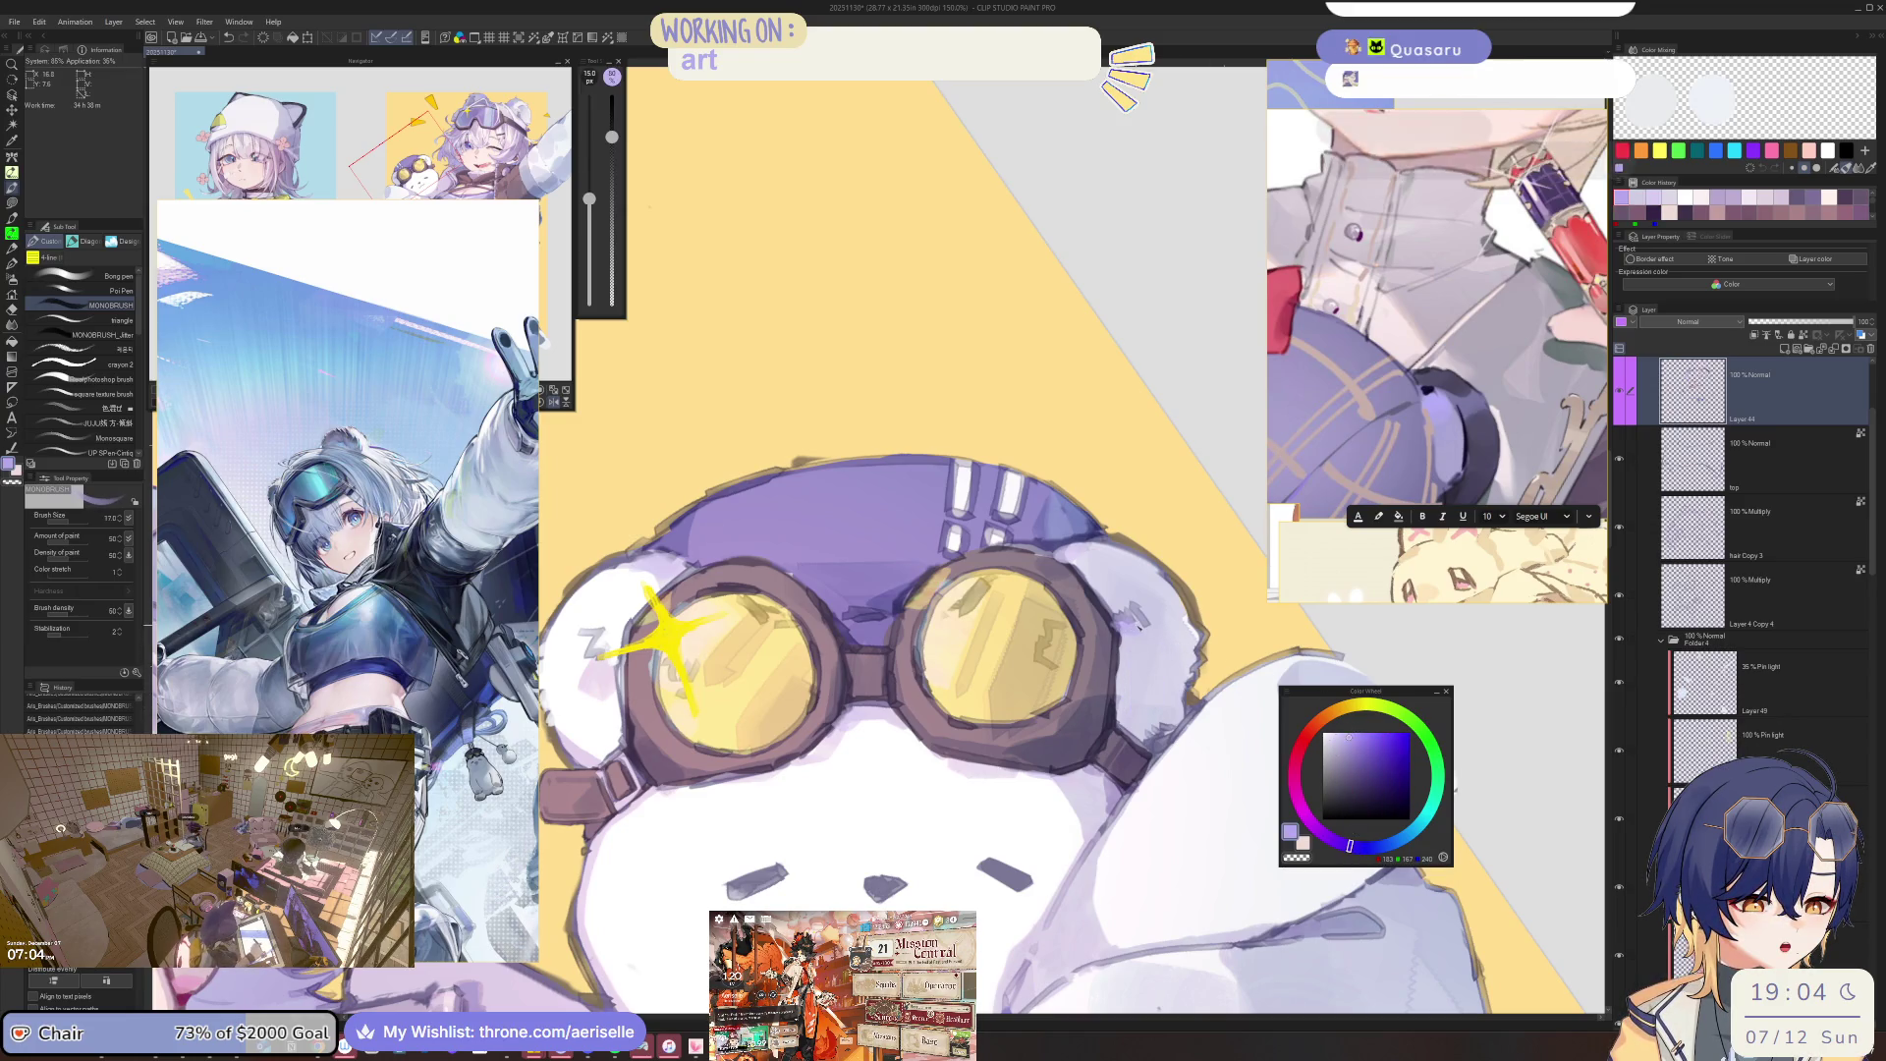
pyautogui.scroll(-2, 1185, 714)
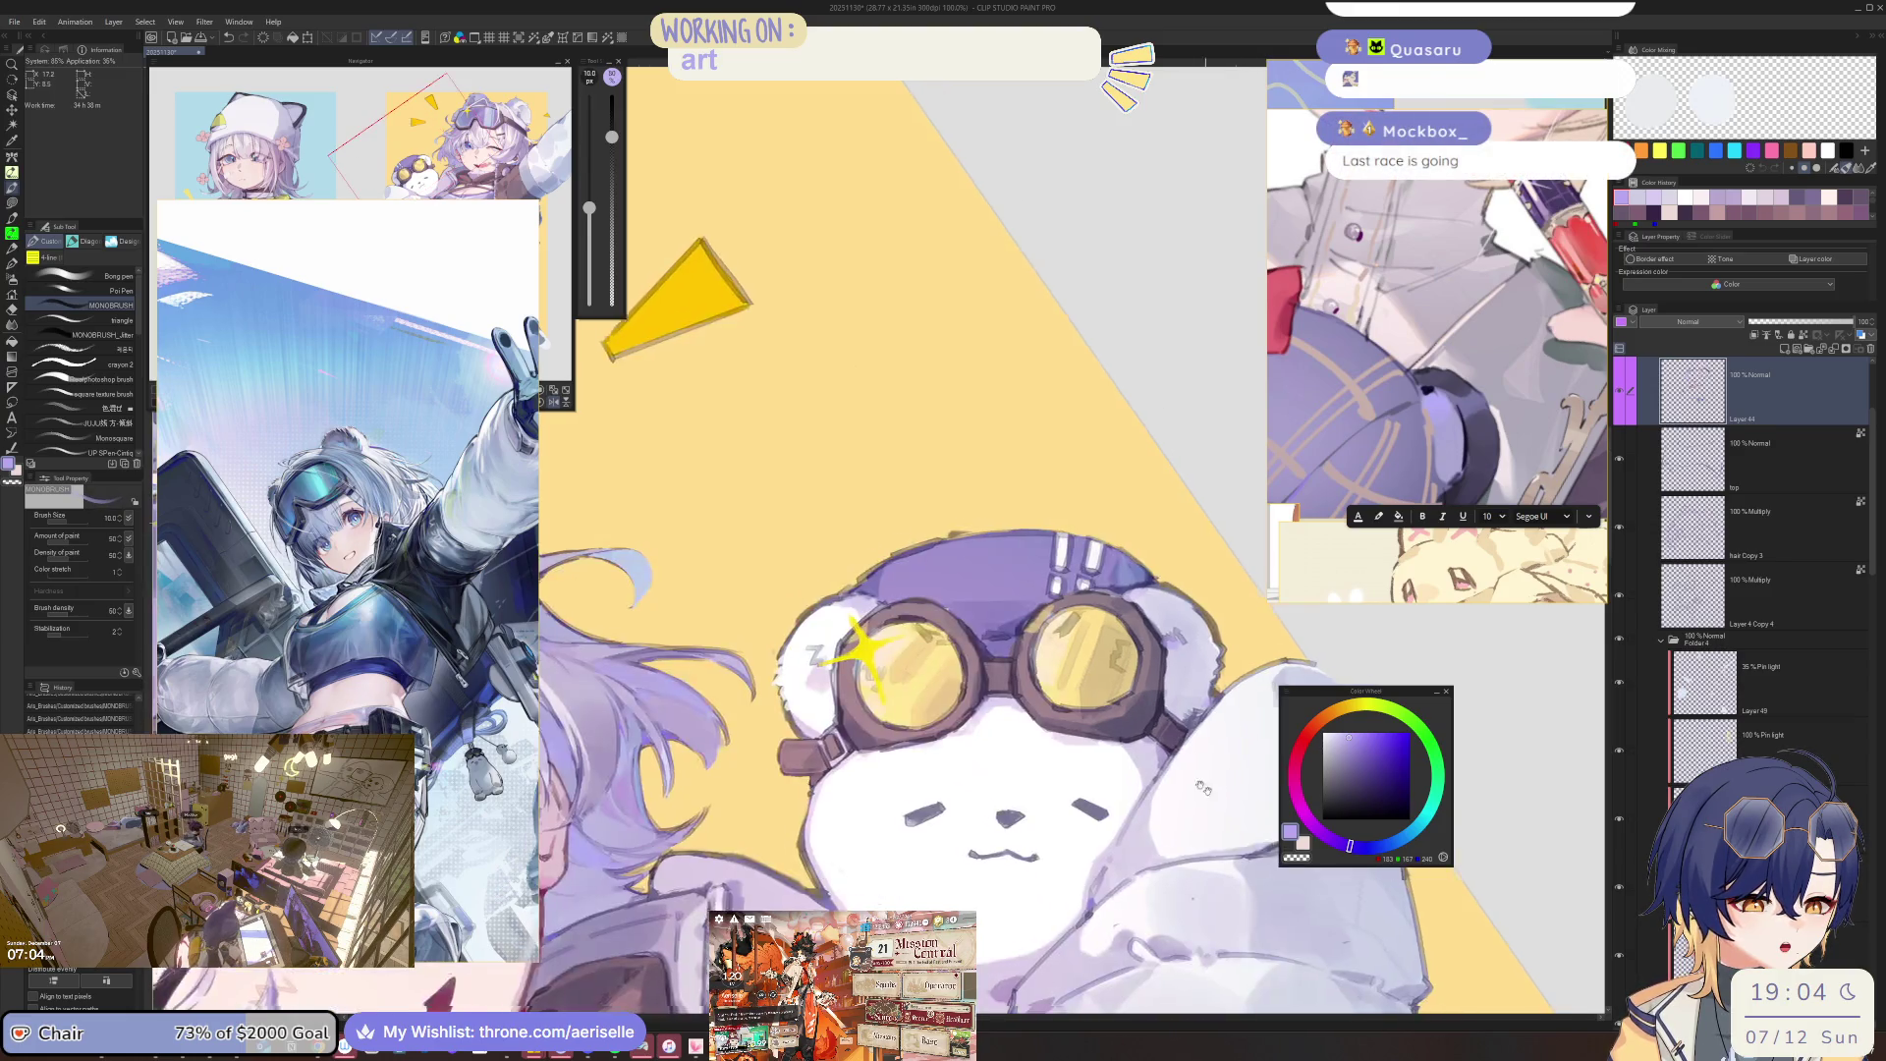
# Paint a small deeper-lavender stroke on the bear, set the brush to 8 and save.
pyautogui.scroll(3, 1081, 786)
pyautogui.keyDown('alt'); pyautogui.click(1034, 834); pyautogui.keyUp('alt')
pyautogui.keyDown('alt'); pyautogui.click(1029, 833); pyautogui.keyUp('alt')
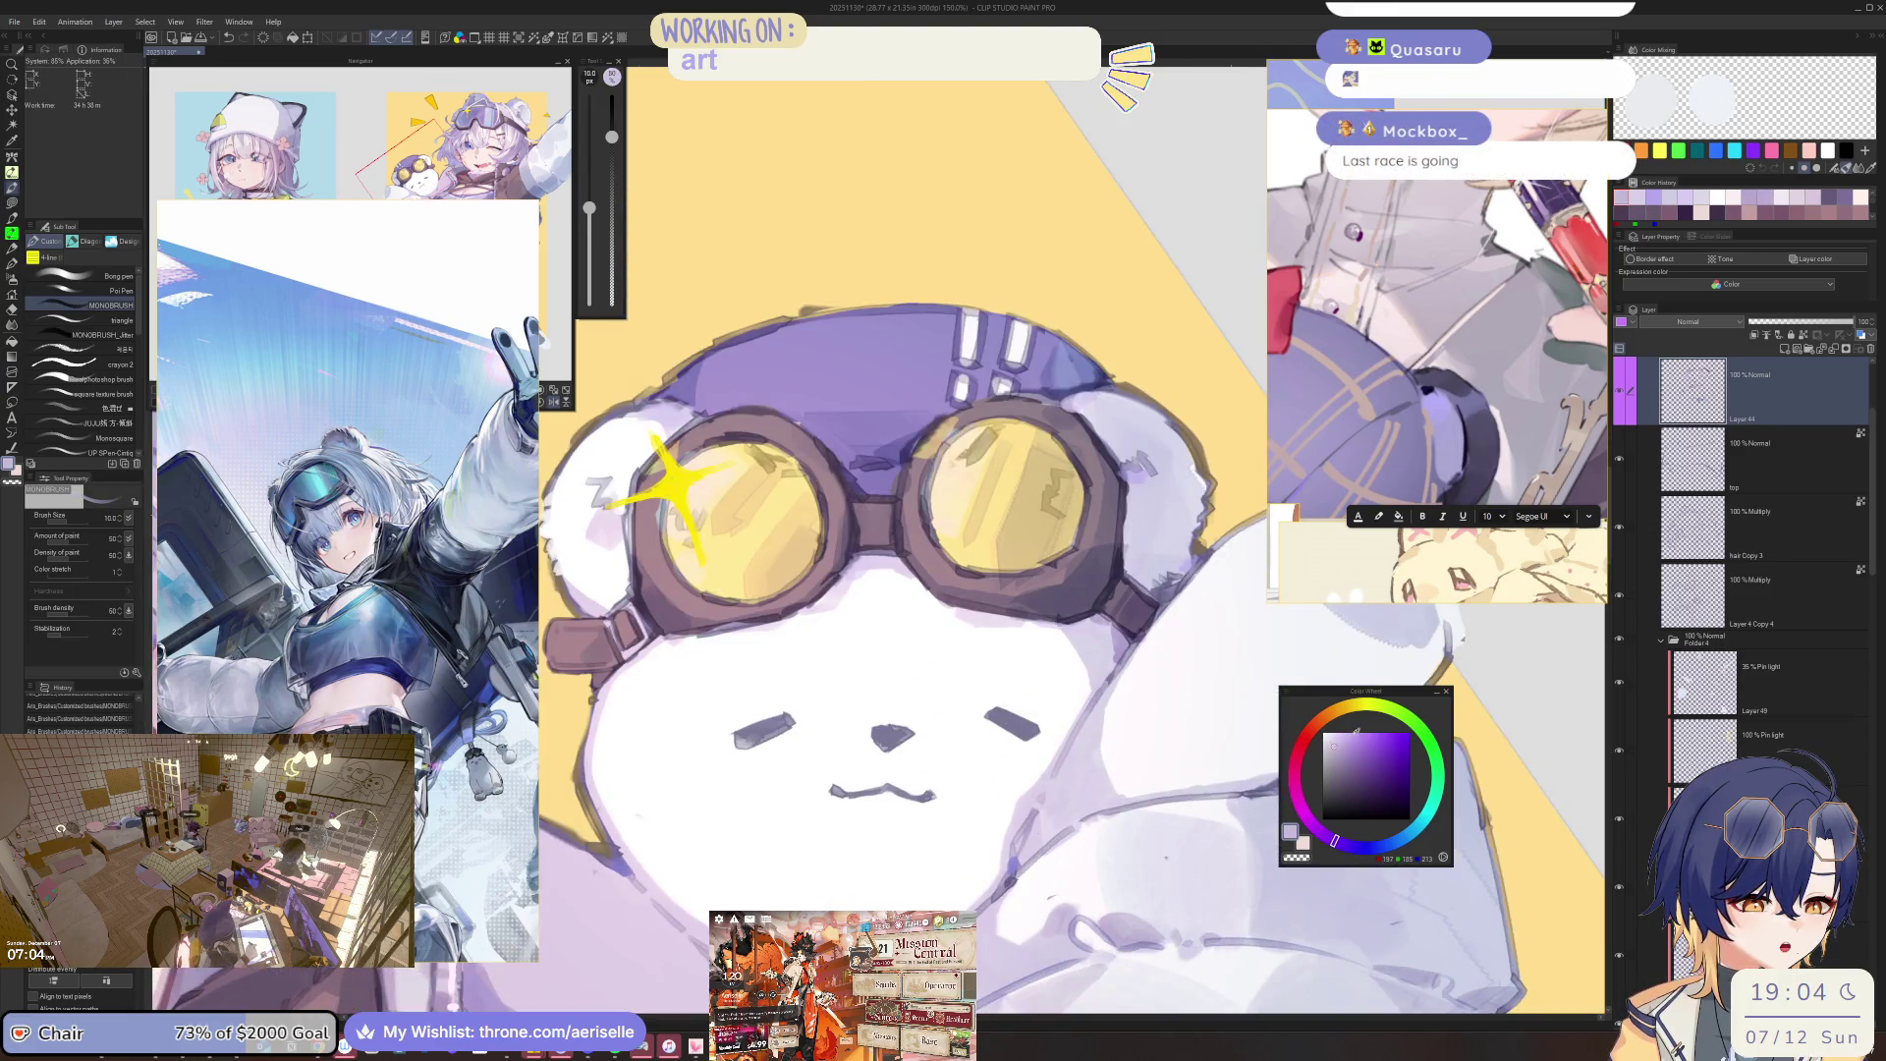
pyautogui.moveTo(1016, 858); pyautogui.dragTo(1021, 848)
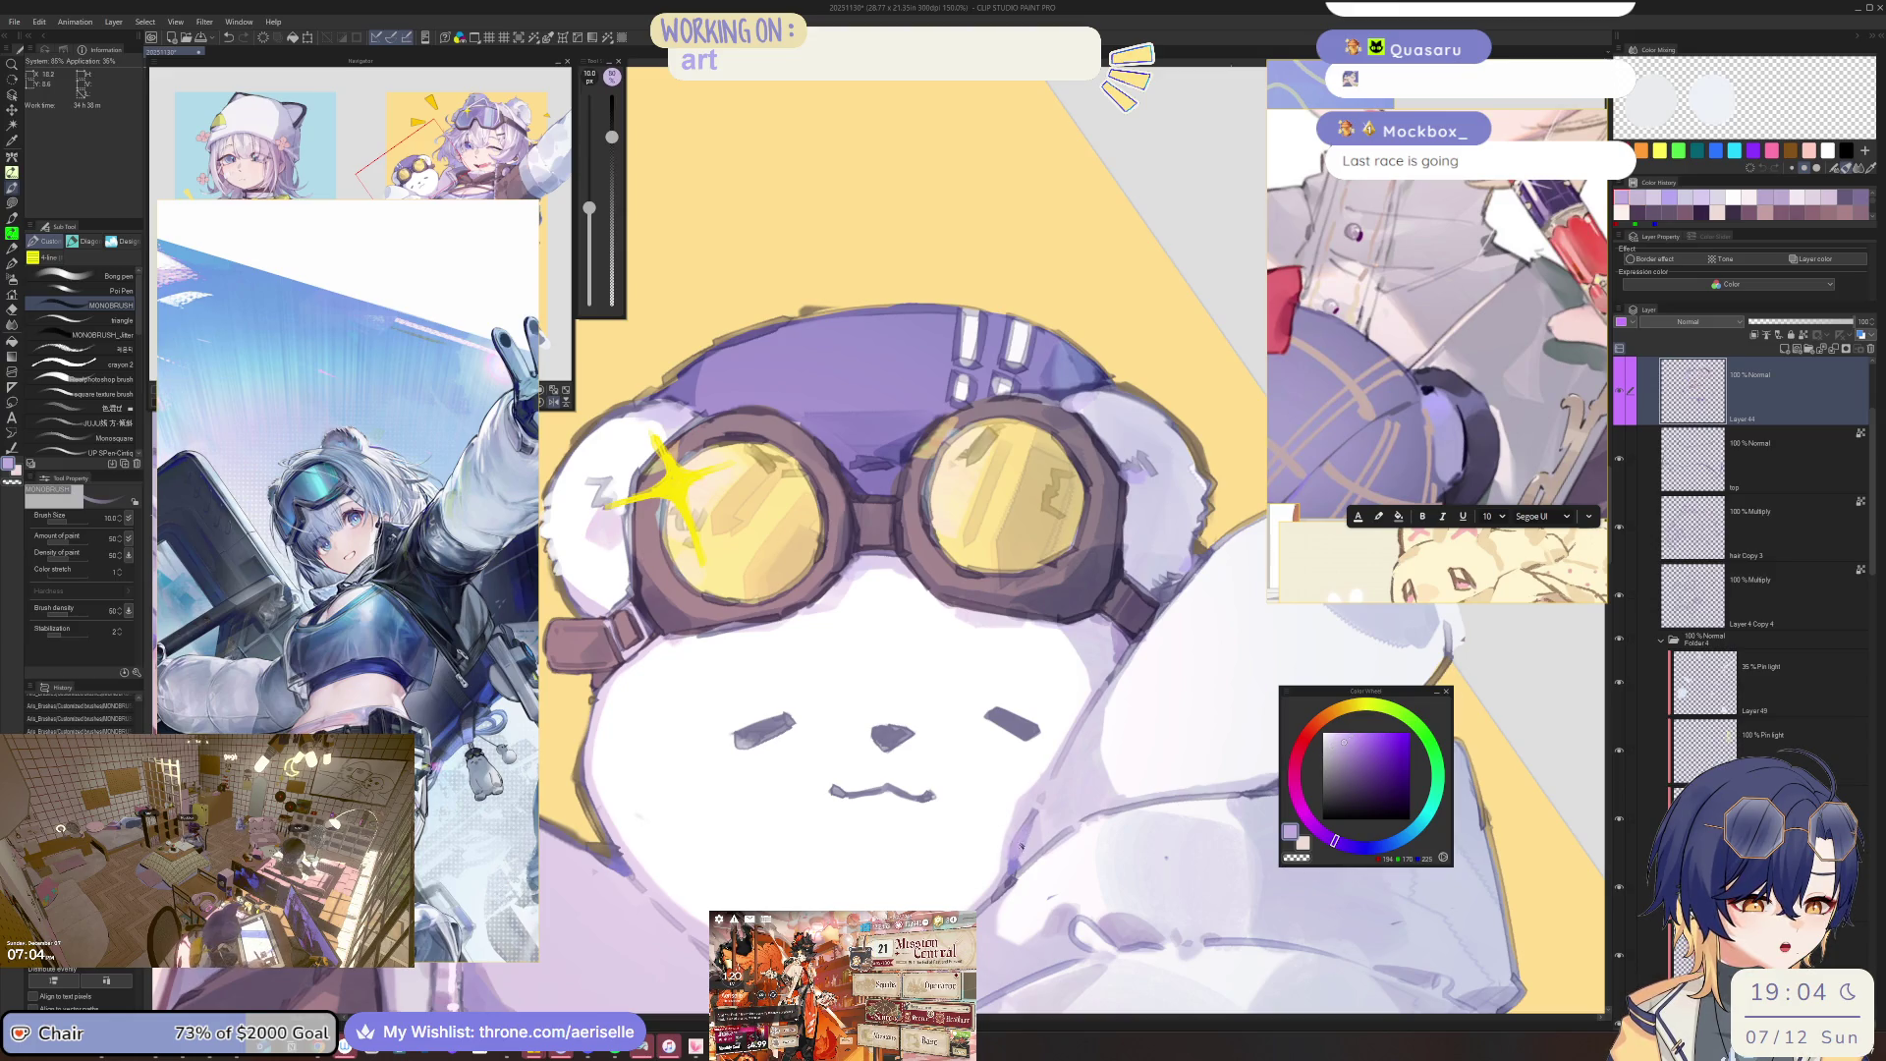
pyautogui.press('[')
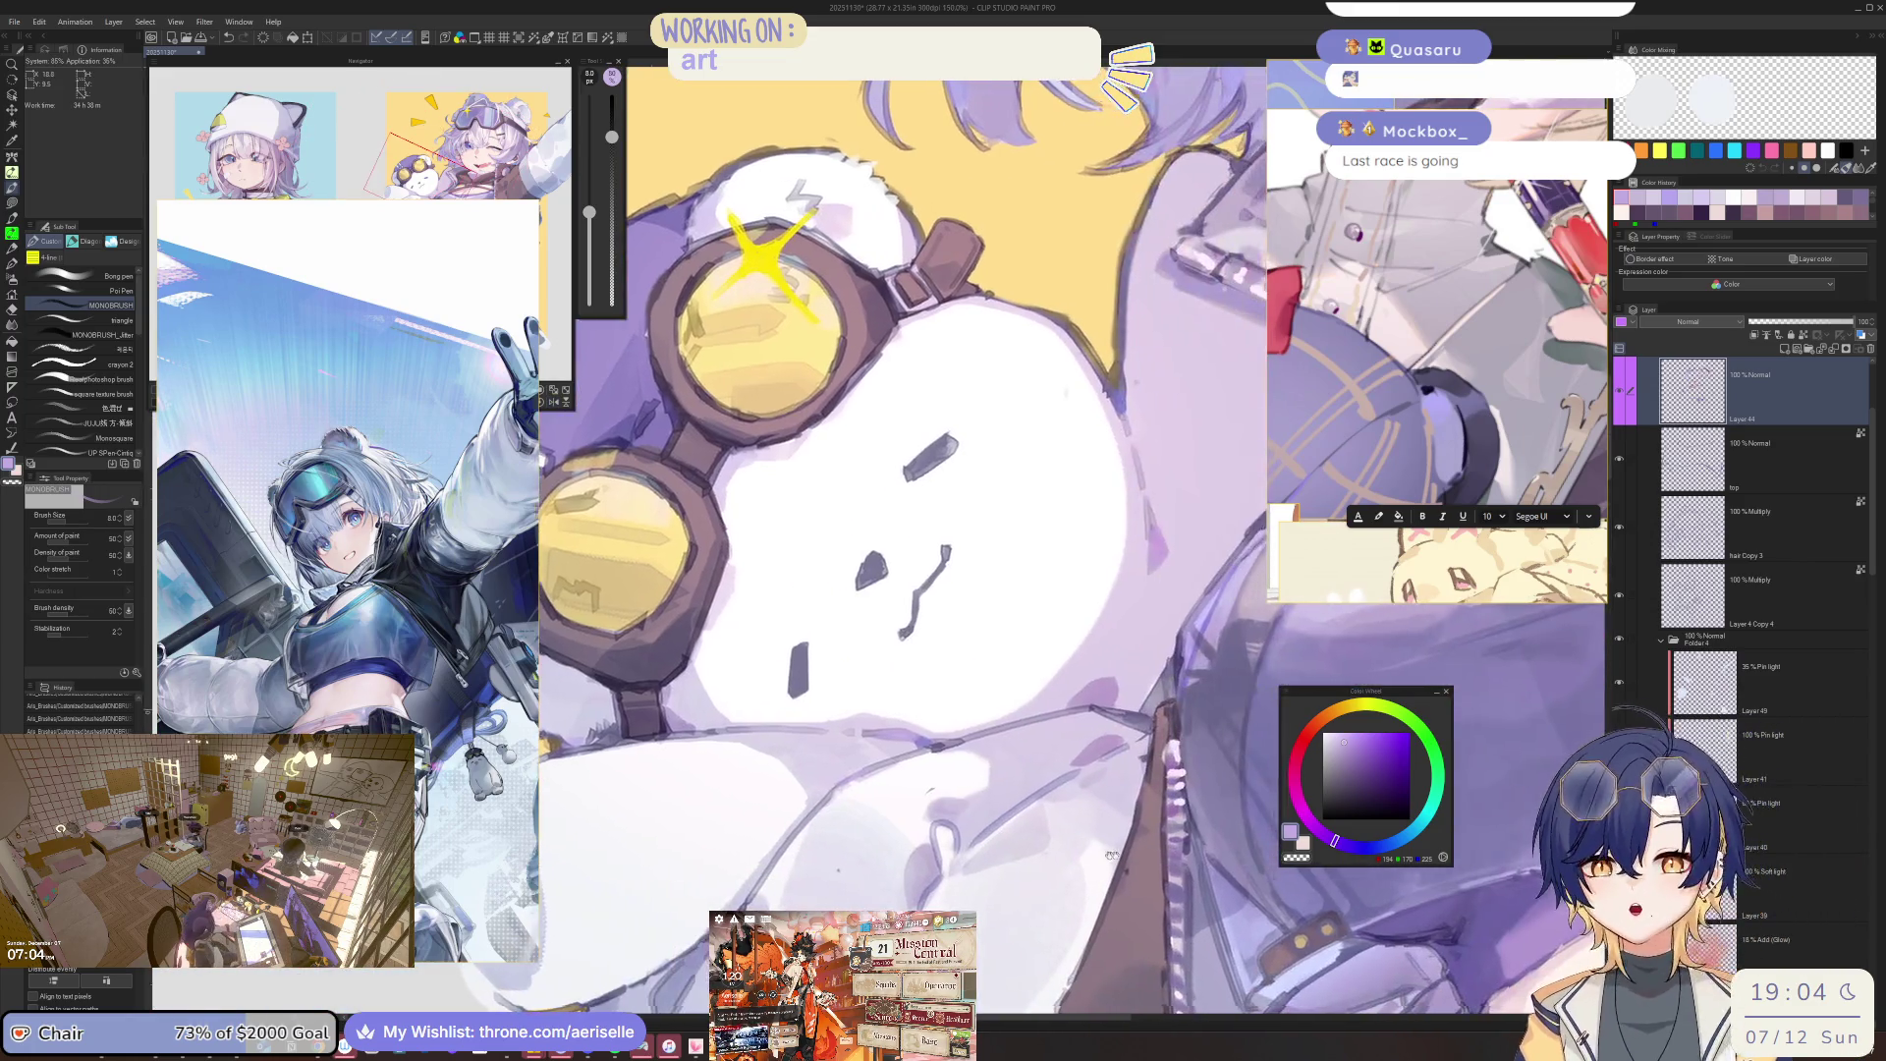
pyautogui.hotkey('ctrl', 's')
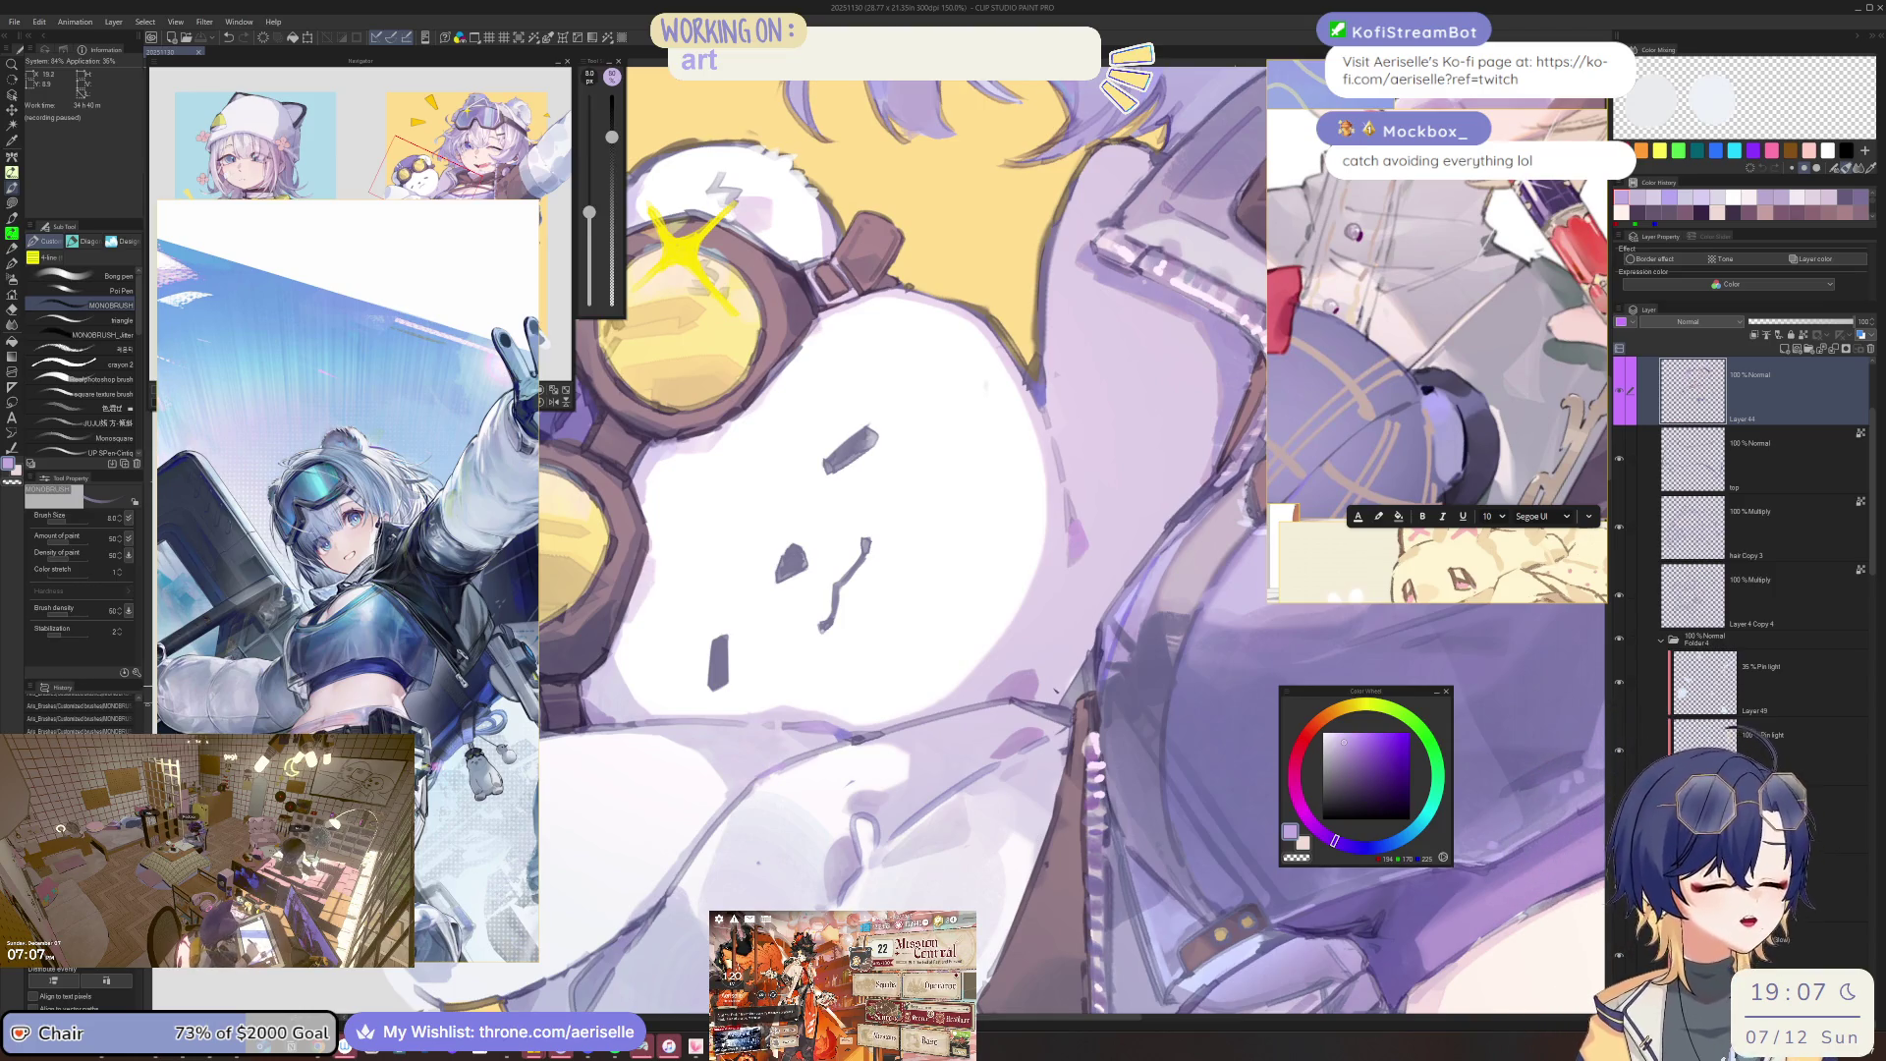
# Sample a muted purple from the canvas and rotate the view counterclockwise.
pyautogui.keyDown('alt'); pyautogui.click(1010, 738); pyautogui.keyUp('alt')
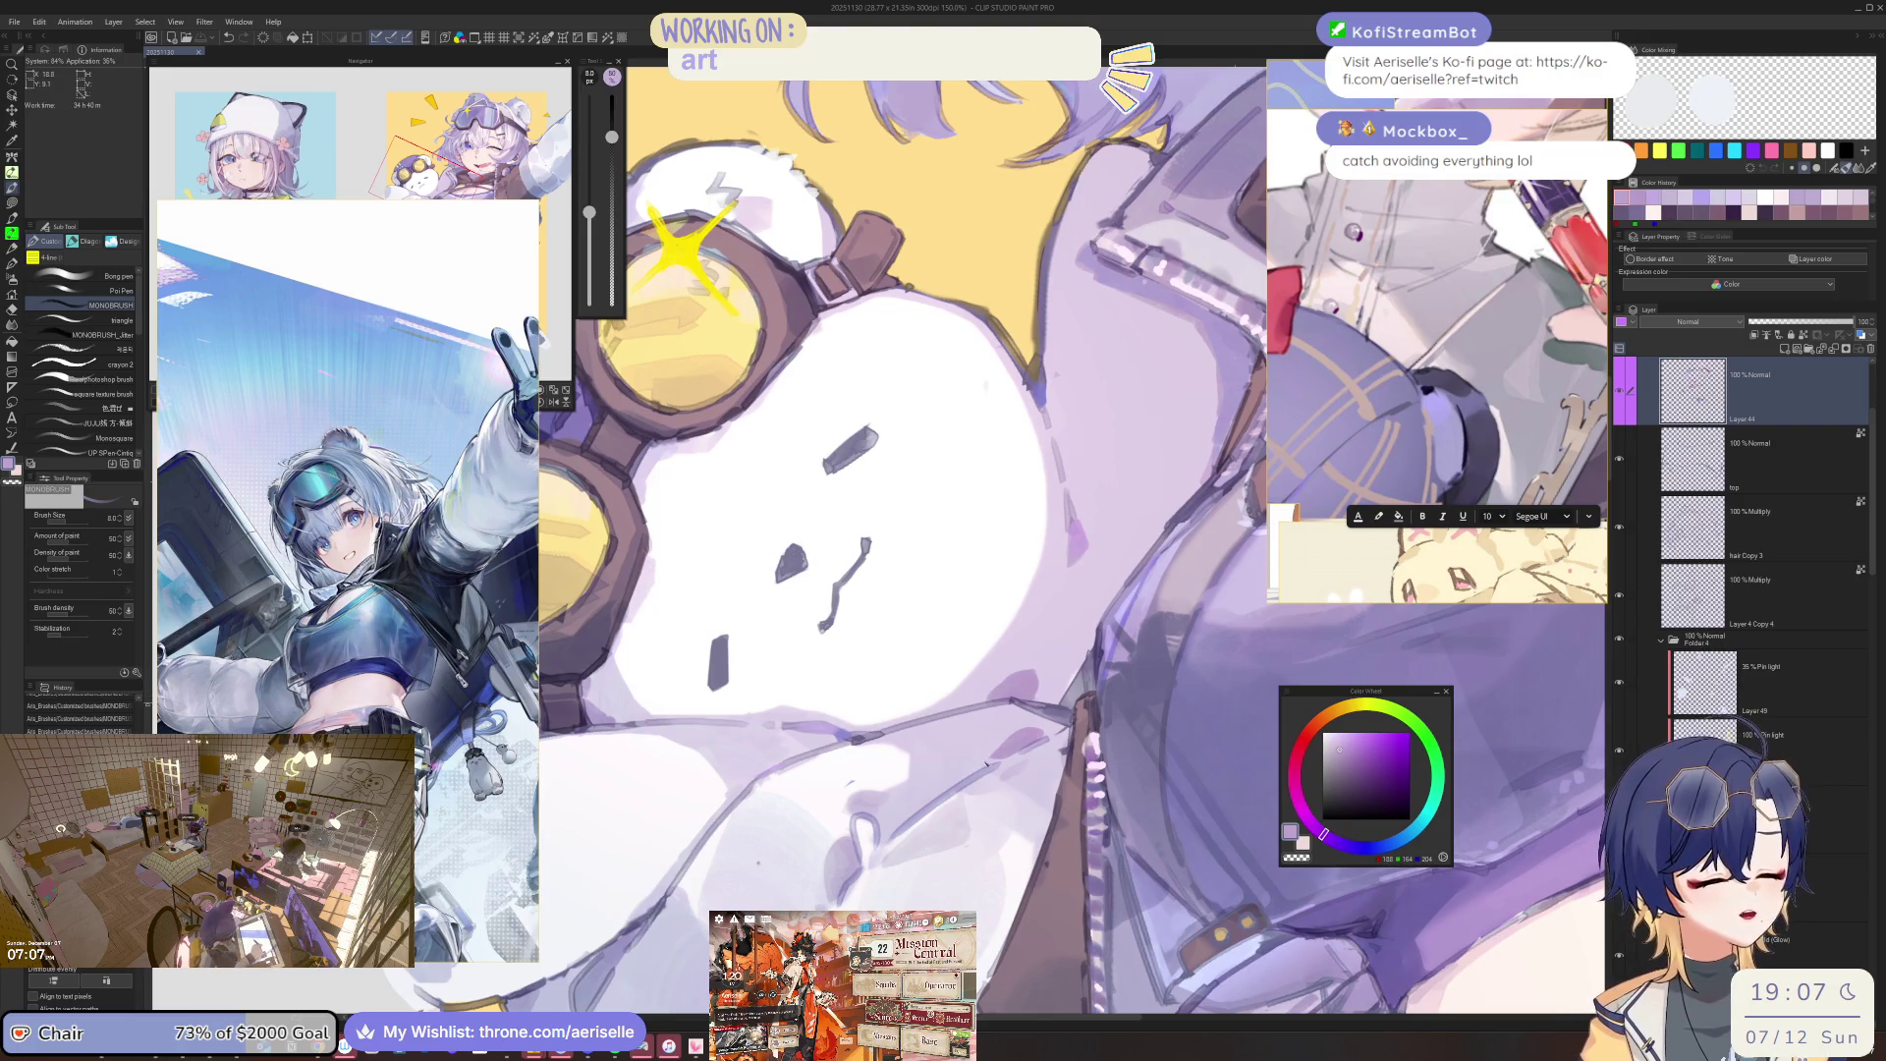
pyautogui.scroll(-5, 1031, 756)
pyautogui.scroll(5, 742, 702)
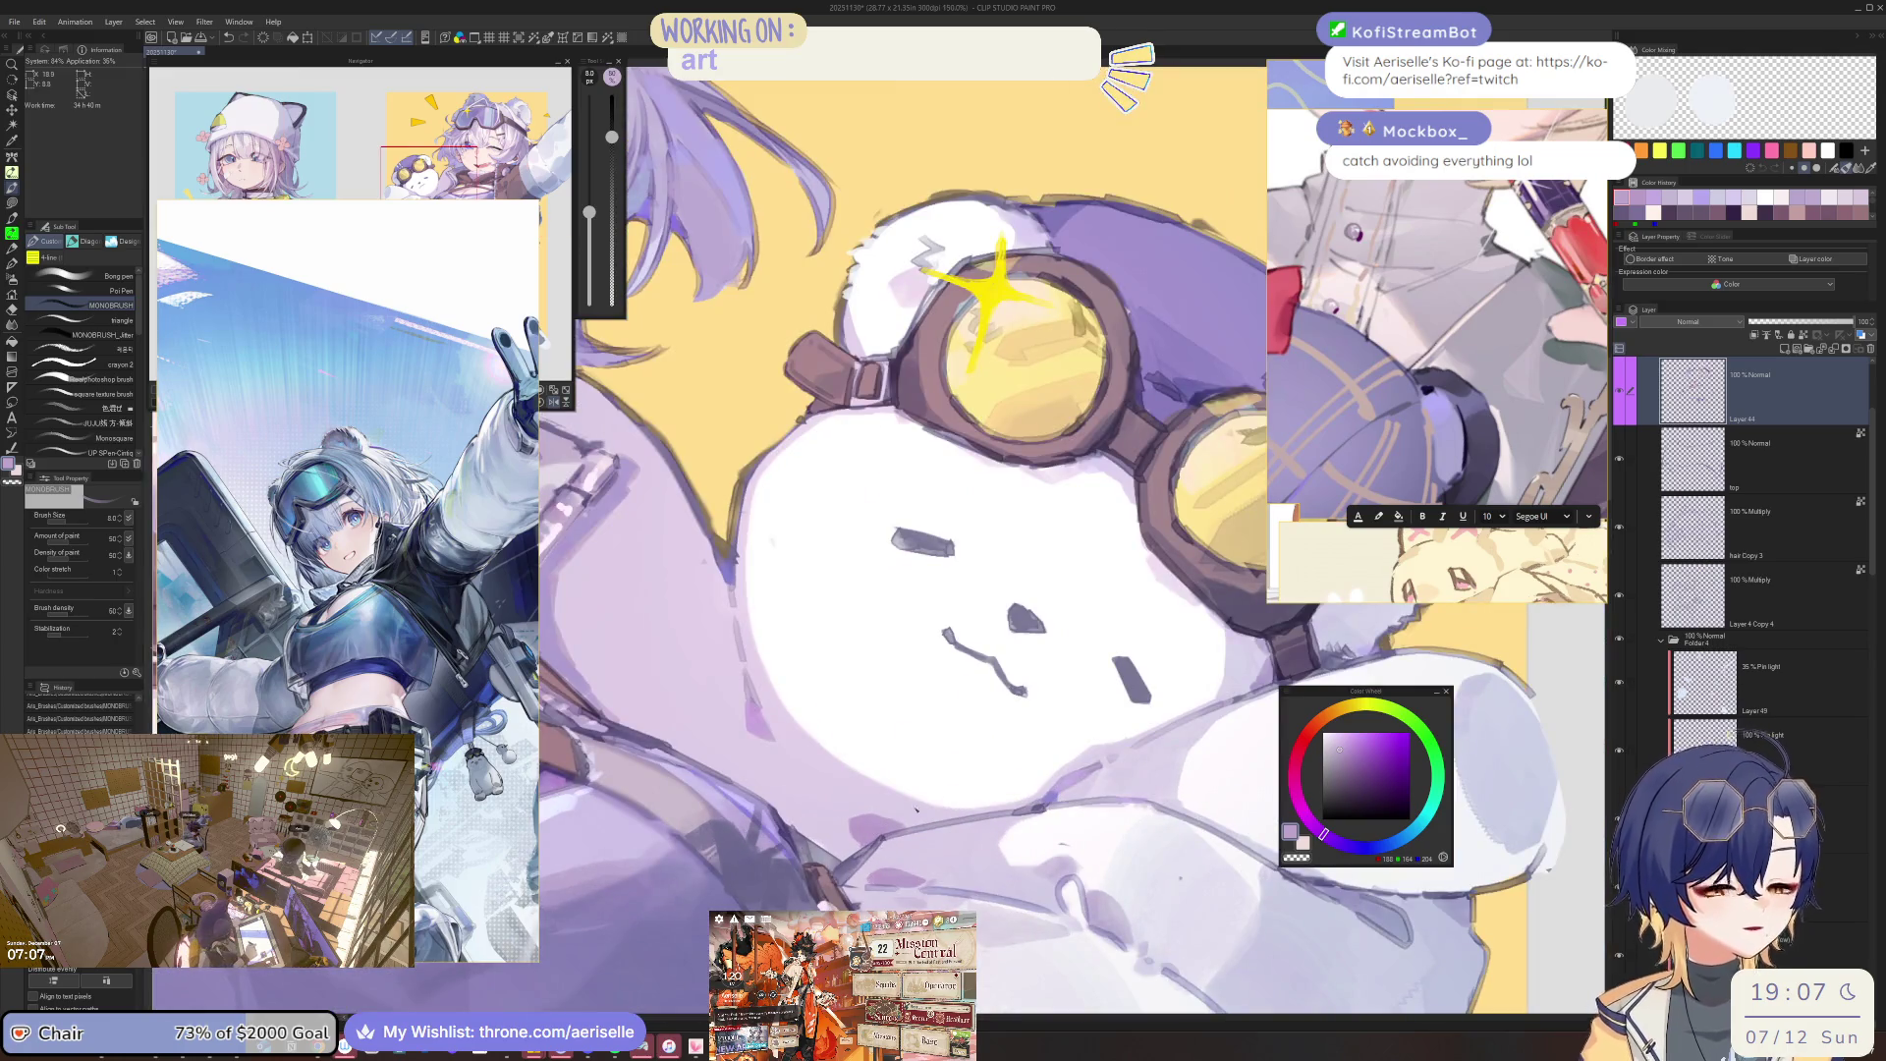
pyautogui.press('-')
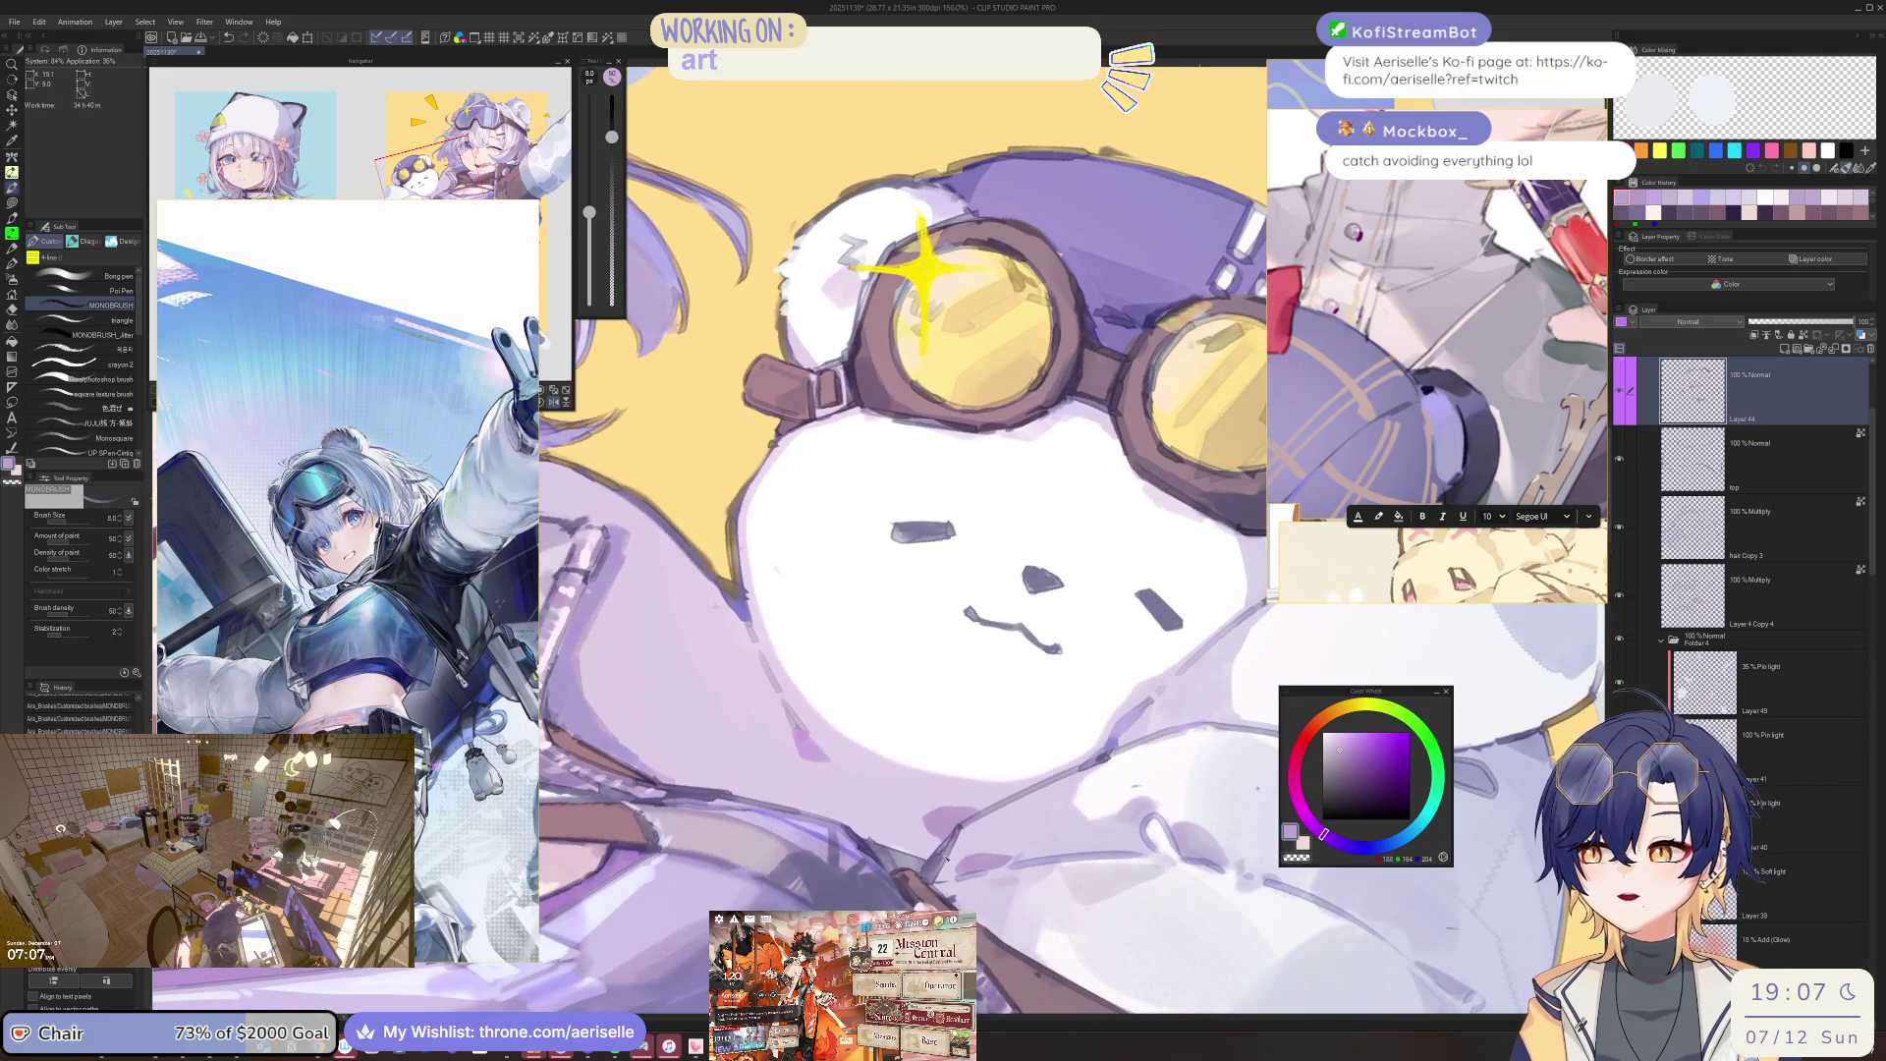
pyautogui.scroll(-3, 797, 835)
pyautogui.scroll(4, 1125, 711)
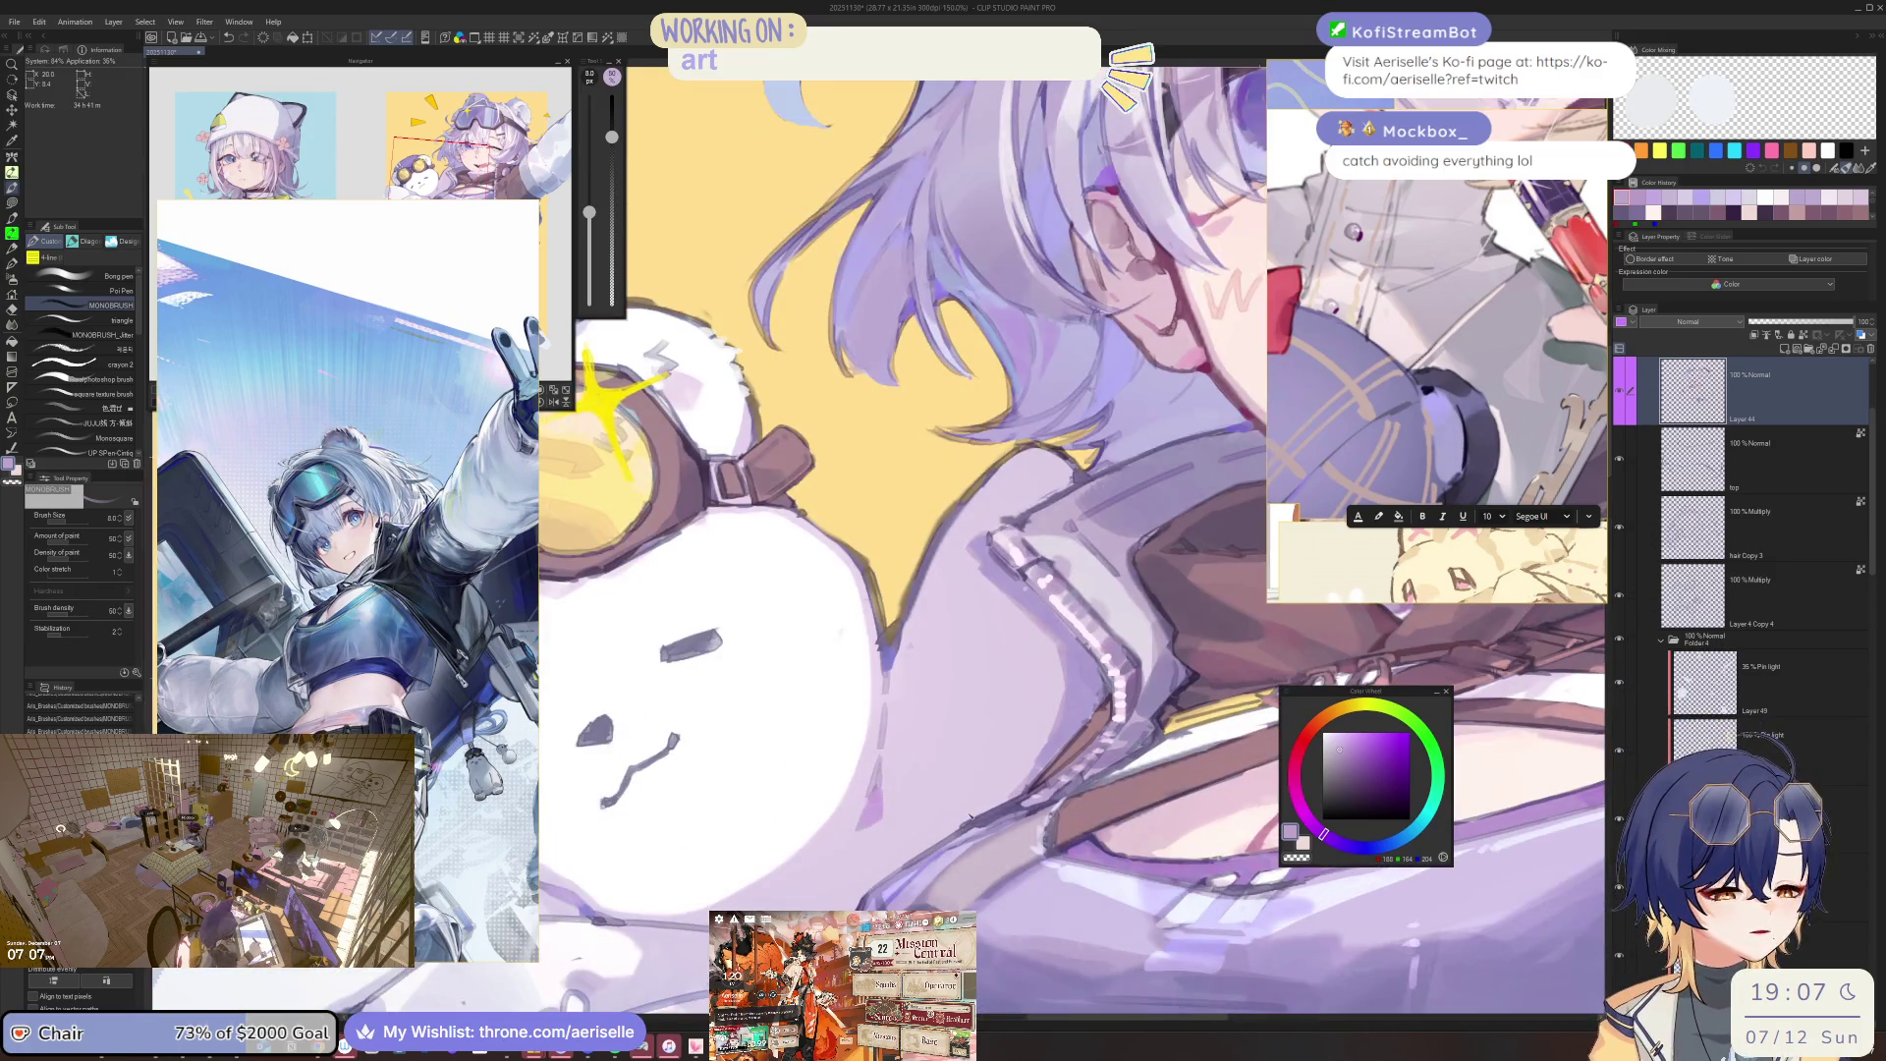
# Paint dark and lighter muted-pink strokes across the jacket and along the strap edge.
pyautogui.keyDown('alt'); pyautogui.click(972, 815); pyautogui.keyUp('alt')
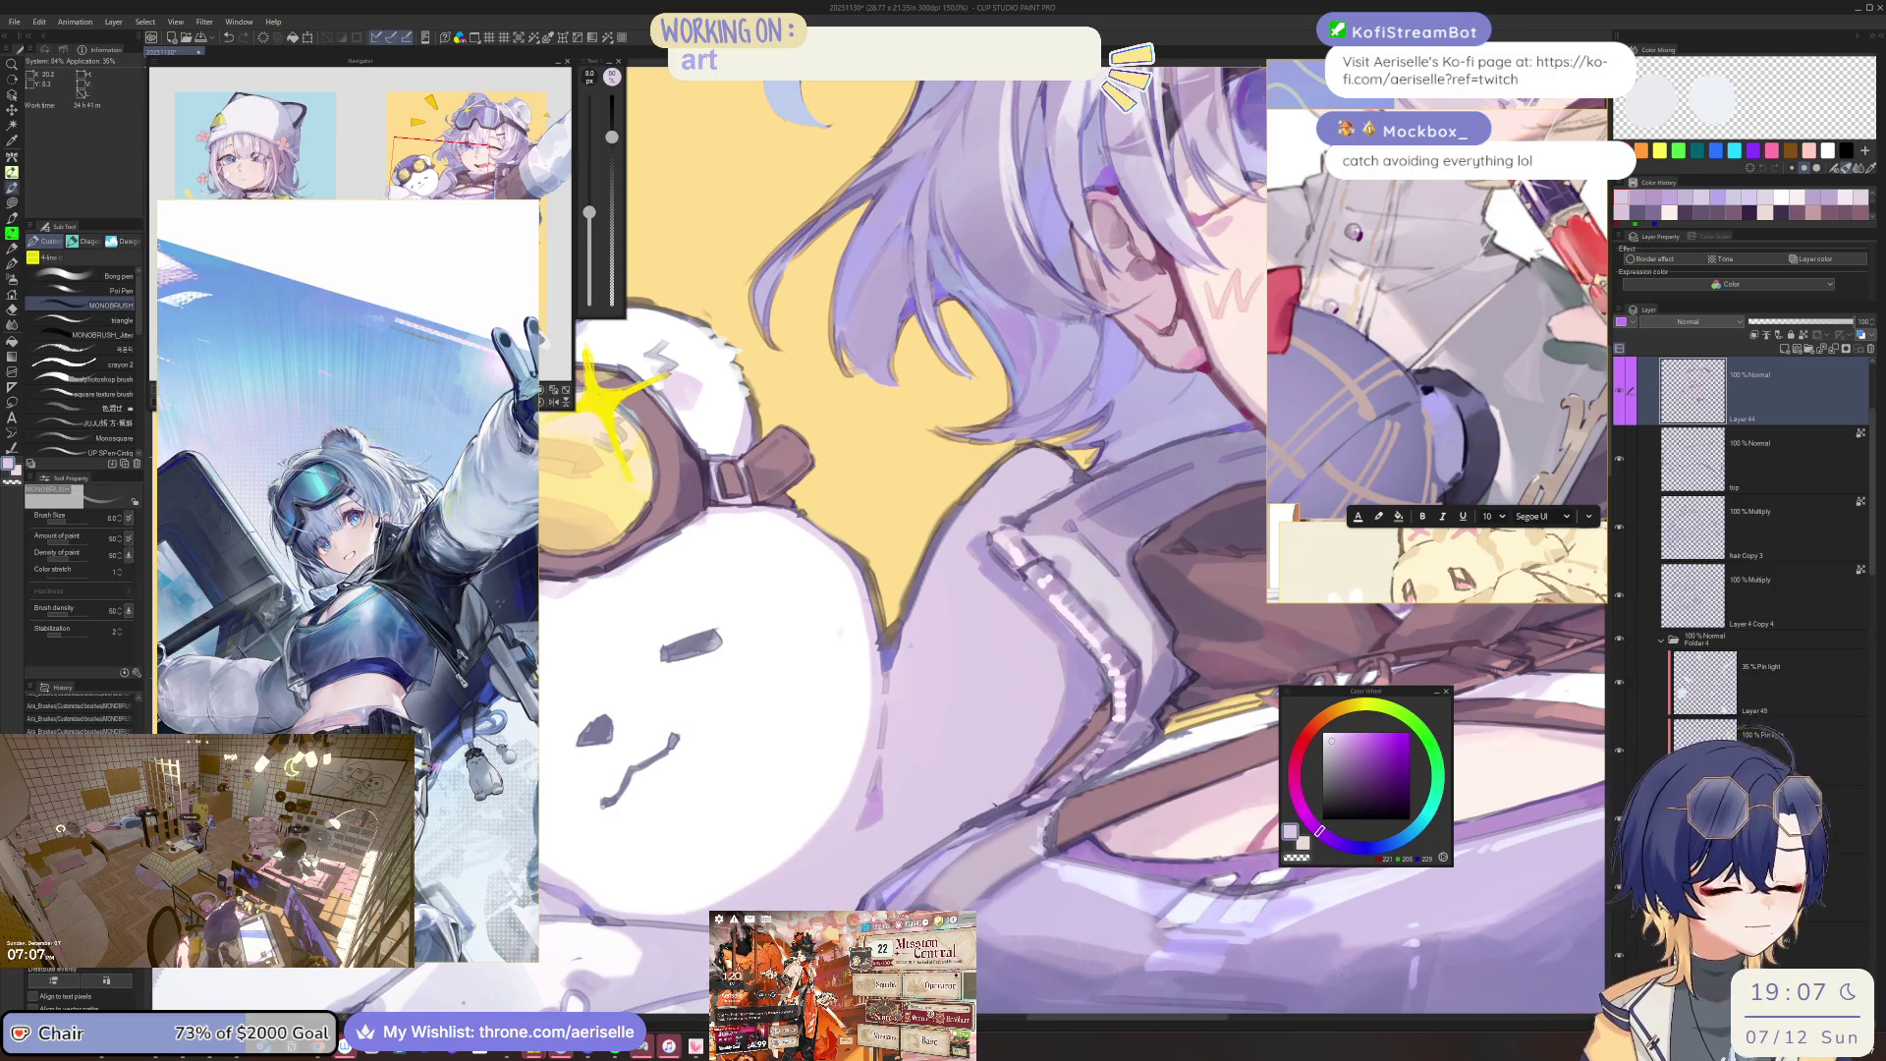
pyautogui.scroll(-4, 1125, 711)
pyautogui.scroll(3, 995, 821)
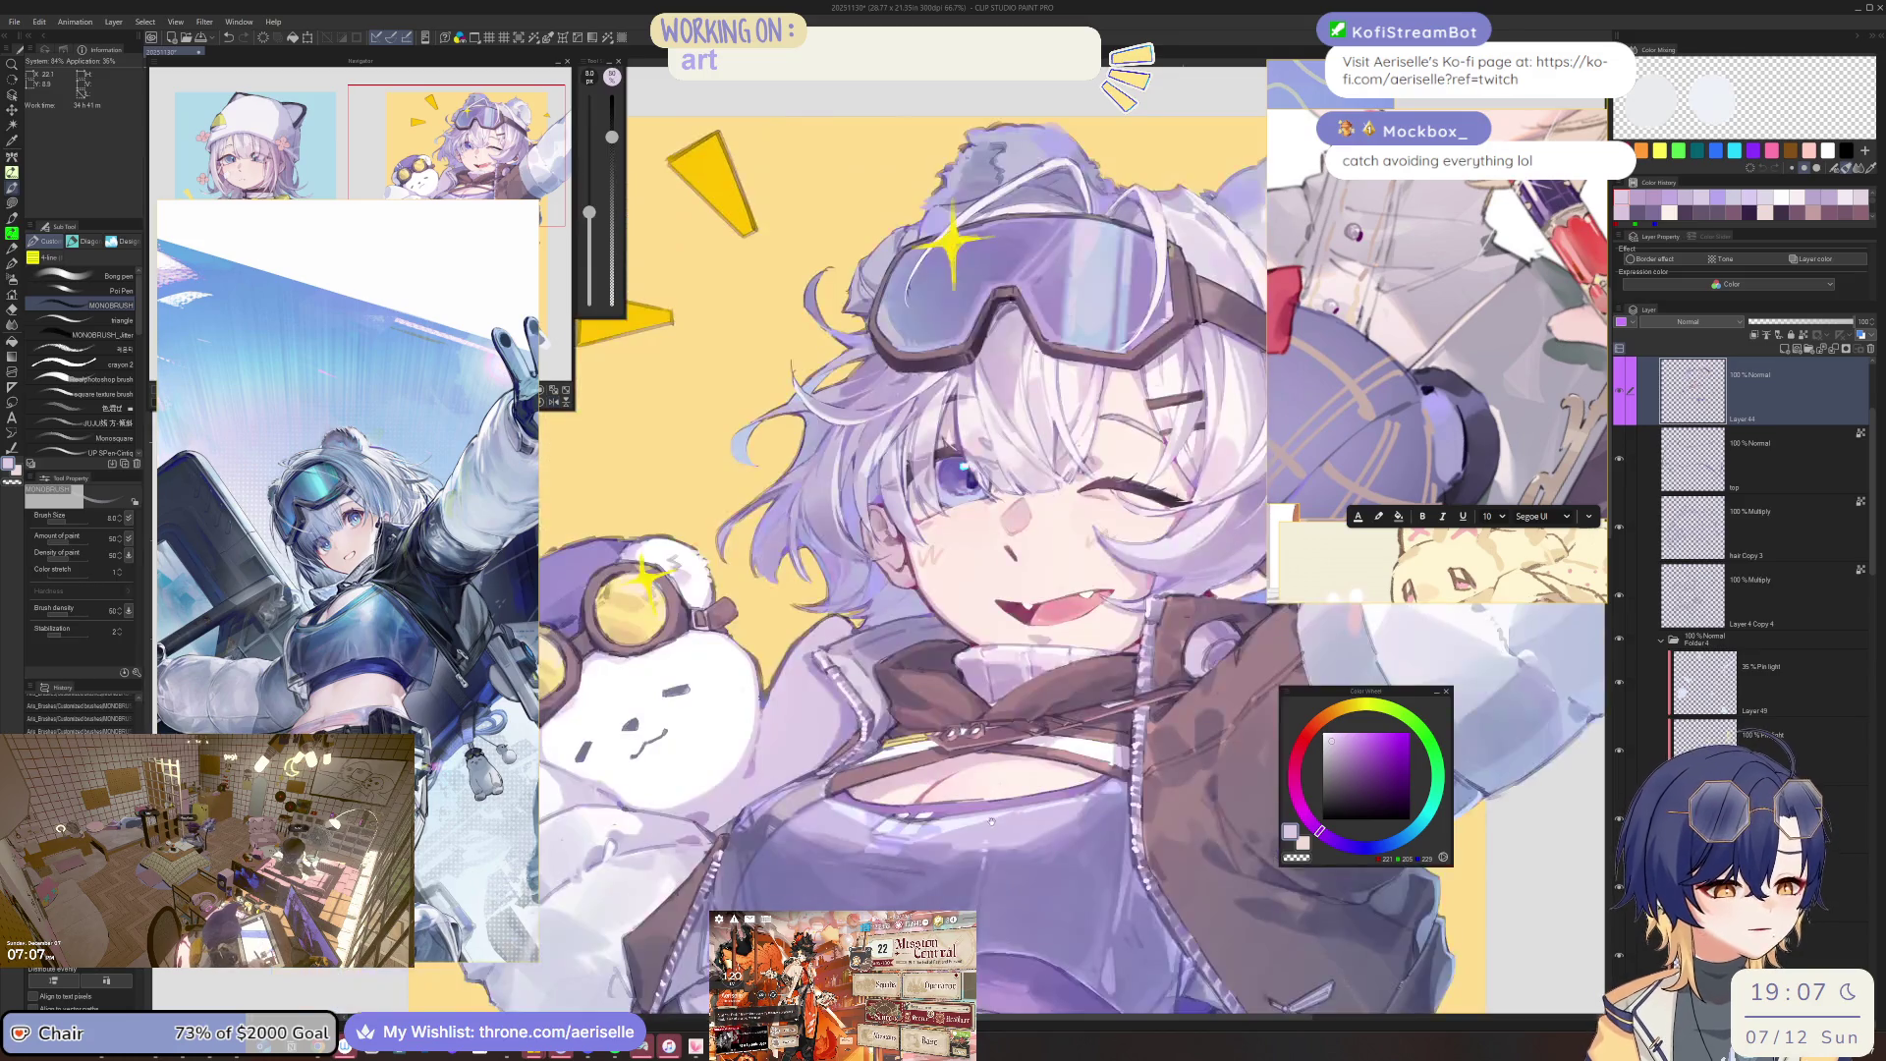
pyautogui.keyDown('alt'); pyautogui.click(891, 870); pyautogui.keyUp('alt')
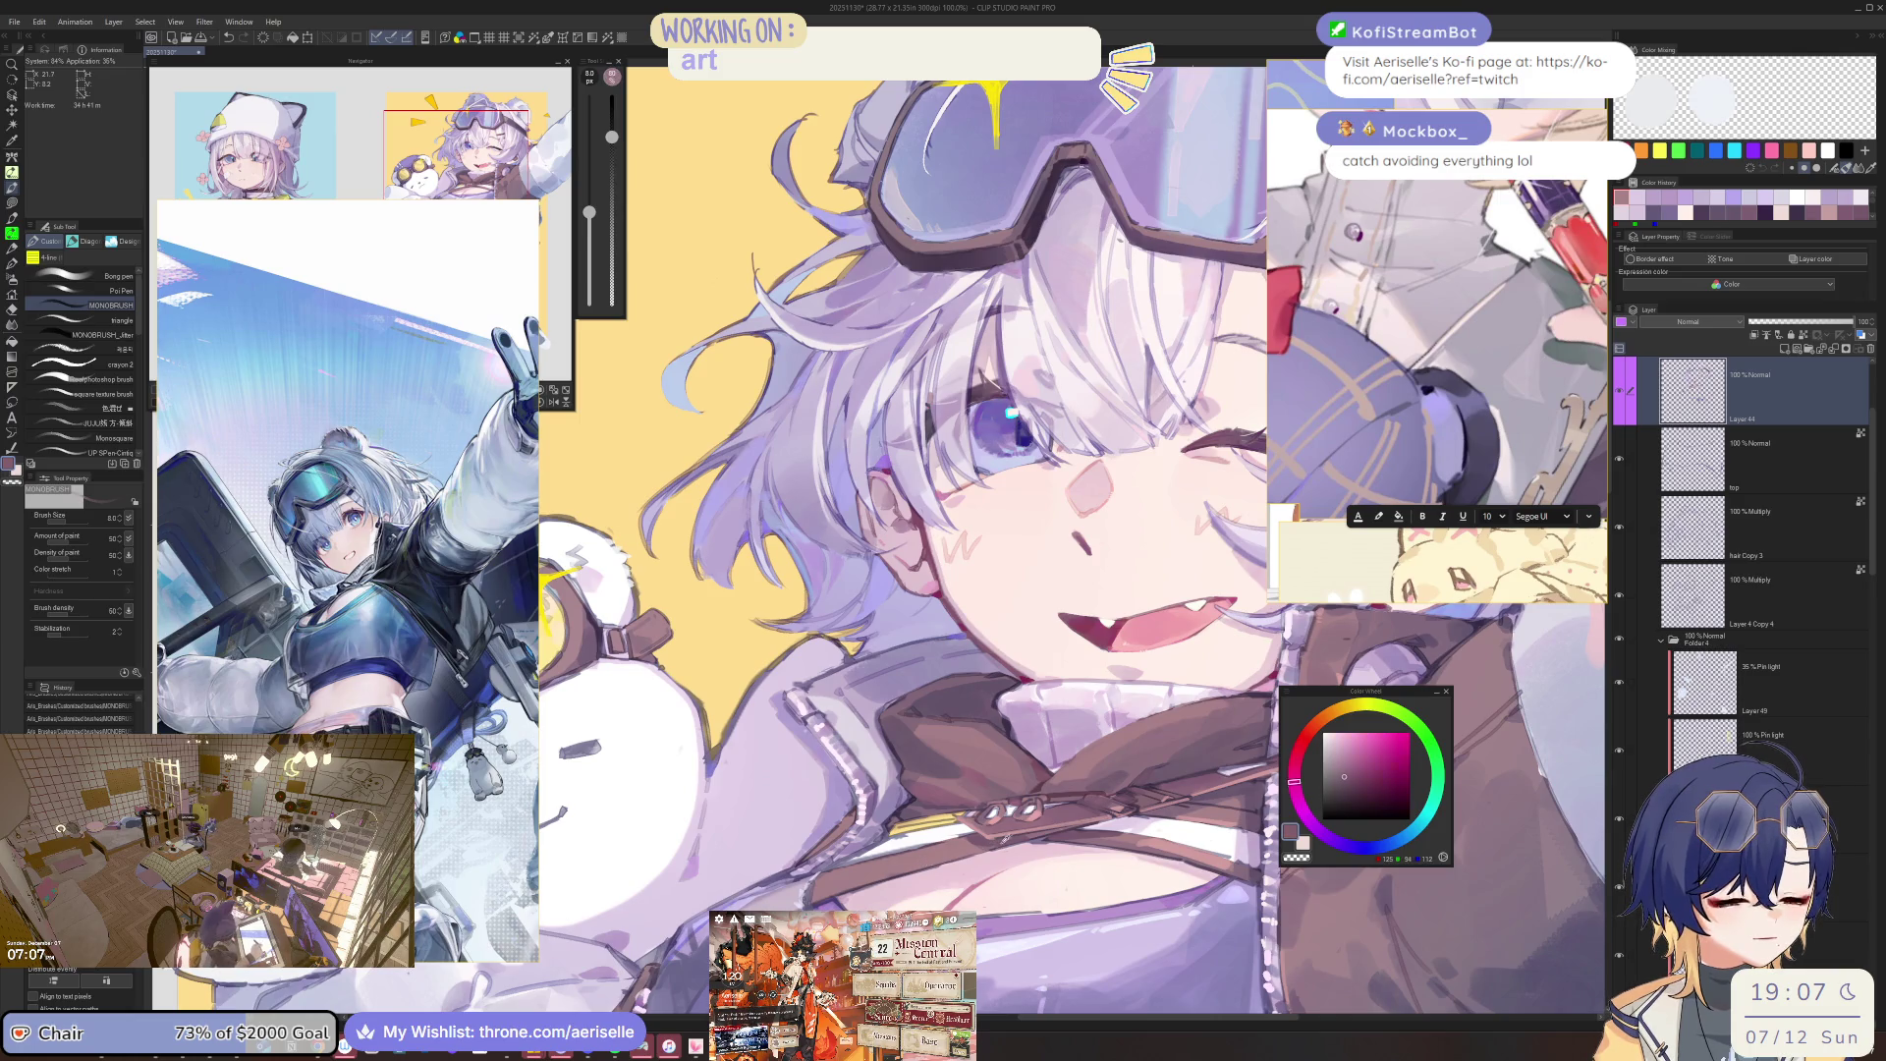
pyautogui.keyDown('alt'); pyautogui.click(929, 861); pyautogui.keyUp('alt')
pyautogui.scroll(3, 929, 862)
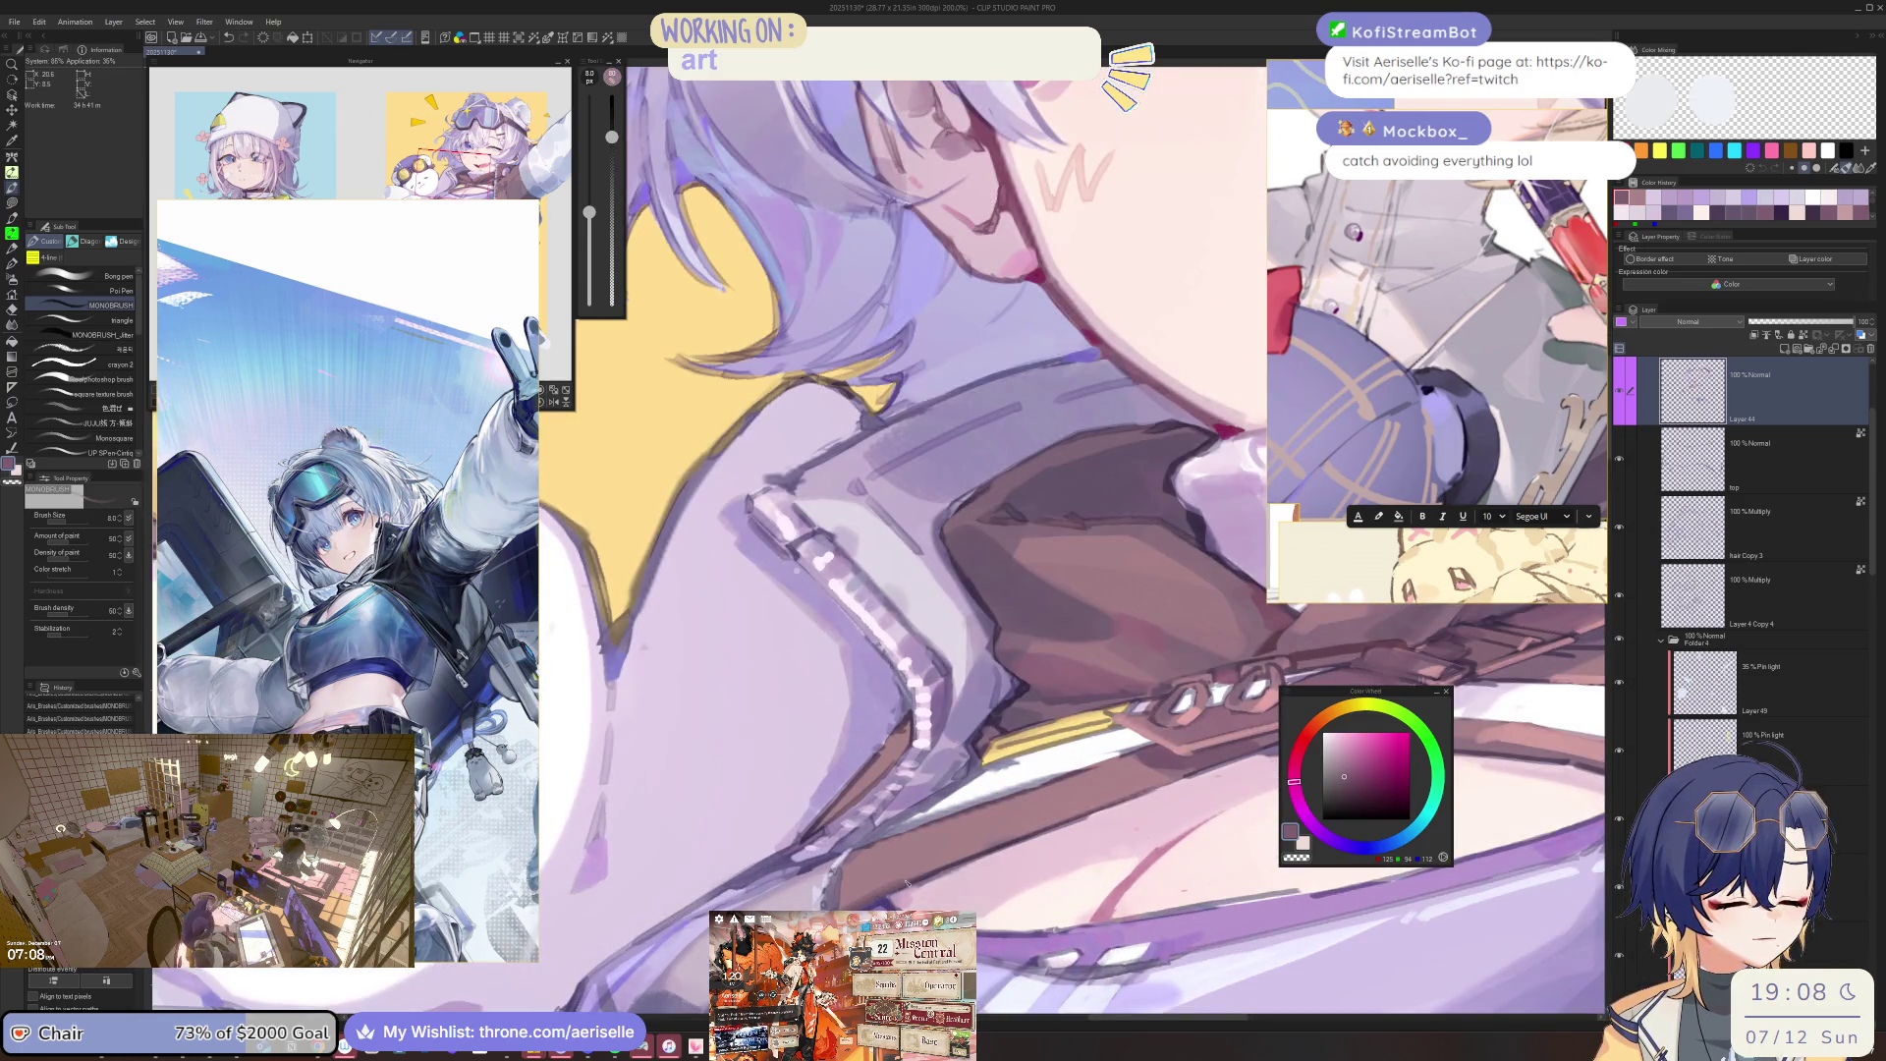
pyautogui.moveTo(870, 892)
pyautogui.mouseDown()
pyautogui.moveTo(1194, 776)
pyautogui.moveTo(971, 854)
pyautogui.mouseUp()
pyautogui.scroll(4, 971, 854)
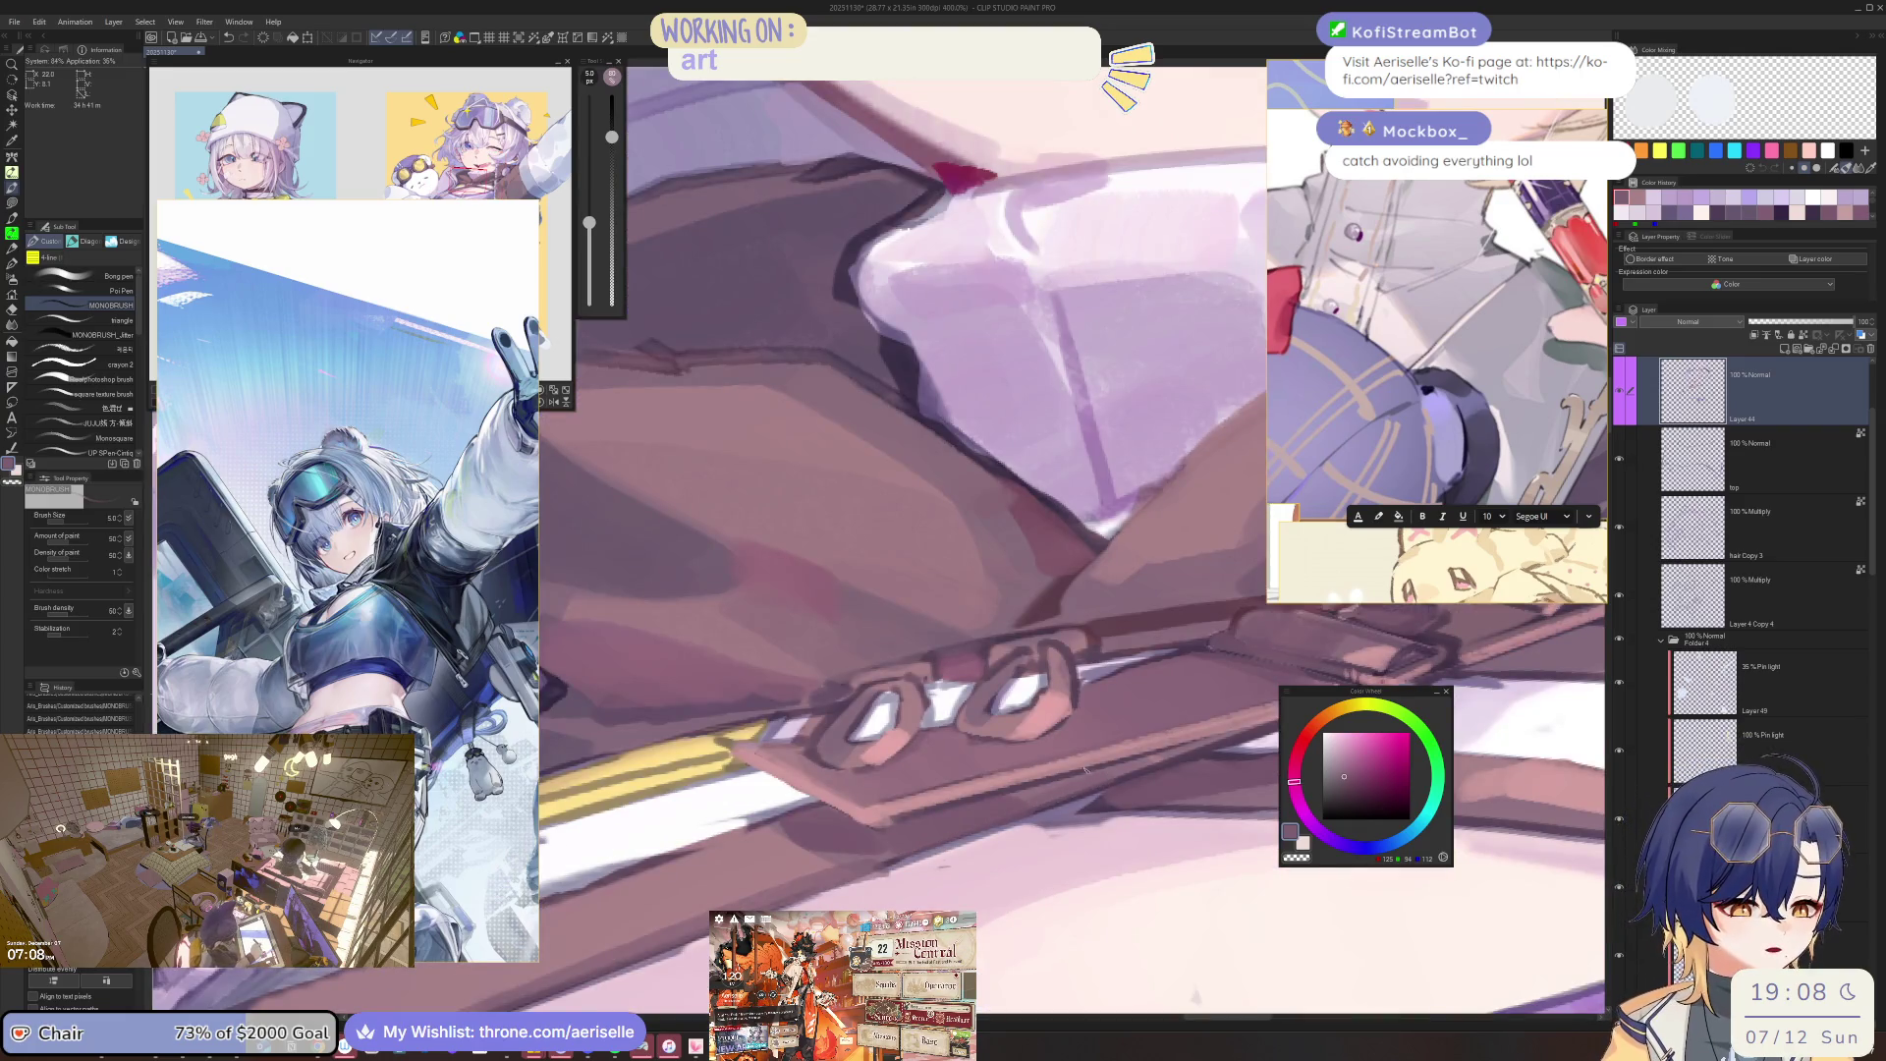
pyautogui.keyDown('alt'); pyautogui.click(945, 835); pyautogui.keyUp('alt')
pyautogui.moveTo(890, 863); pyautogui.dragTo(1155, 764)
# Sample mauve, pink and lavender tones around the strap, switching brush sizes between 4 and 7.
pyautogui.keyDown('alt'); pyautogui.click(991, 807); pyautogui.keyUp('alt')
pyautogui.press('[')
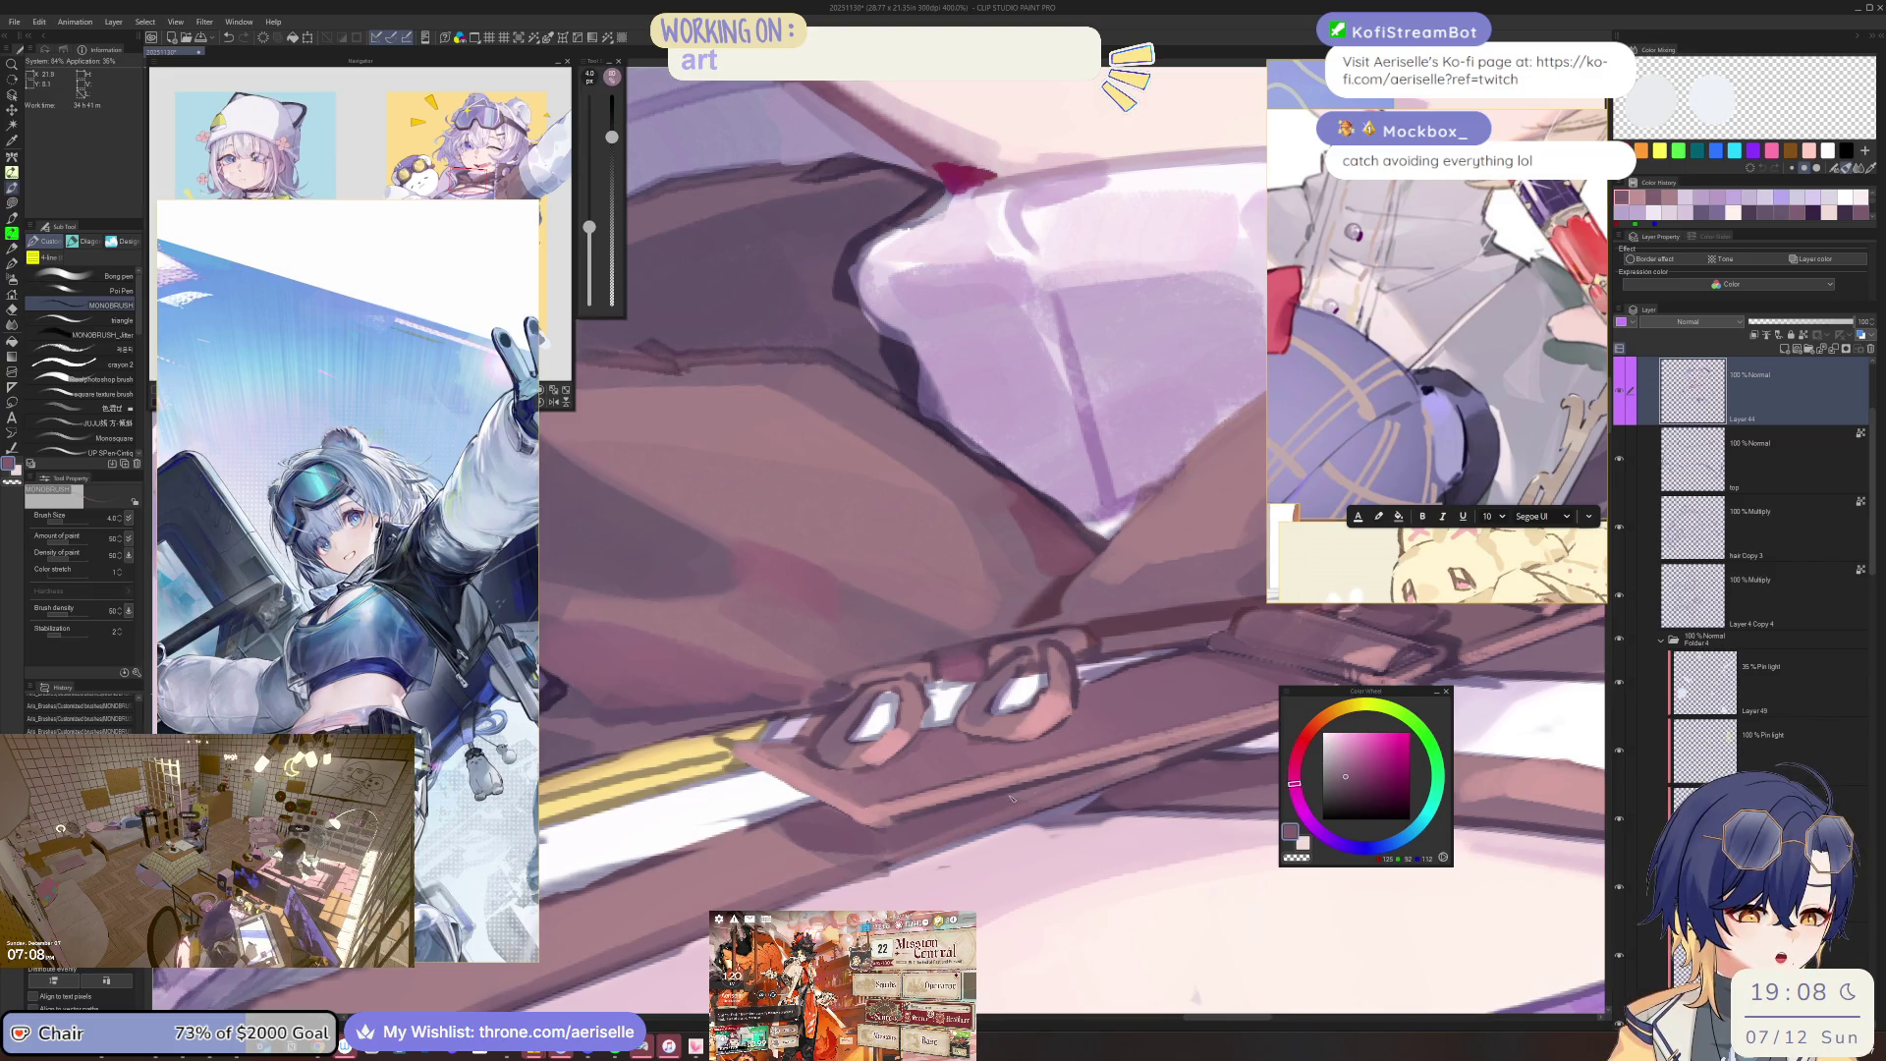
pyautogui.scroll(-5, 1097, 776)
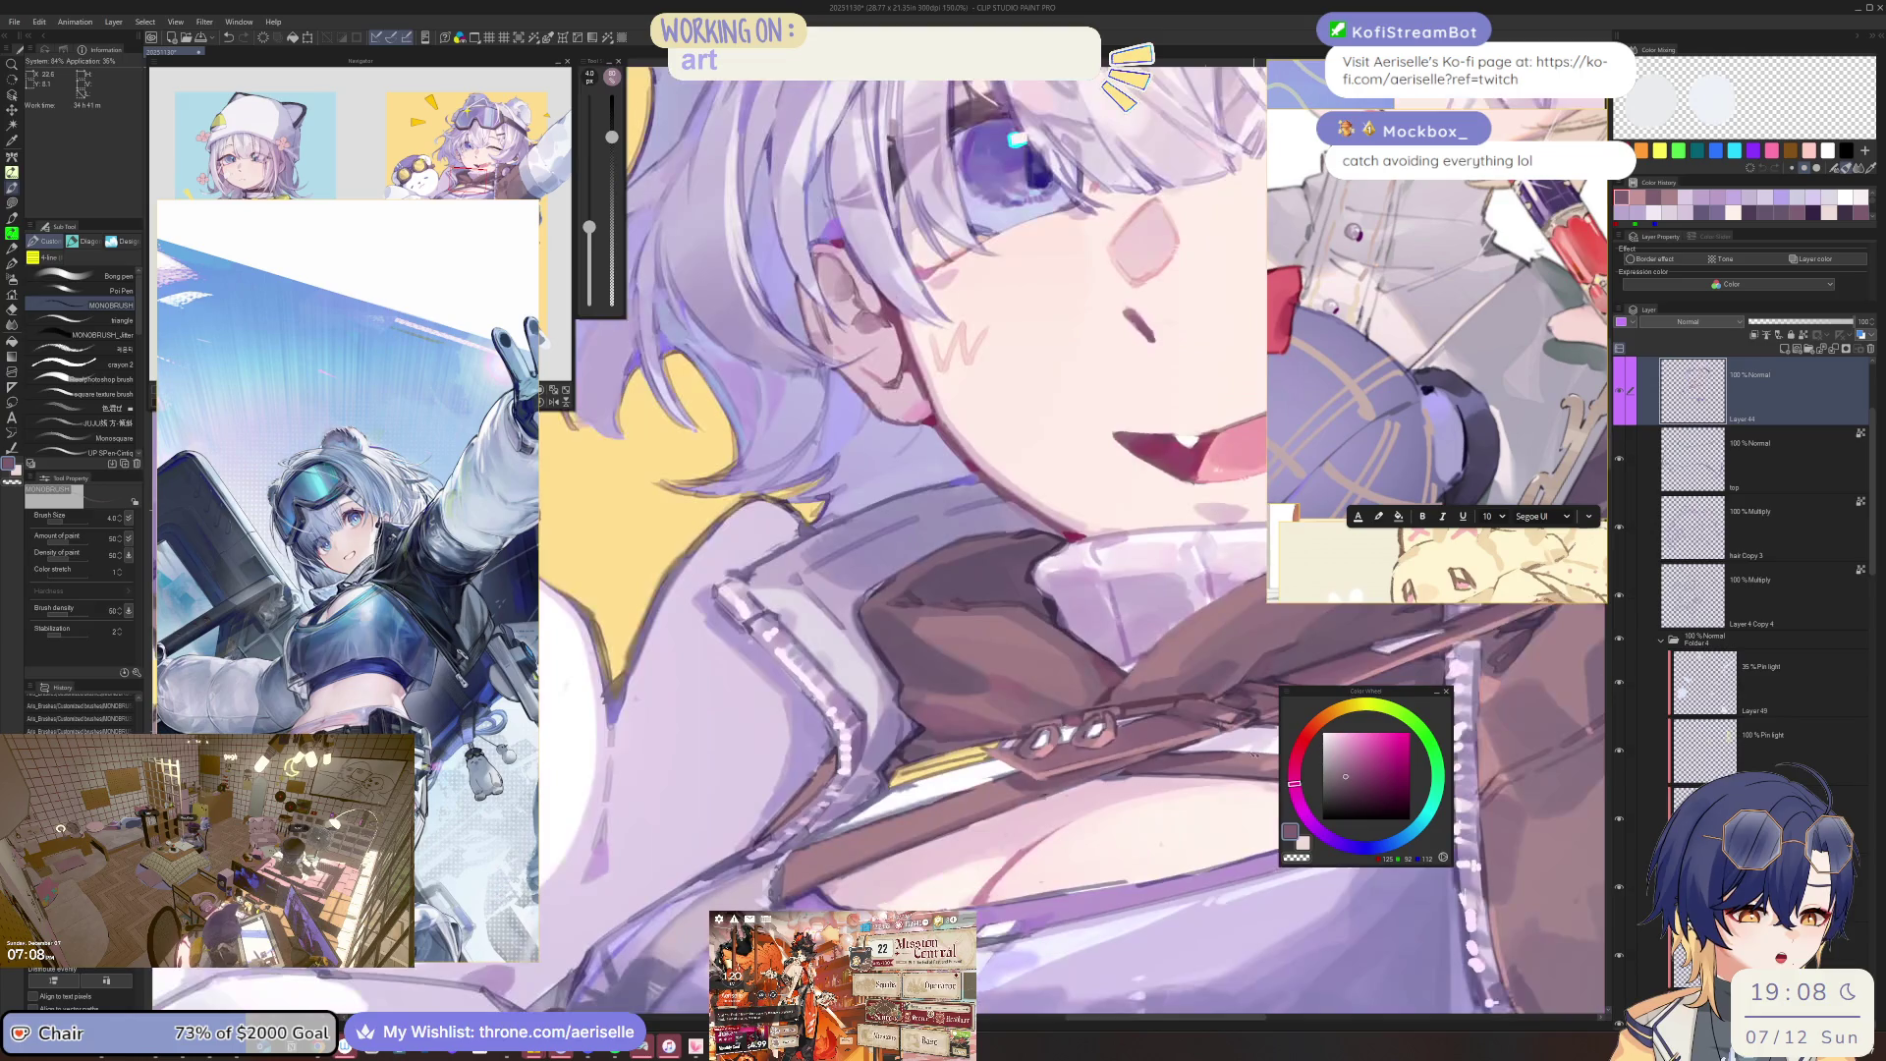
pyautogui.moveTo(1096, 775); pyautogui.dragTo(1137, 779)
pyautogui.scroll(4, 1137, 780)
pyautogui.press(']')
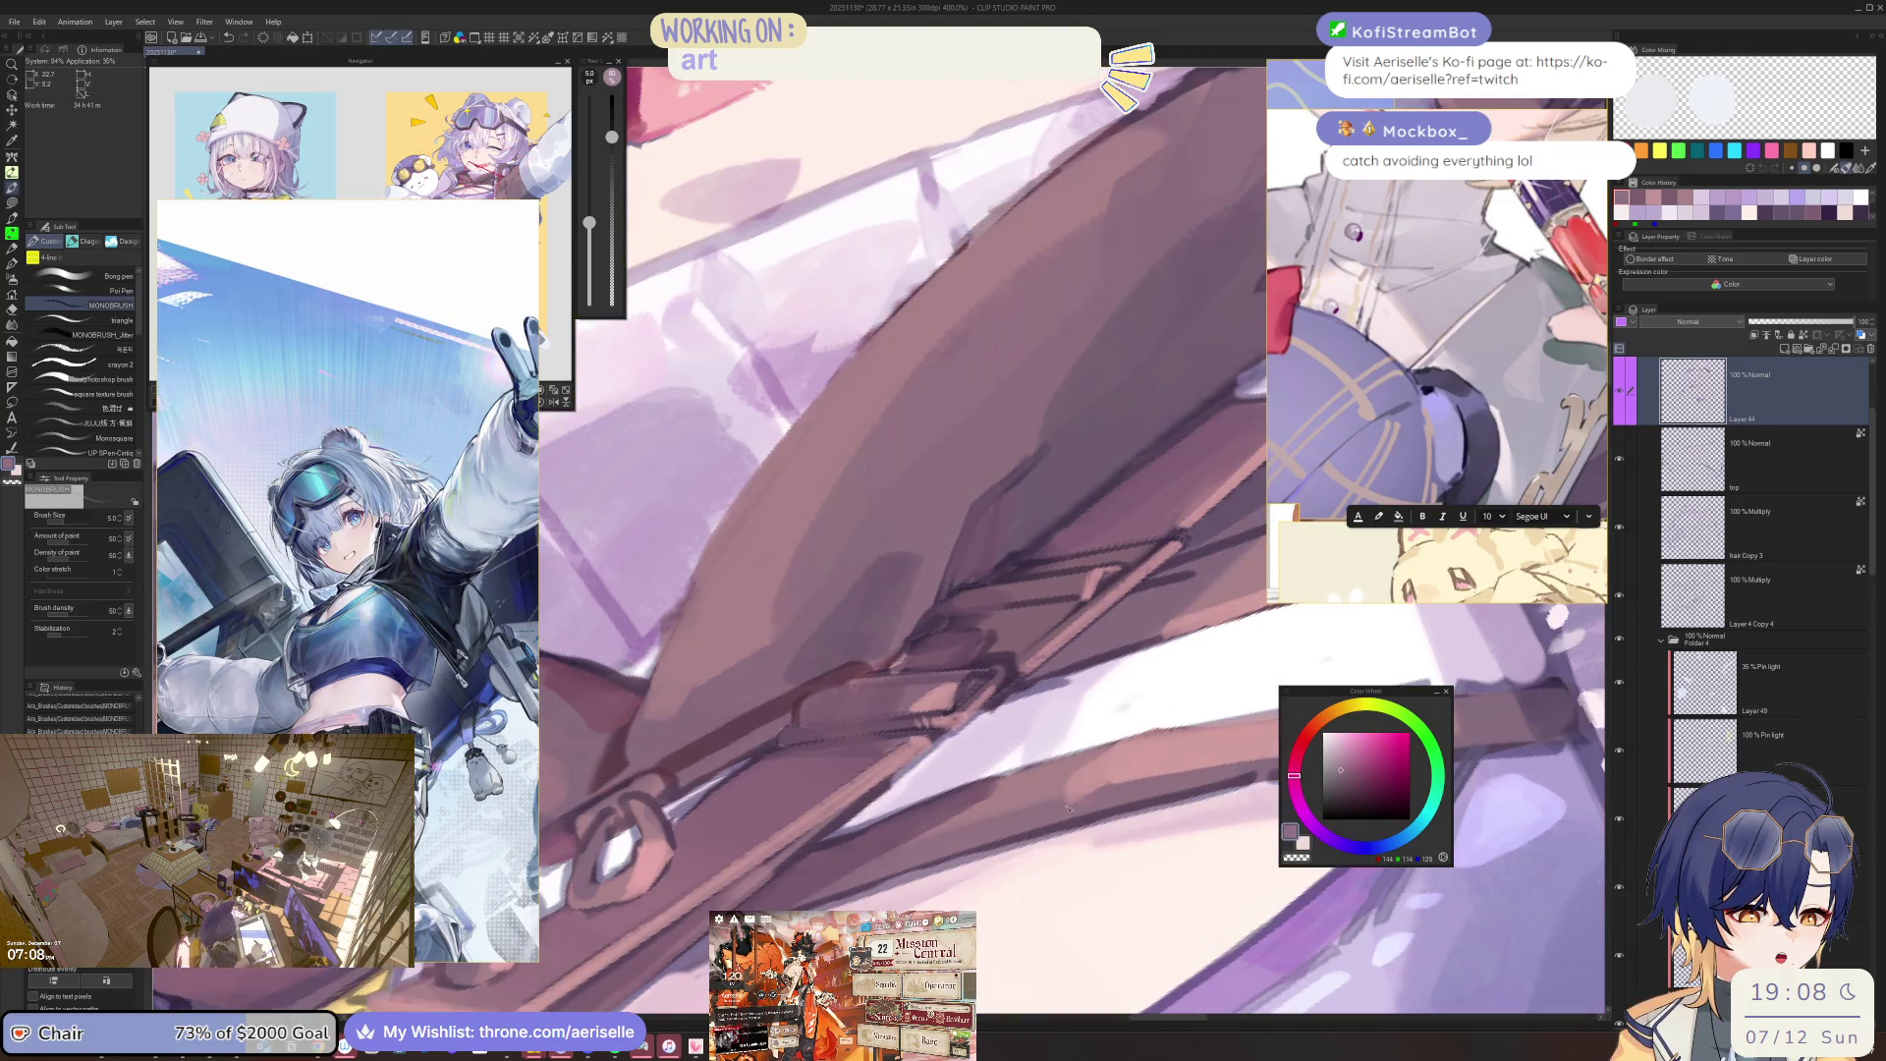
pyautogui.keyDown('alt'); pyautogui.click(1085, 784); pyautogui.keyUp('alt')
pyautogui.scroll(-4, 1143, 777)
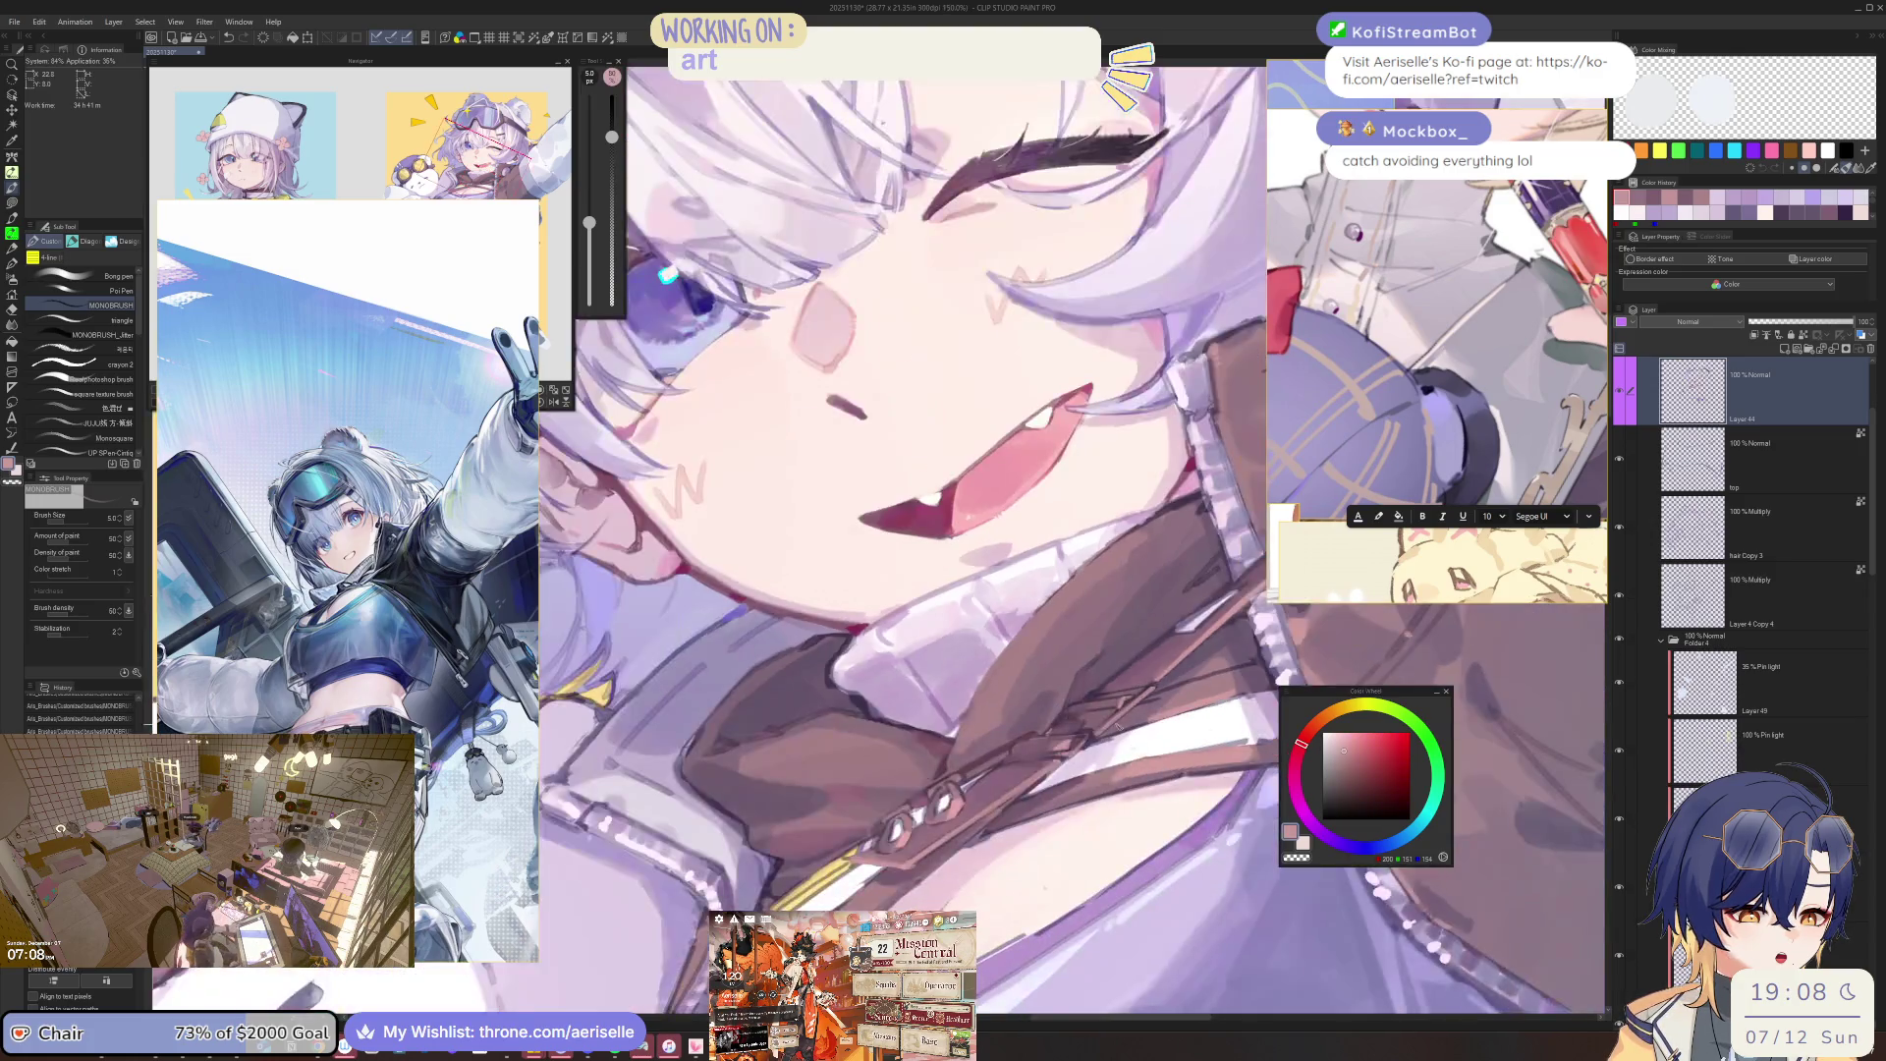
pyautogui.scroll(4, 1139, 774)
pyautogui.press(']')
pyautogui.press(']')
pyautogui.keyDown('alt'); pyautogui.click(1119, 754); pyautogui.keyUp('alt')
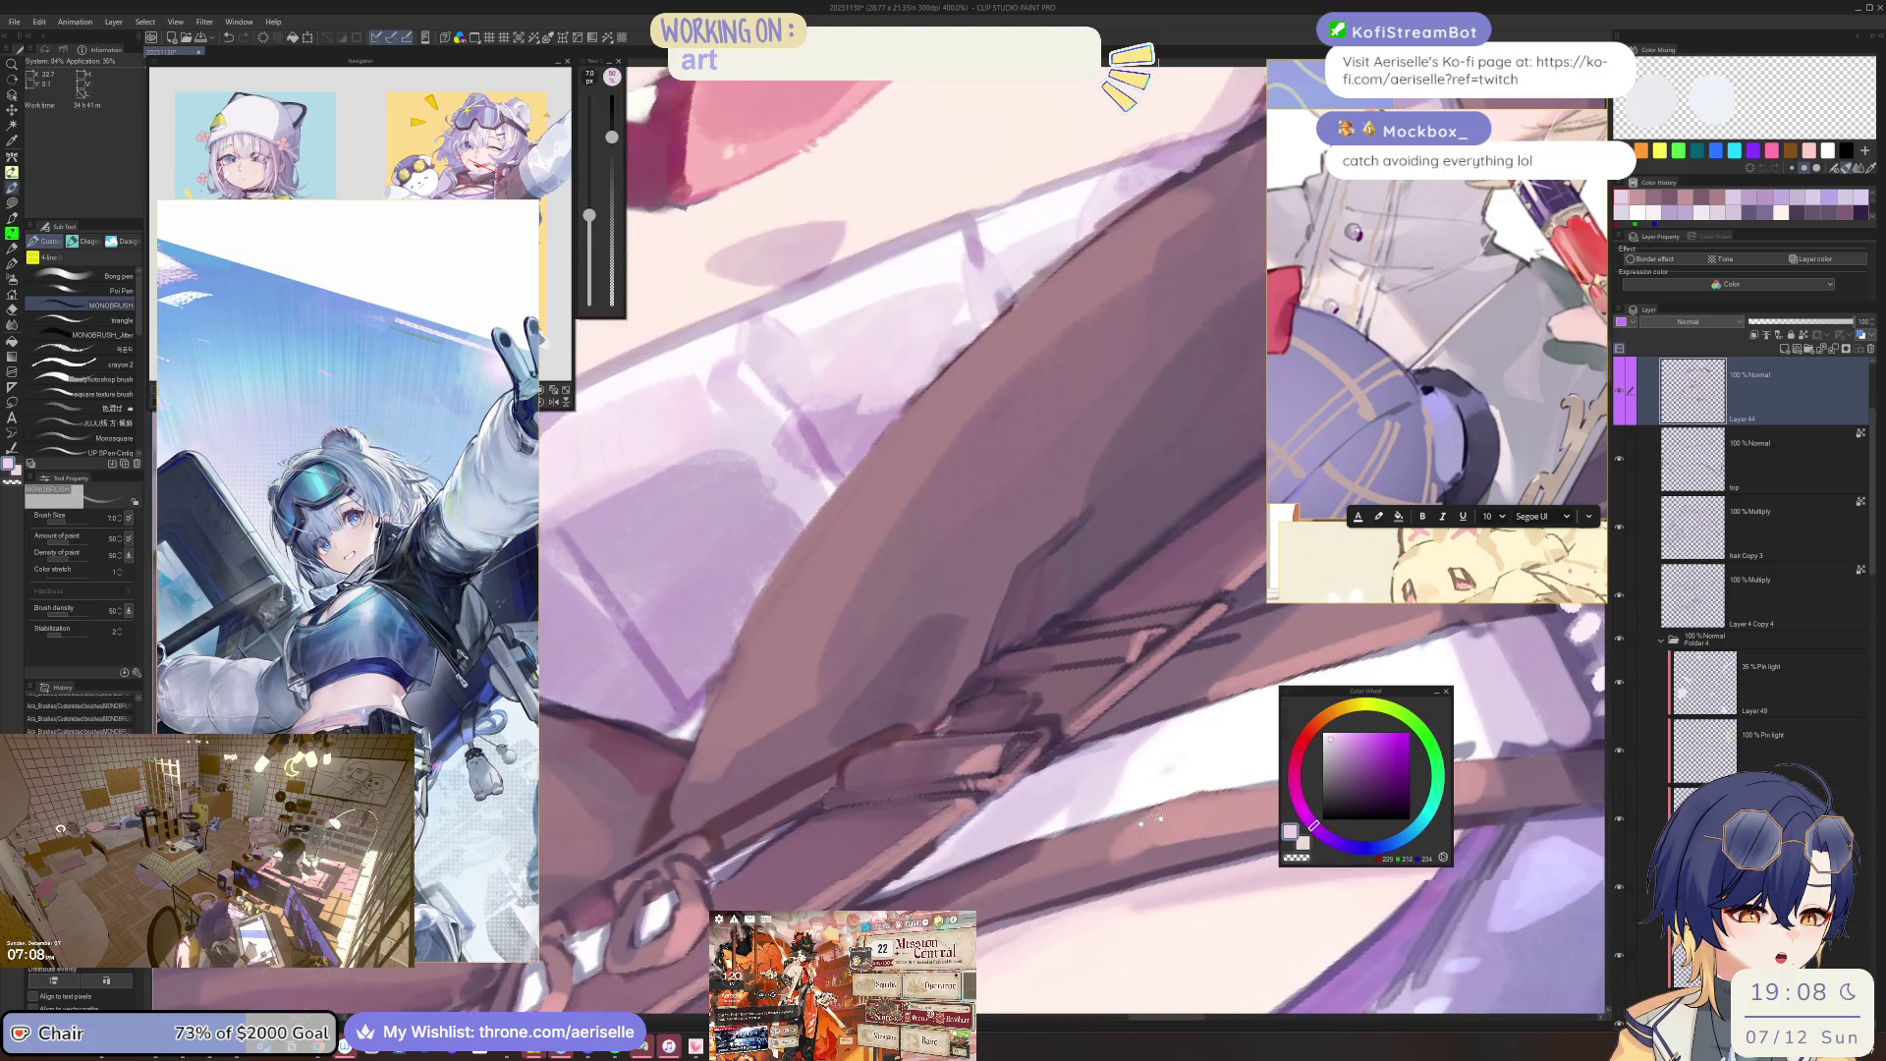
pyautogui.scroll(1, 1111, 786)
pyautogui.keyDown('alt'); pyautogui.click(1095, 840); pyautogui.keyUp('alt')
pyautogui.press('[')
pyautogui.press('[')
pyautogui.press('[')
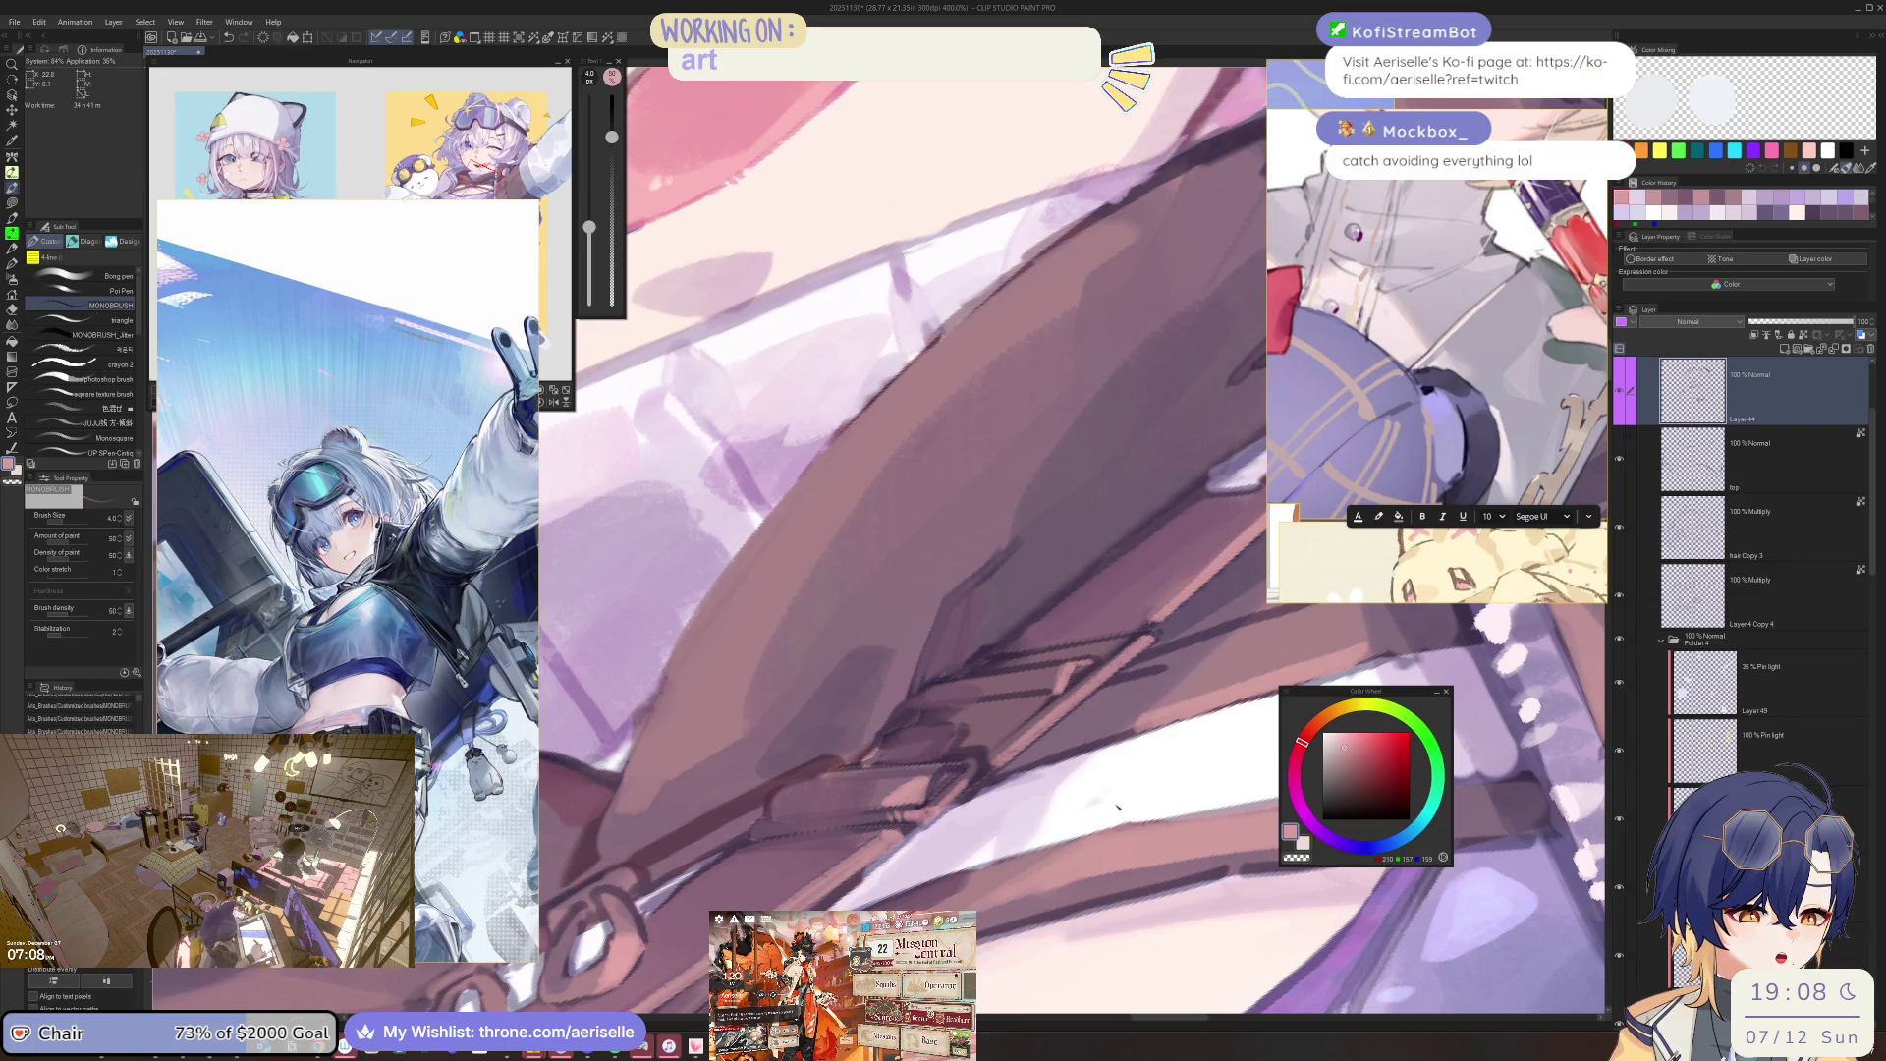
# Switch to white at brush size 8, then sample lavender and rotate the view.
pyautogui.scroll(-2, 1117, 808)
pyautogui.press('x')
pyautogui.press(']')
pyautogui.press(']')
pyautogui.press(']')
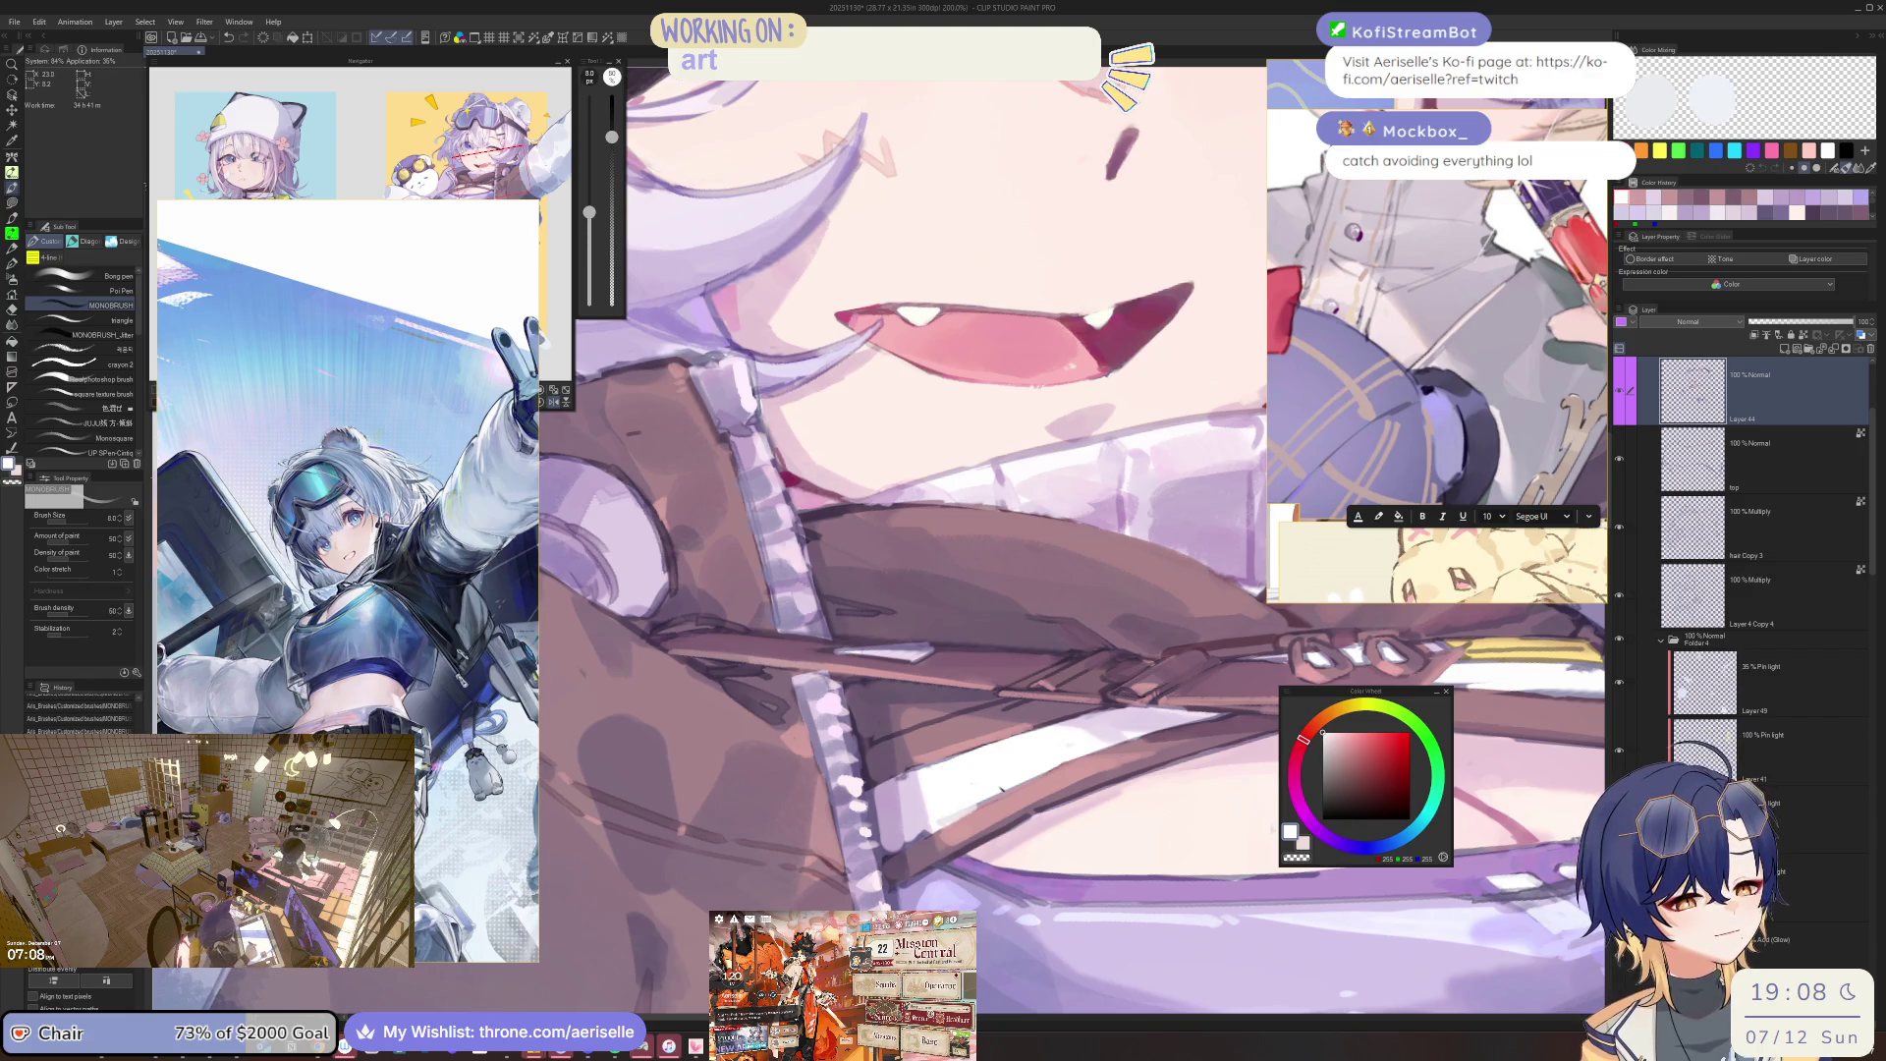
pyautogui.scroll(-1, 1002, 791)
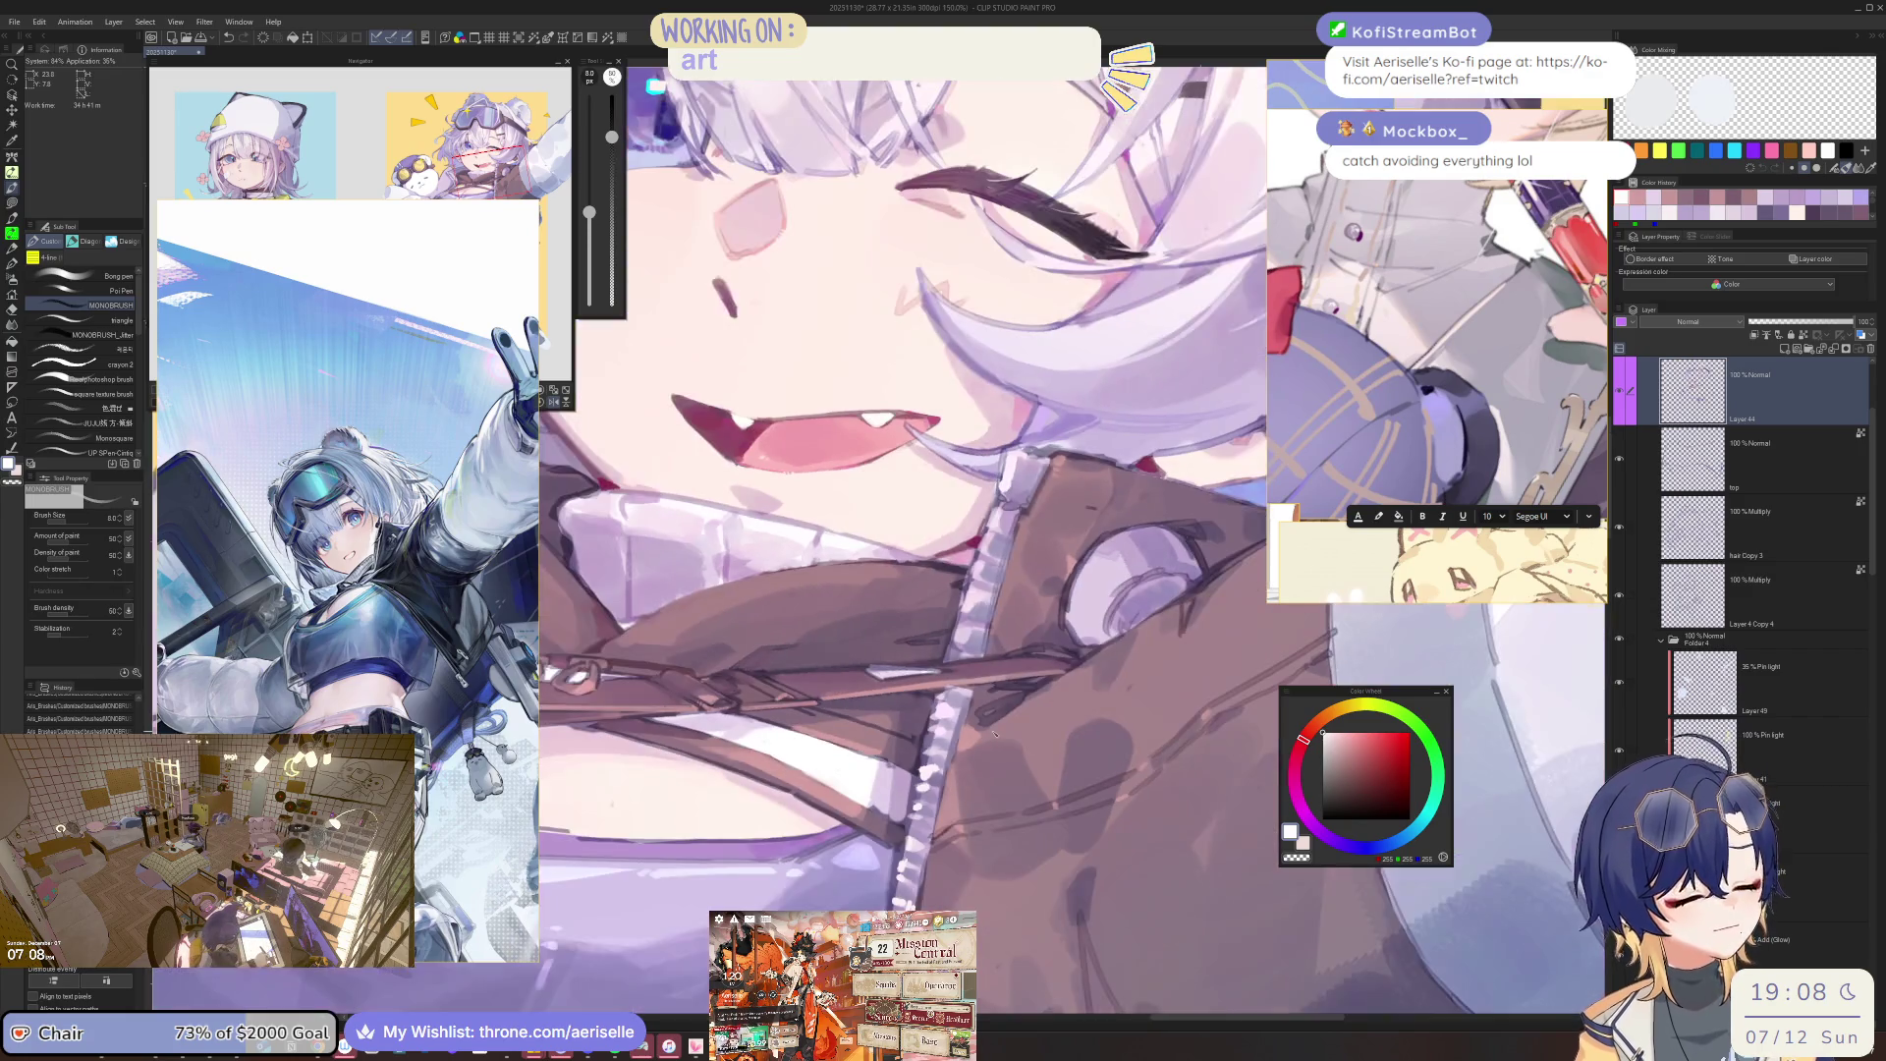
pyautogui.keyDown('alt'); pyautogui.click(897, 777); pyautogui.keyUp('alt')
pyautogui.press('-')
pyautogui.press(']')
pyautogui.press(']')
pyautogui.press(']')
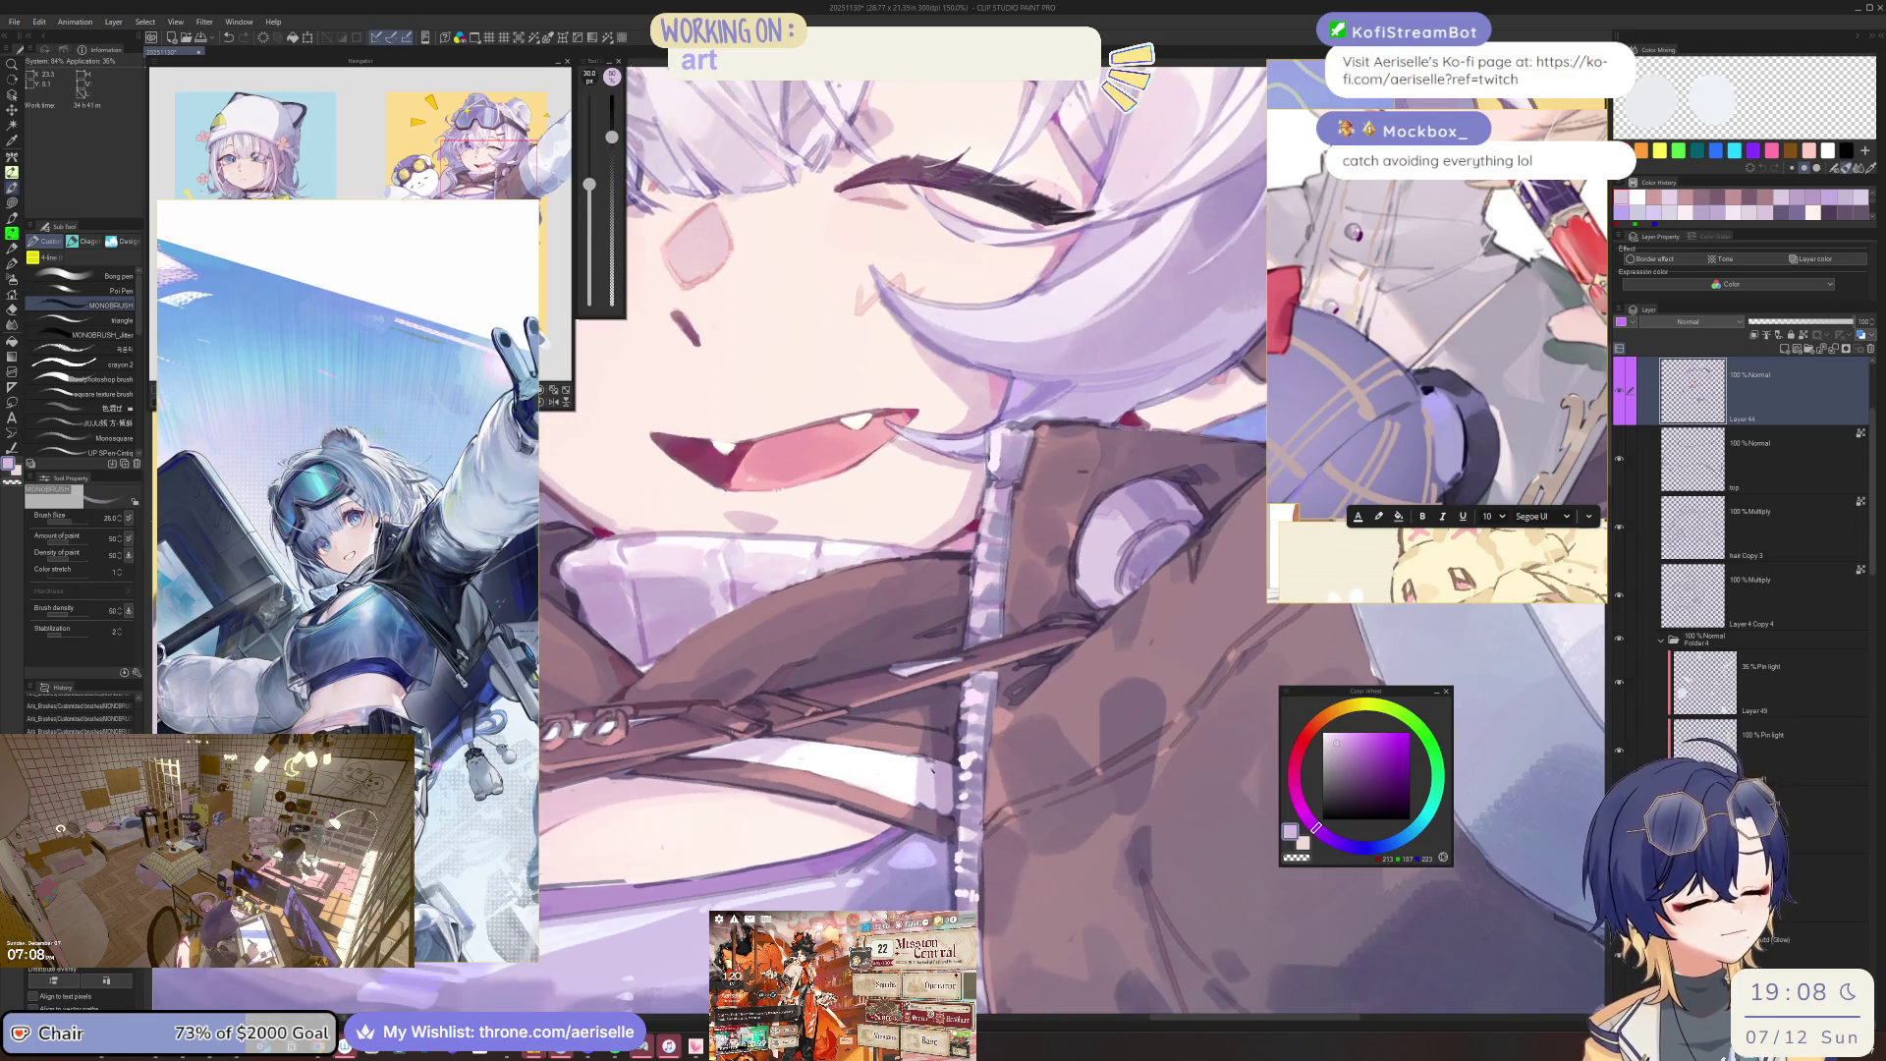
pyautogui.press('[')
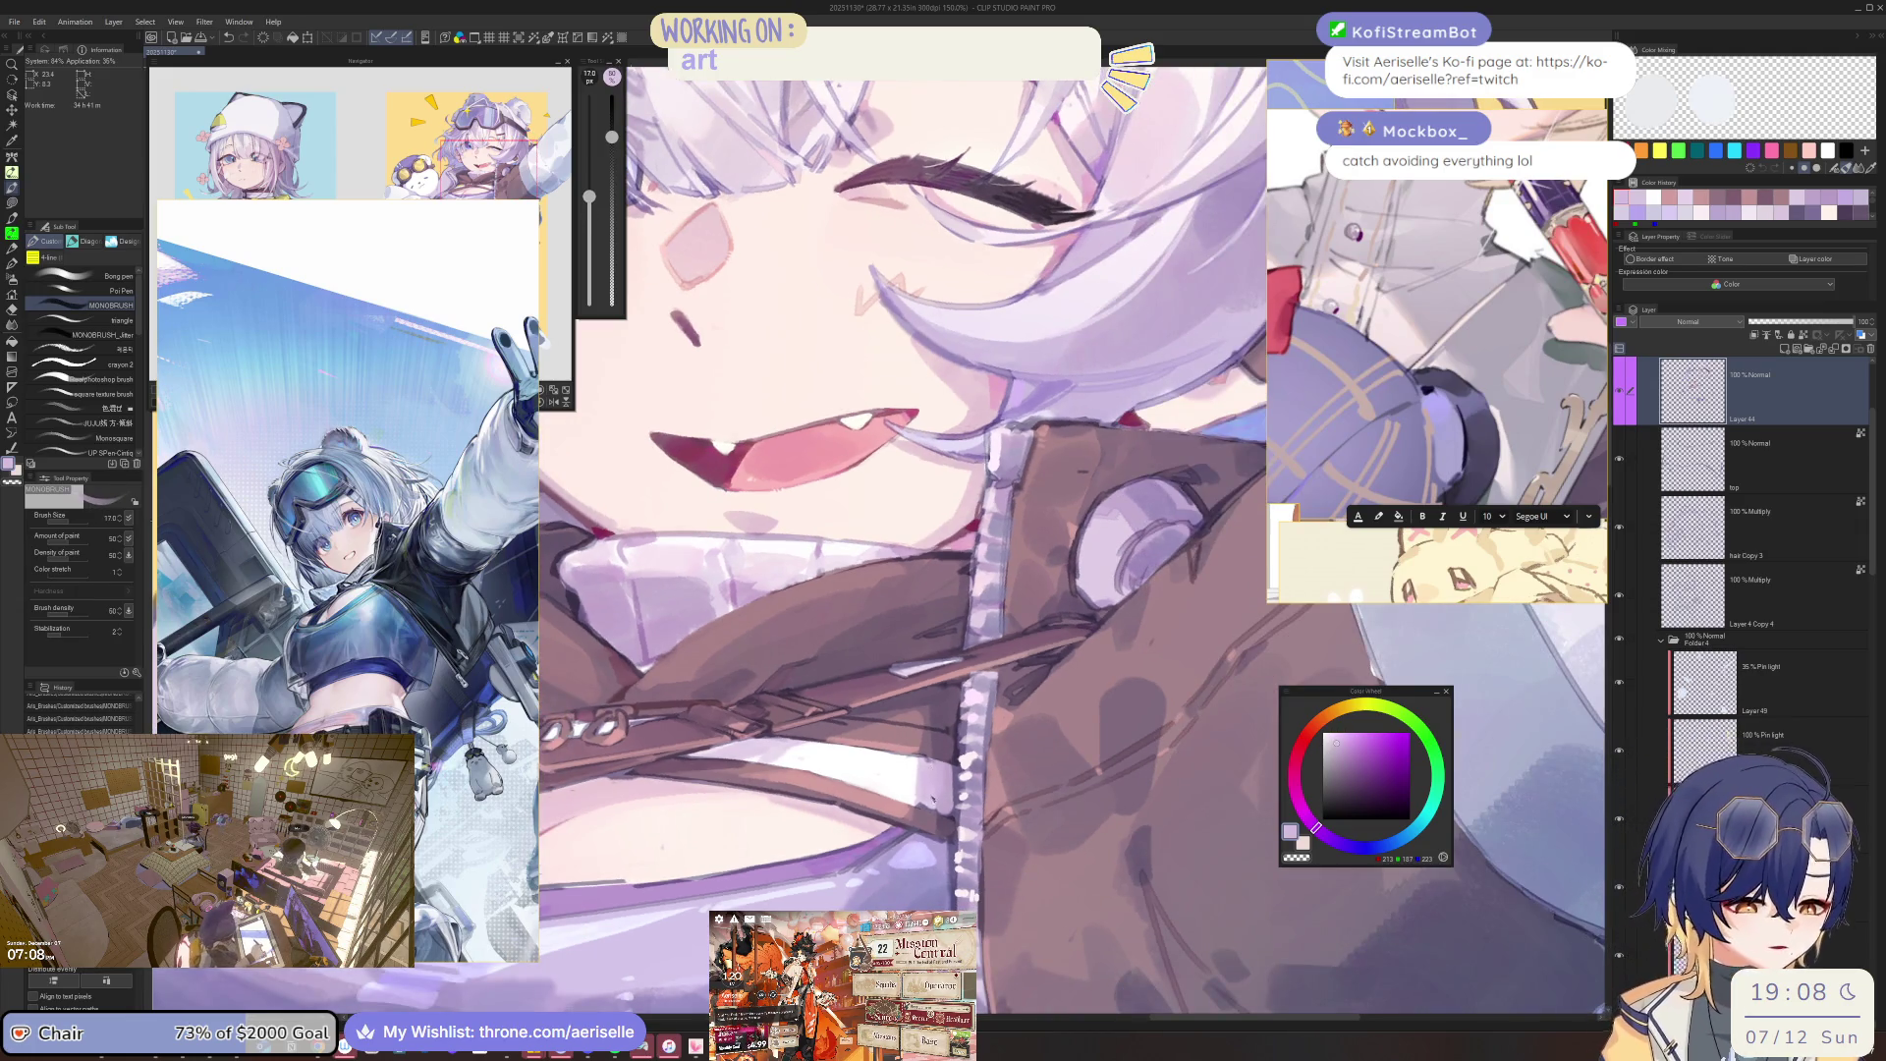
# Fit the whole illustration in view and pick a soft pink with brush size 8.
pyautogui.hotkey('ctrl', '0')
pyautogui.scroll(5, 1061, 688)
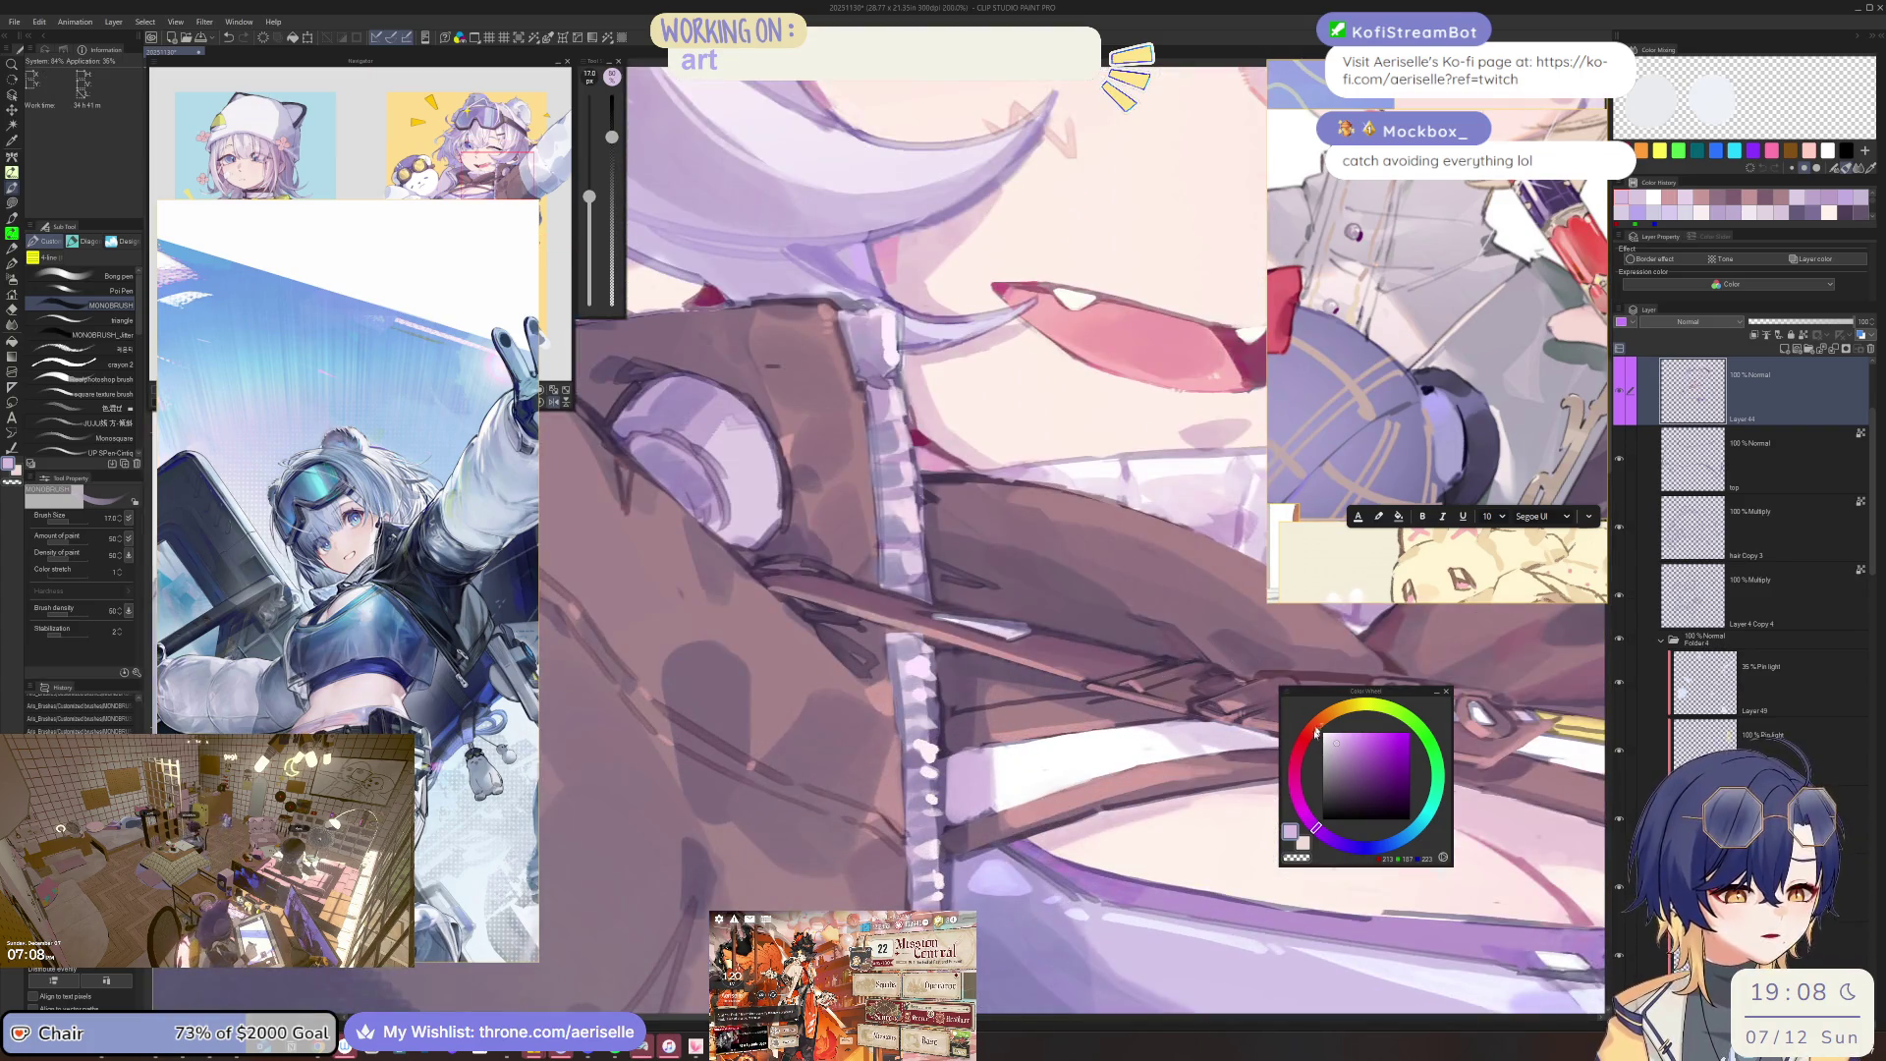
pyautogui.click(1312, 731)
pyautogui.click(1294, 760)
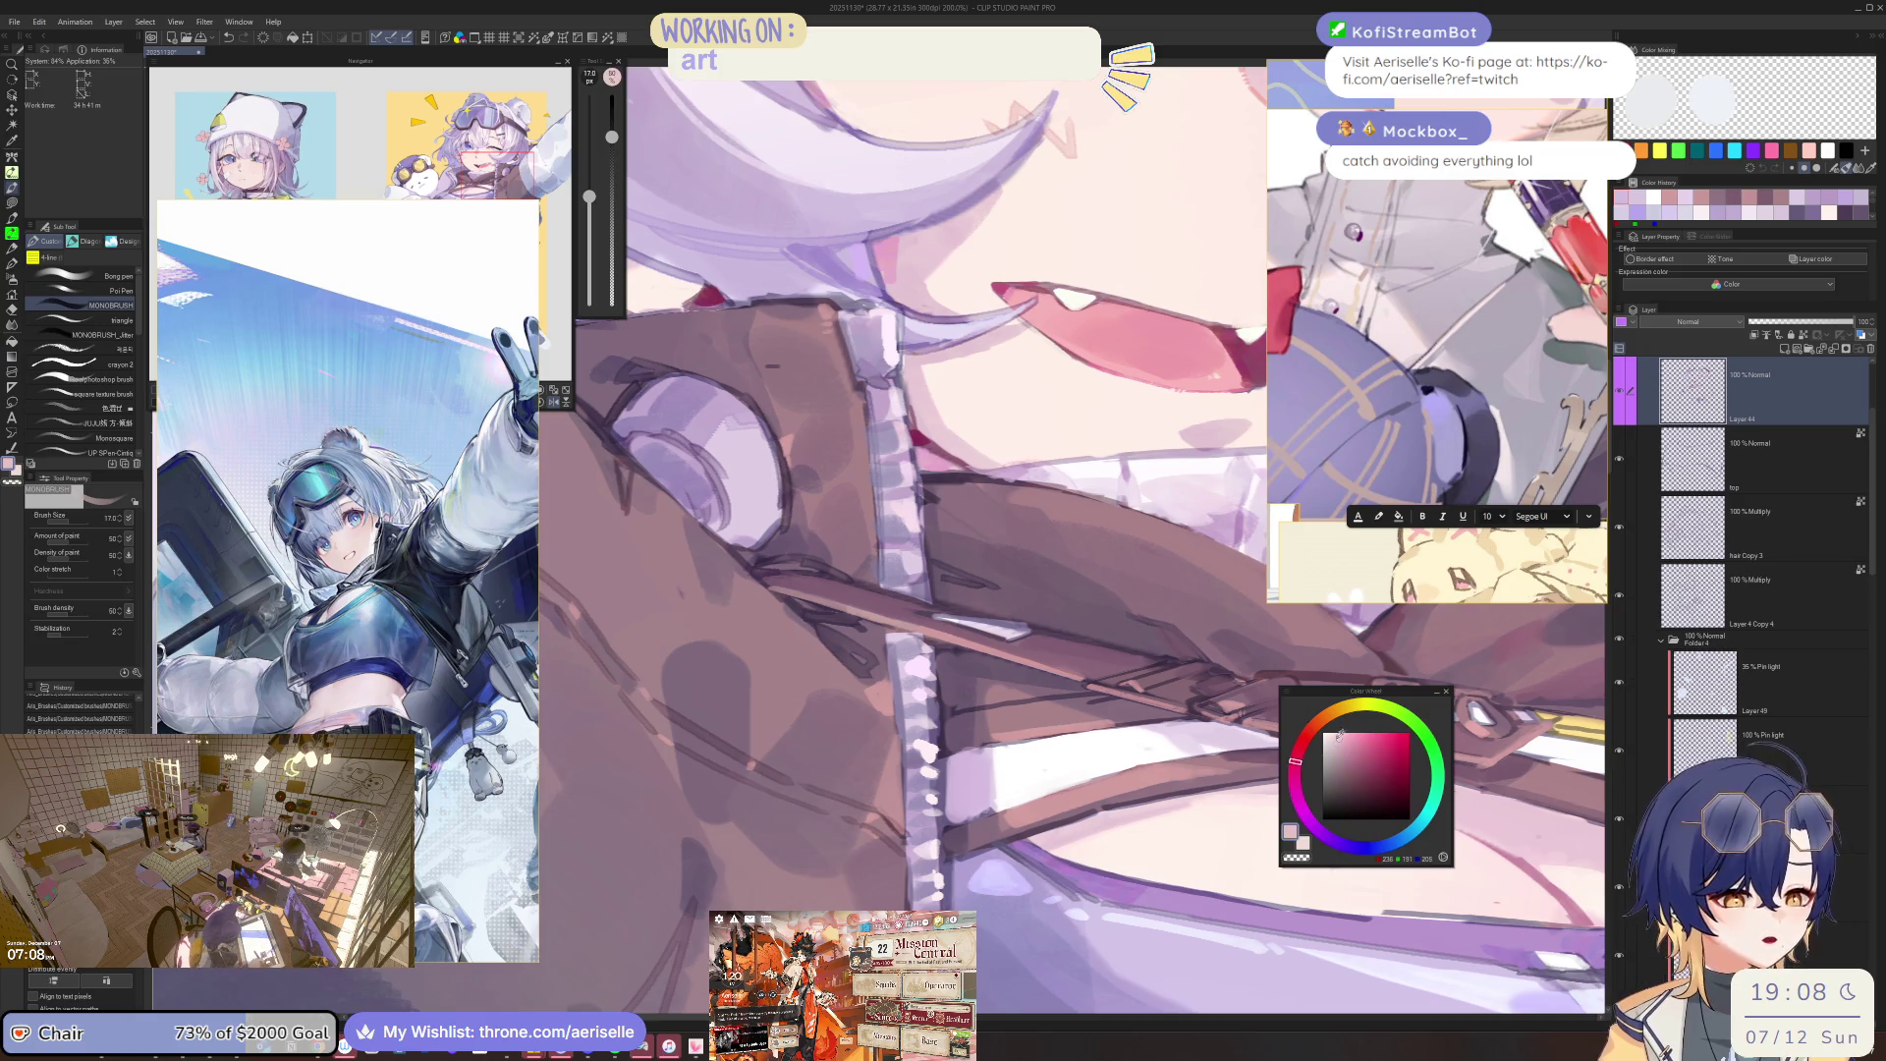
pyautogui.press('[')
pyautogui.press('[')
pyautogui.press('[')
pyautogui.press('[')
pyautogui.scroll(-4, 999, 778)
pyautogui.press('-')
pyautogui.press('-')
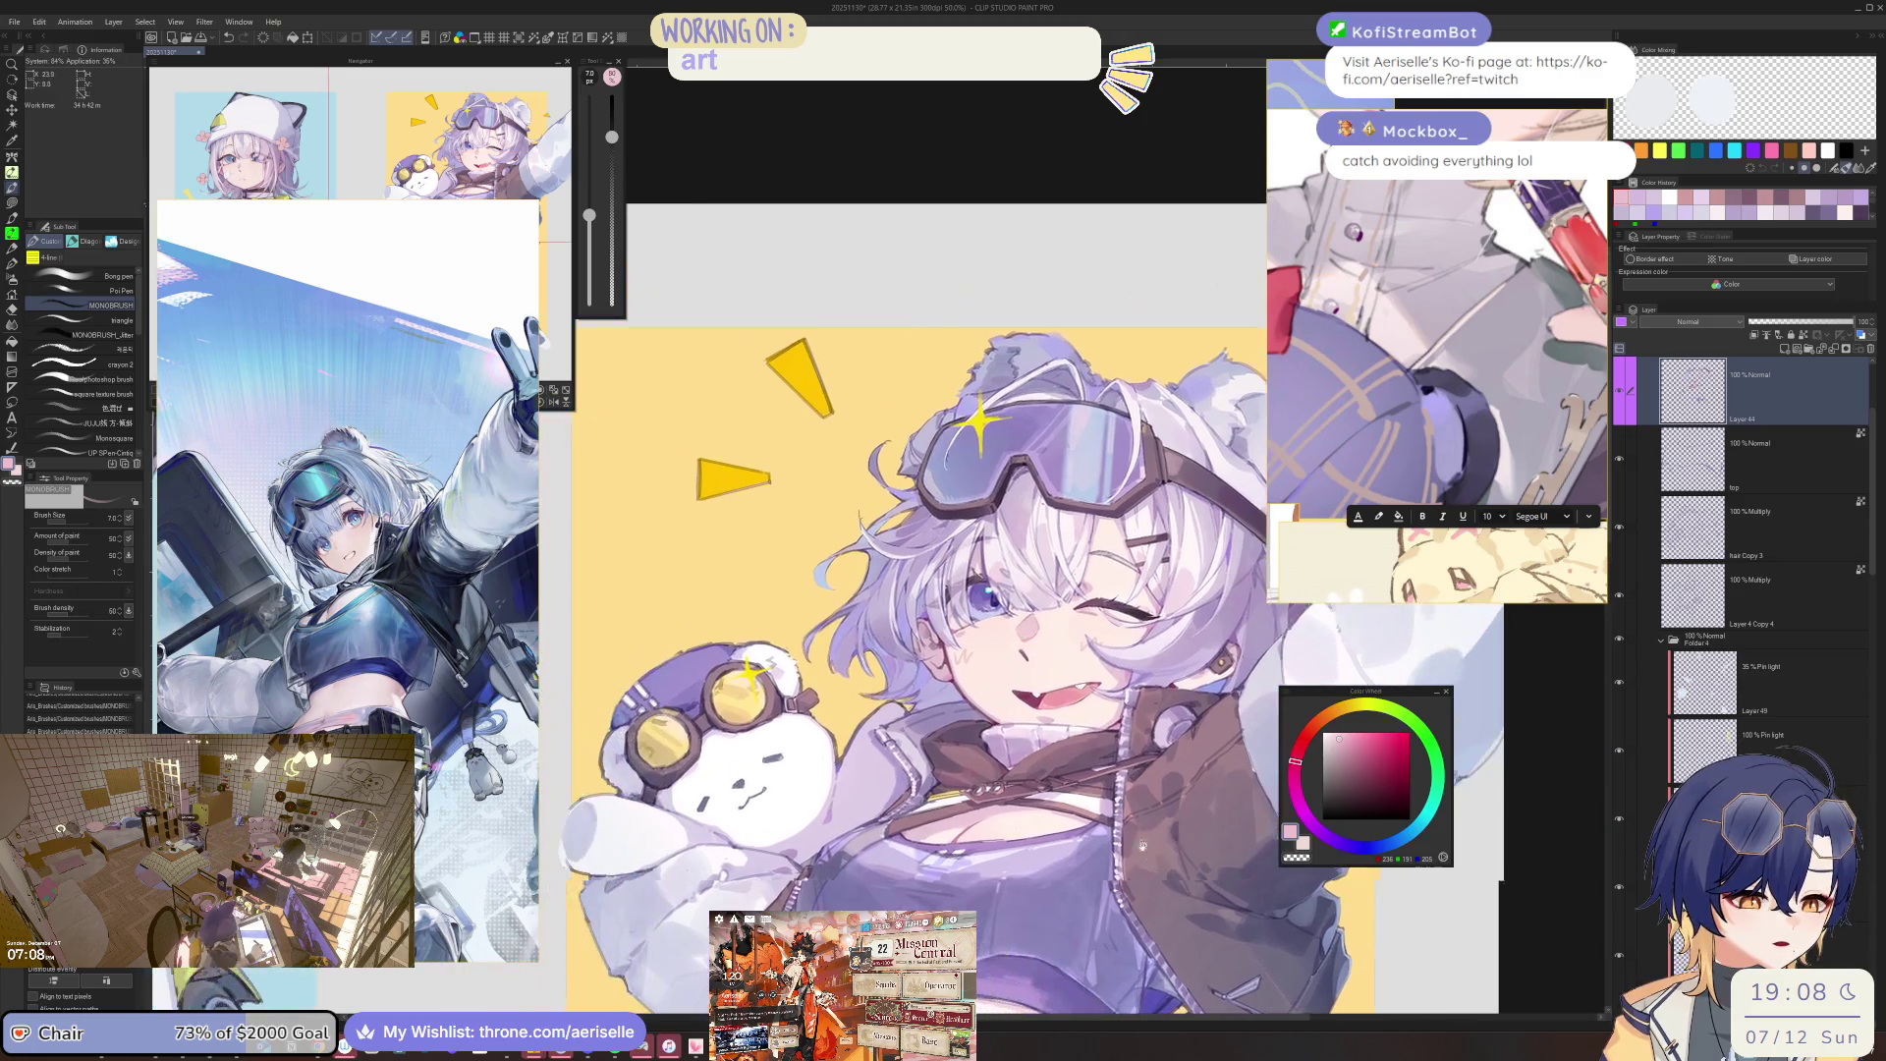
# Shrink the brush and pan across the face, mirroring the view to check balance.
pyautogui.scroll(4, 1124, 744)
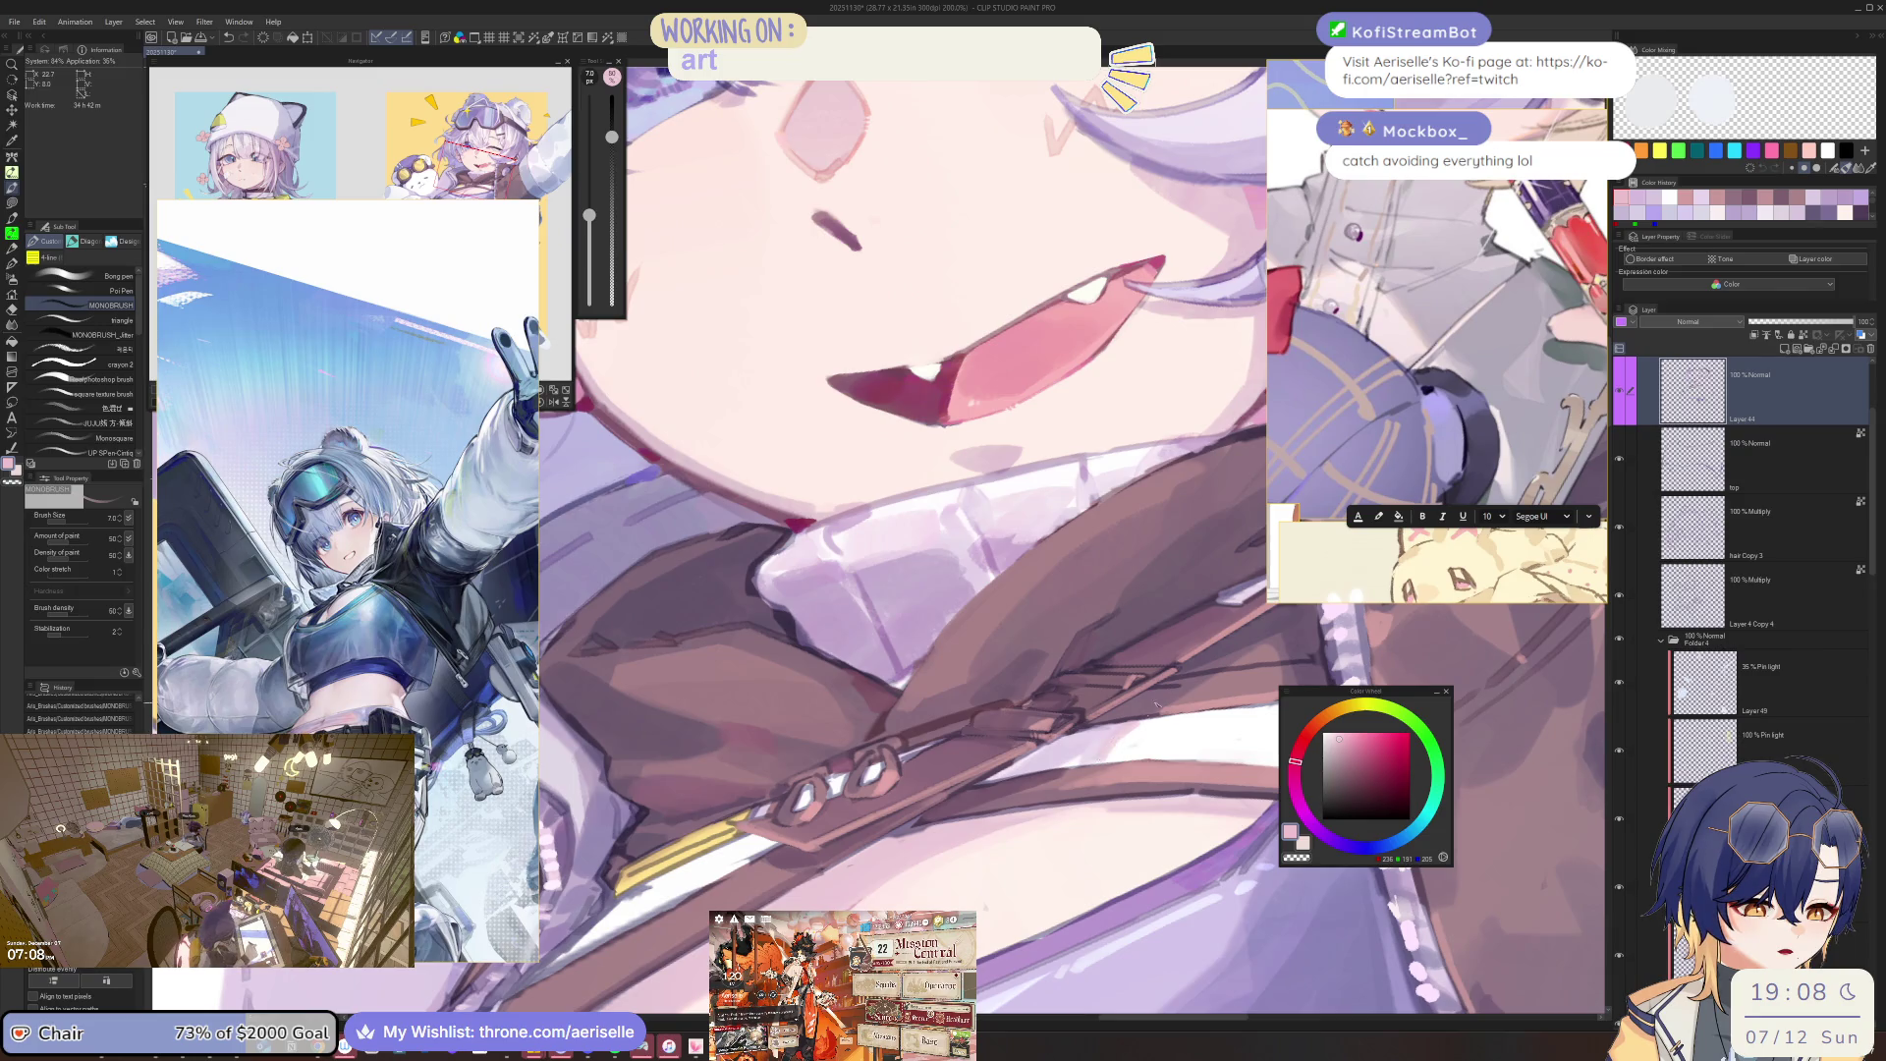
pyautogui.scroll(-3, 1115, 757)
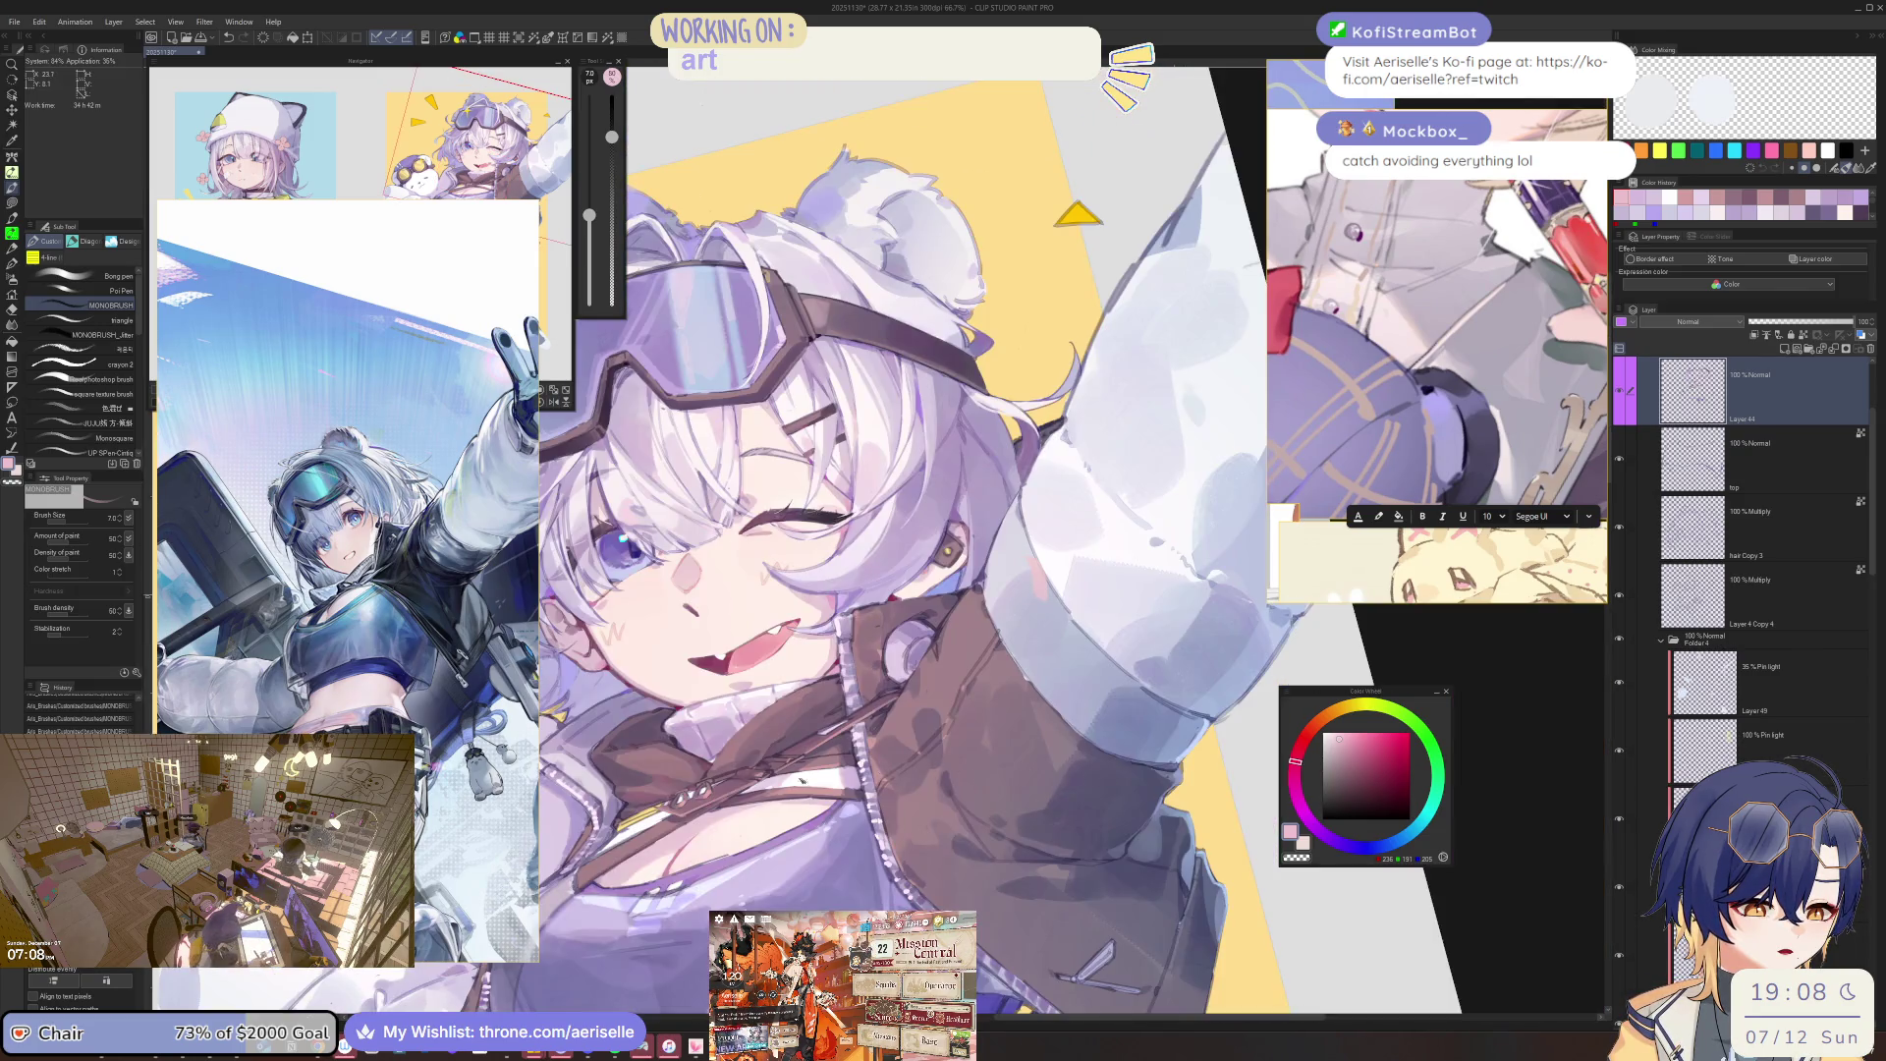
pyautogui.scroll(4, 805, 807)
pyautogui.press('[')
pyautogui.press('[')
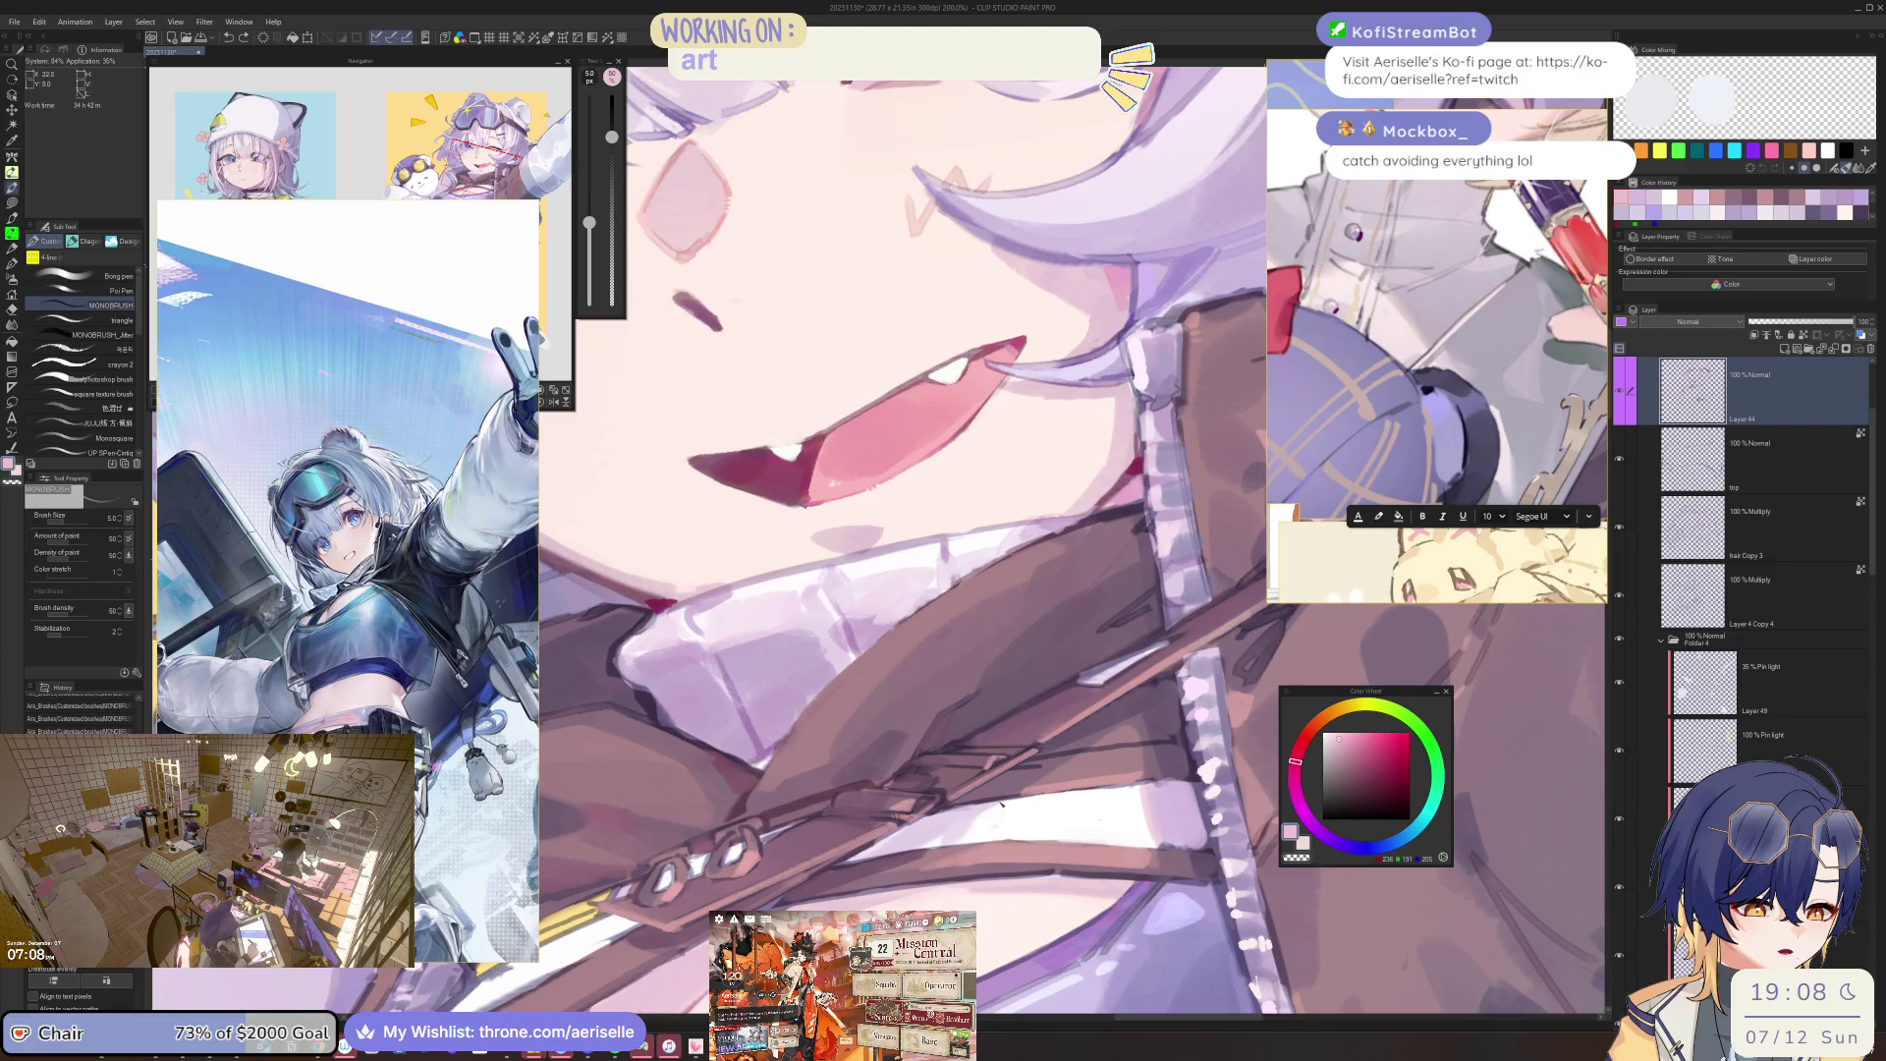
pyautogui.scroll(-2, 1138, 825)
pyautogui.moveTo(1138, 826)
pyautogui.mouseDown()
pyautogui.moveTo(899, 786)
pyautogui.moveTo(1012, 830)
pyautogui.moveTo(1089, 834)
pyautogui.moveTo(977, 703)
pyautogui.moveTo(1052, 843)
pyautogui.moveTo(1042, 815)
pyautogui.mouseUp()
pyautogui.press('h')
# Pan to the collar and load dark purple on a 4 px brush for line work.
pyautogui.scroll(1, 1051, 843)
pyautogui.press(']')
pyautogui.press(']')
pyautogui.press(']')
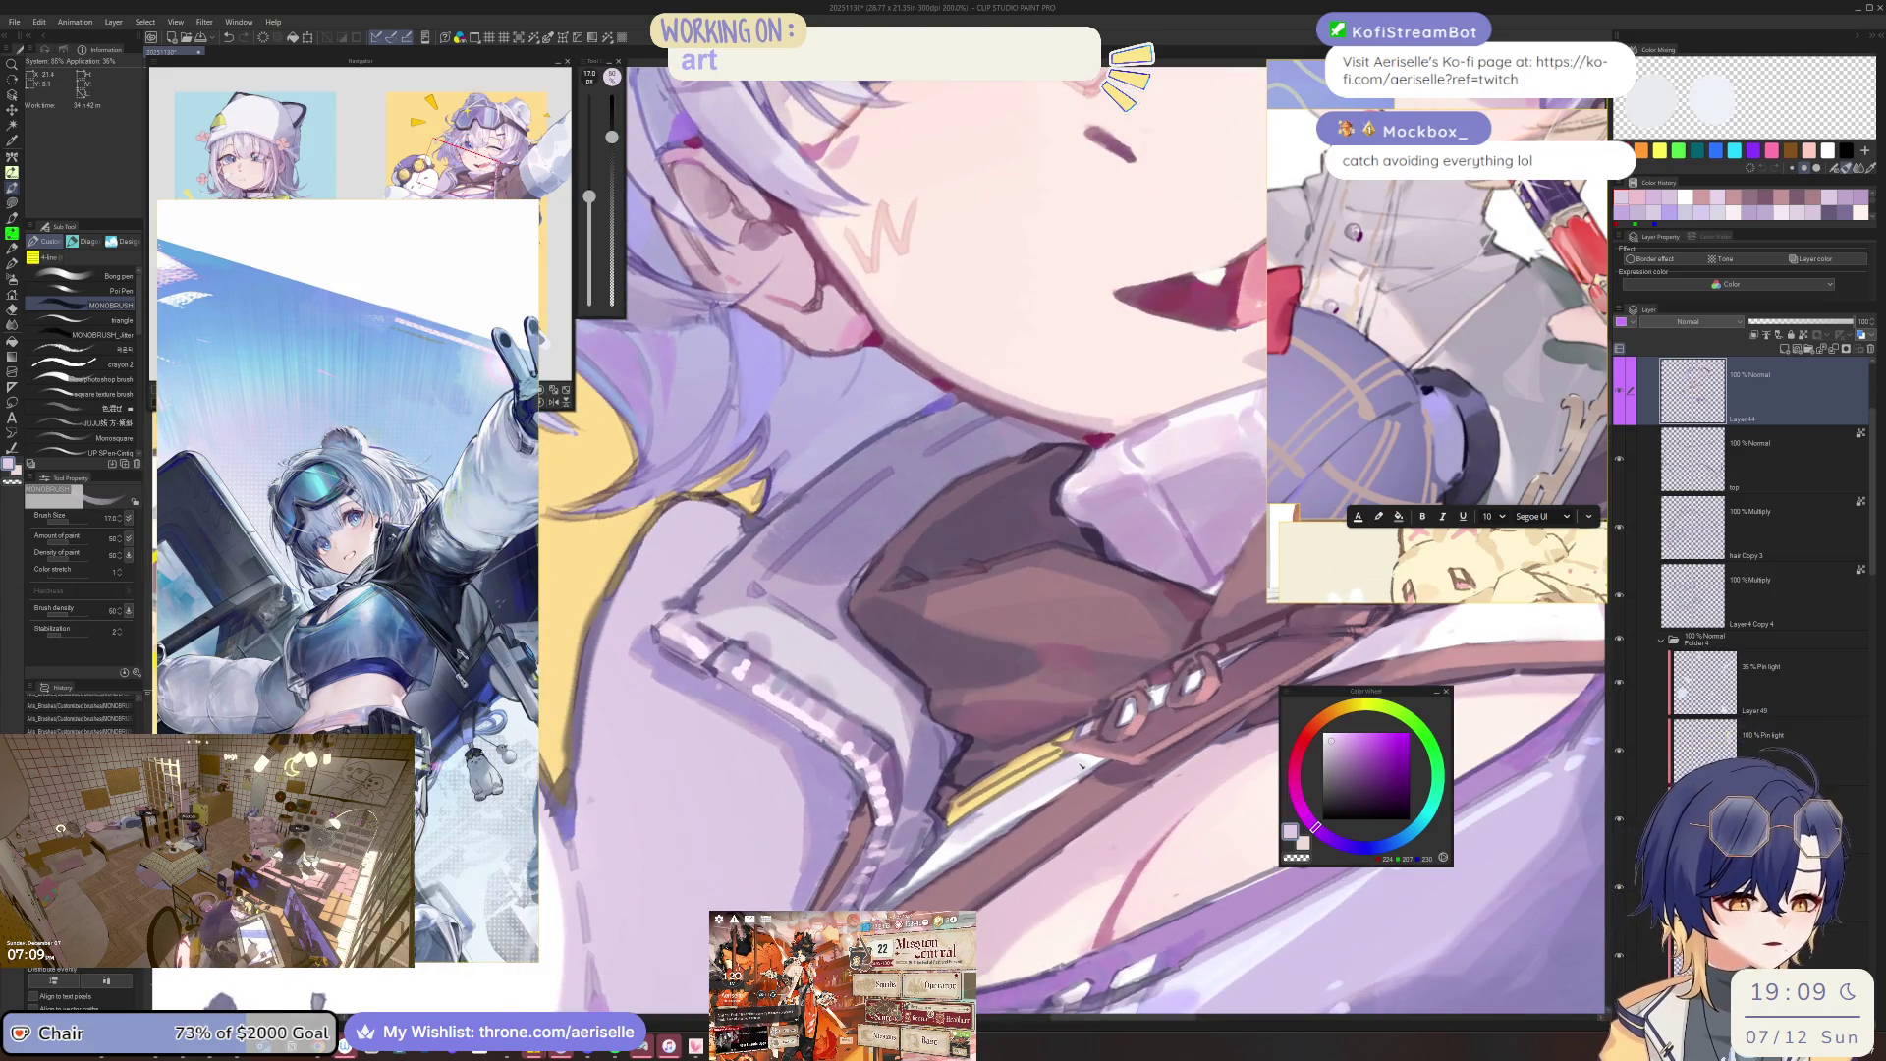
pyautogui.press('[')
pyautogui.press('[')
pyautogui.press('[')
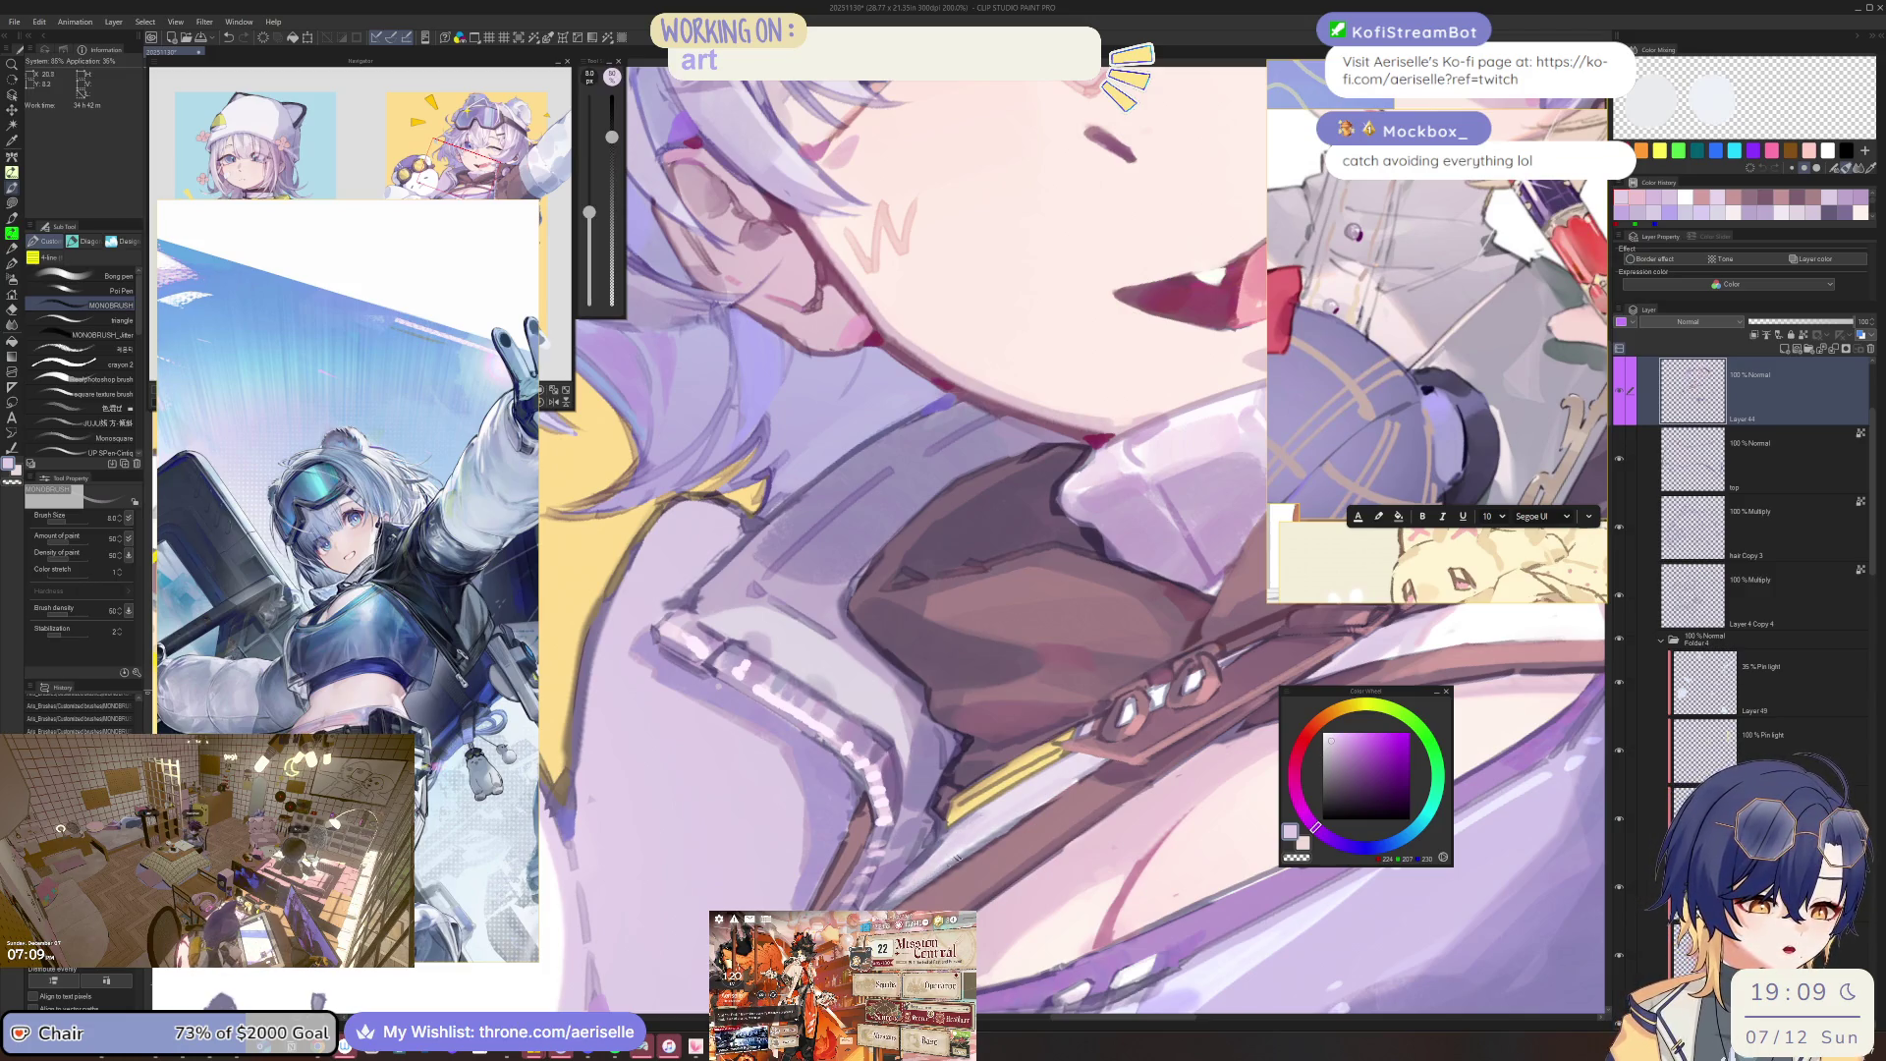
pyautogui.scroll(-2, 946, 850)
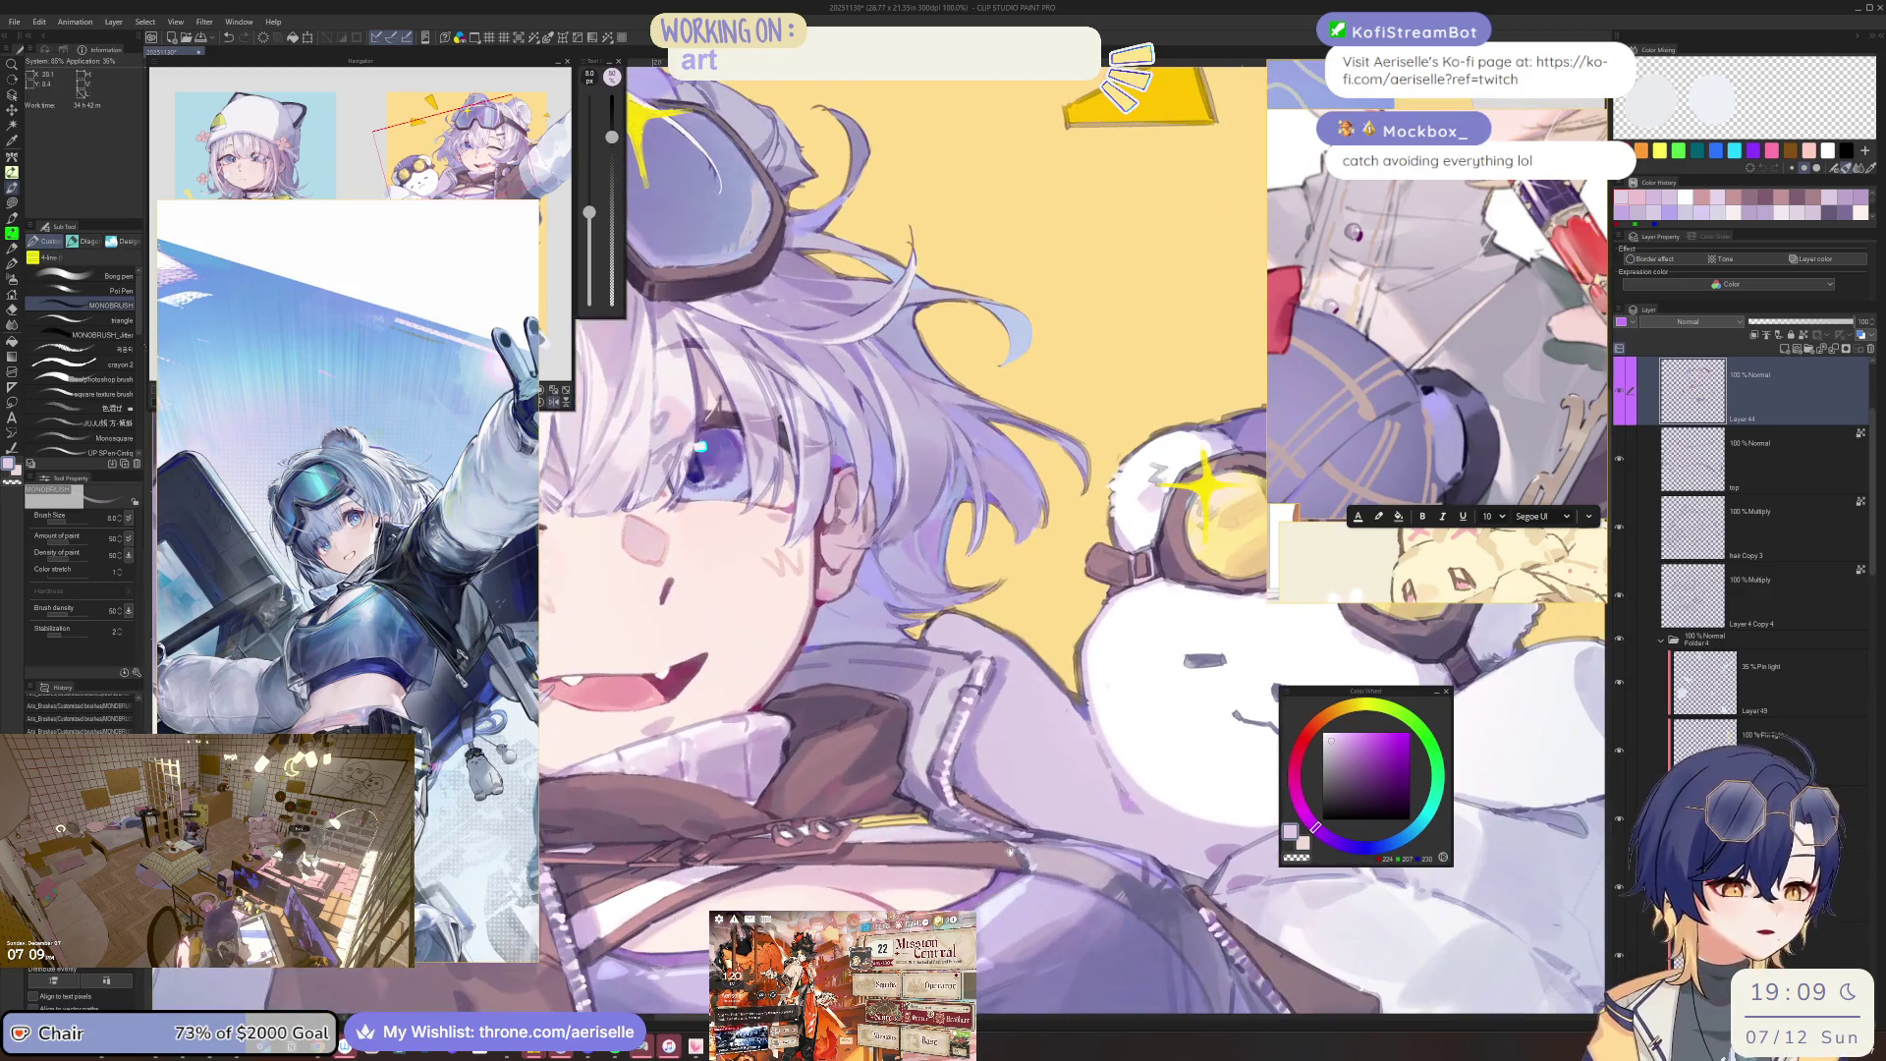
pyautogui.moveTo(1009, 851); pyautogui.dragTo(1043, 801)
pyautogui.scroll(2, 1039, 797)
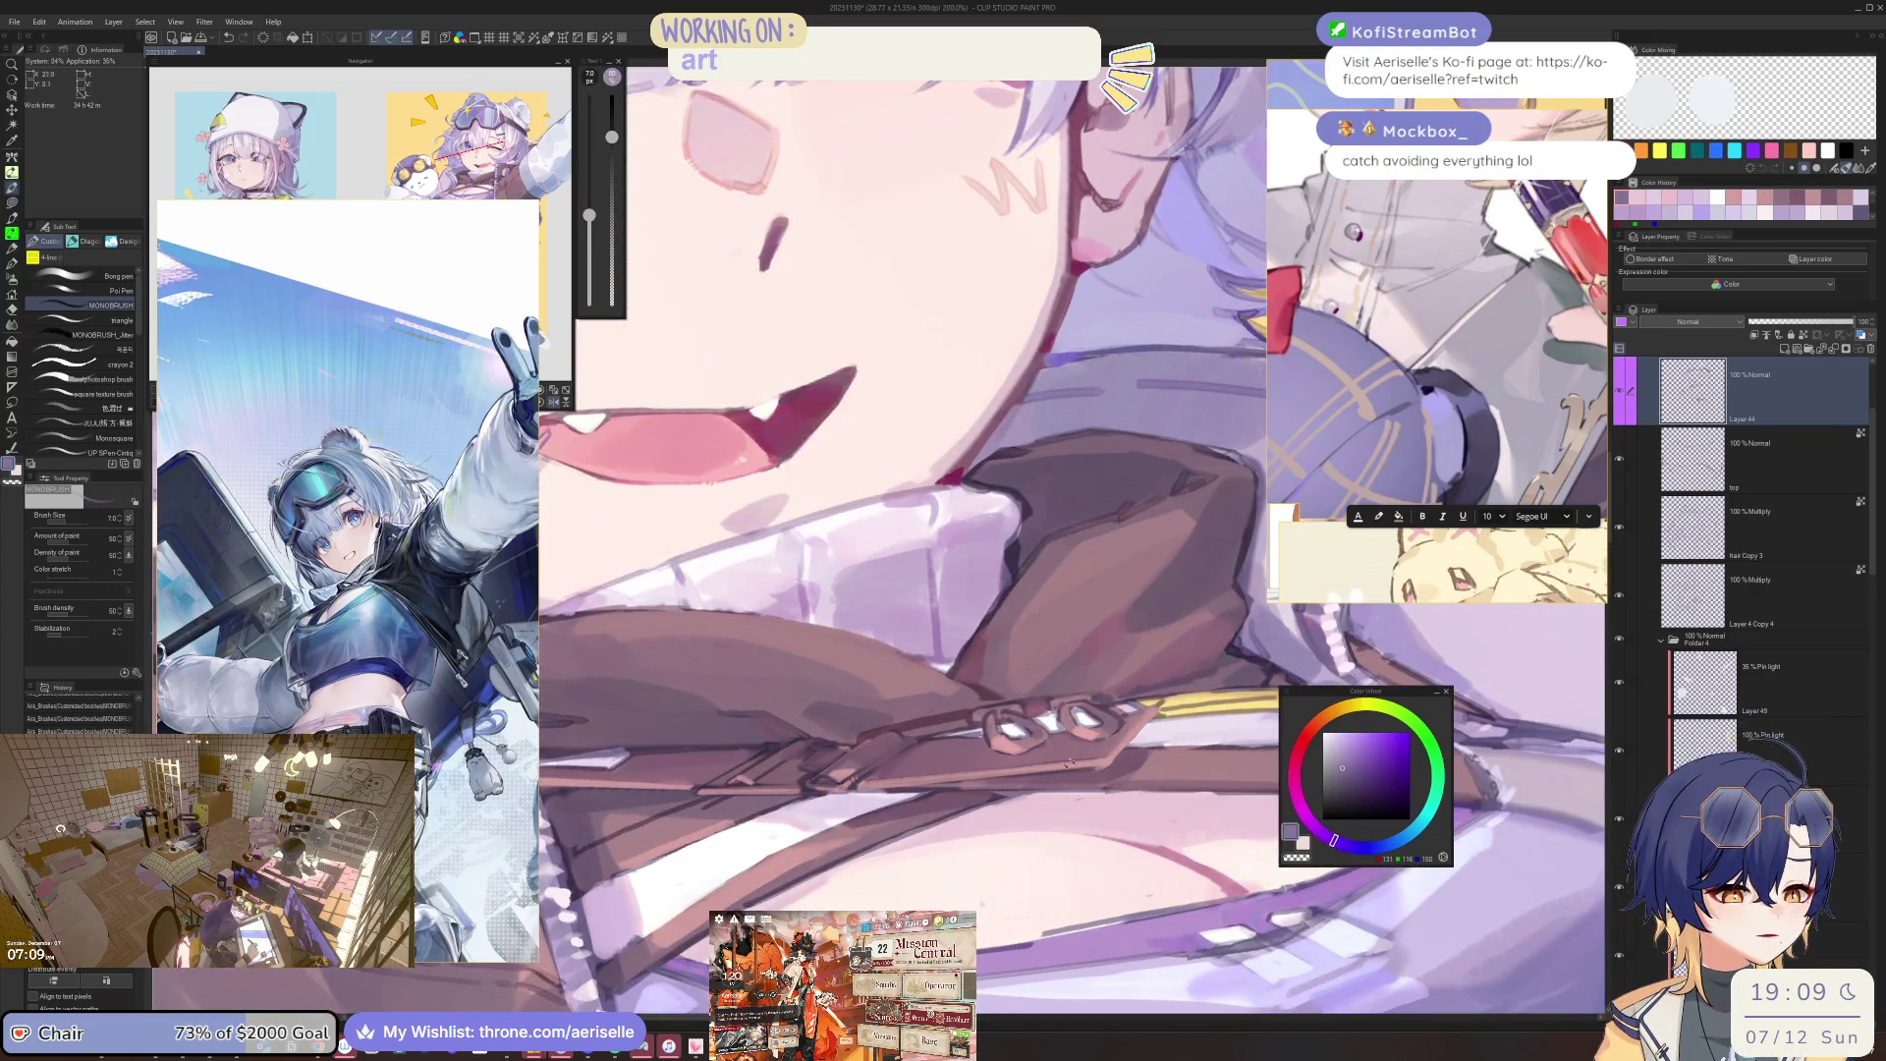
pyautogui.keyDown('alt'); pyautogui.click(1157, 774); pyautogui.keyUp('alt')
pyautogui.press('[')
pyautogui.press('[')
pyautogui.press('[')
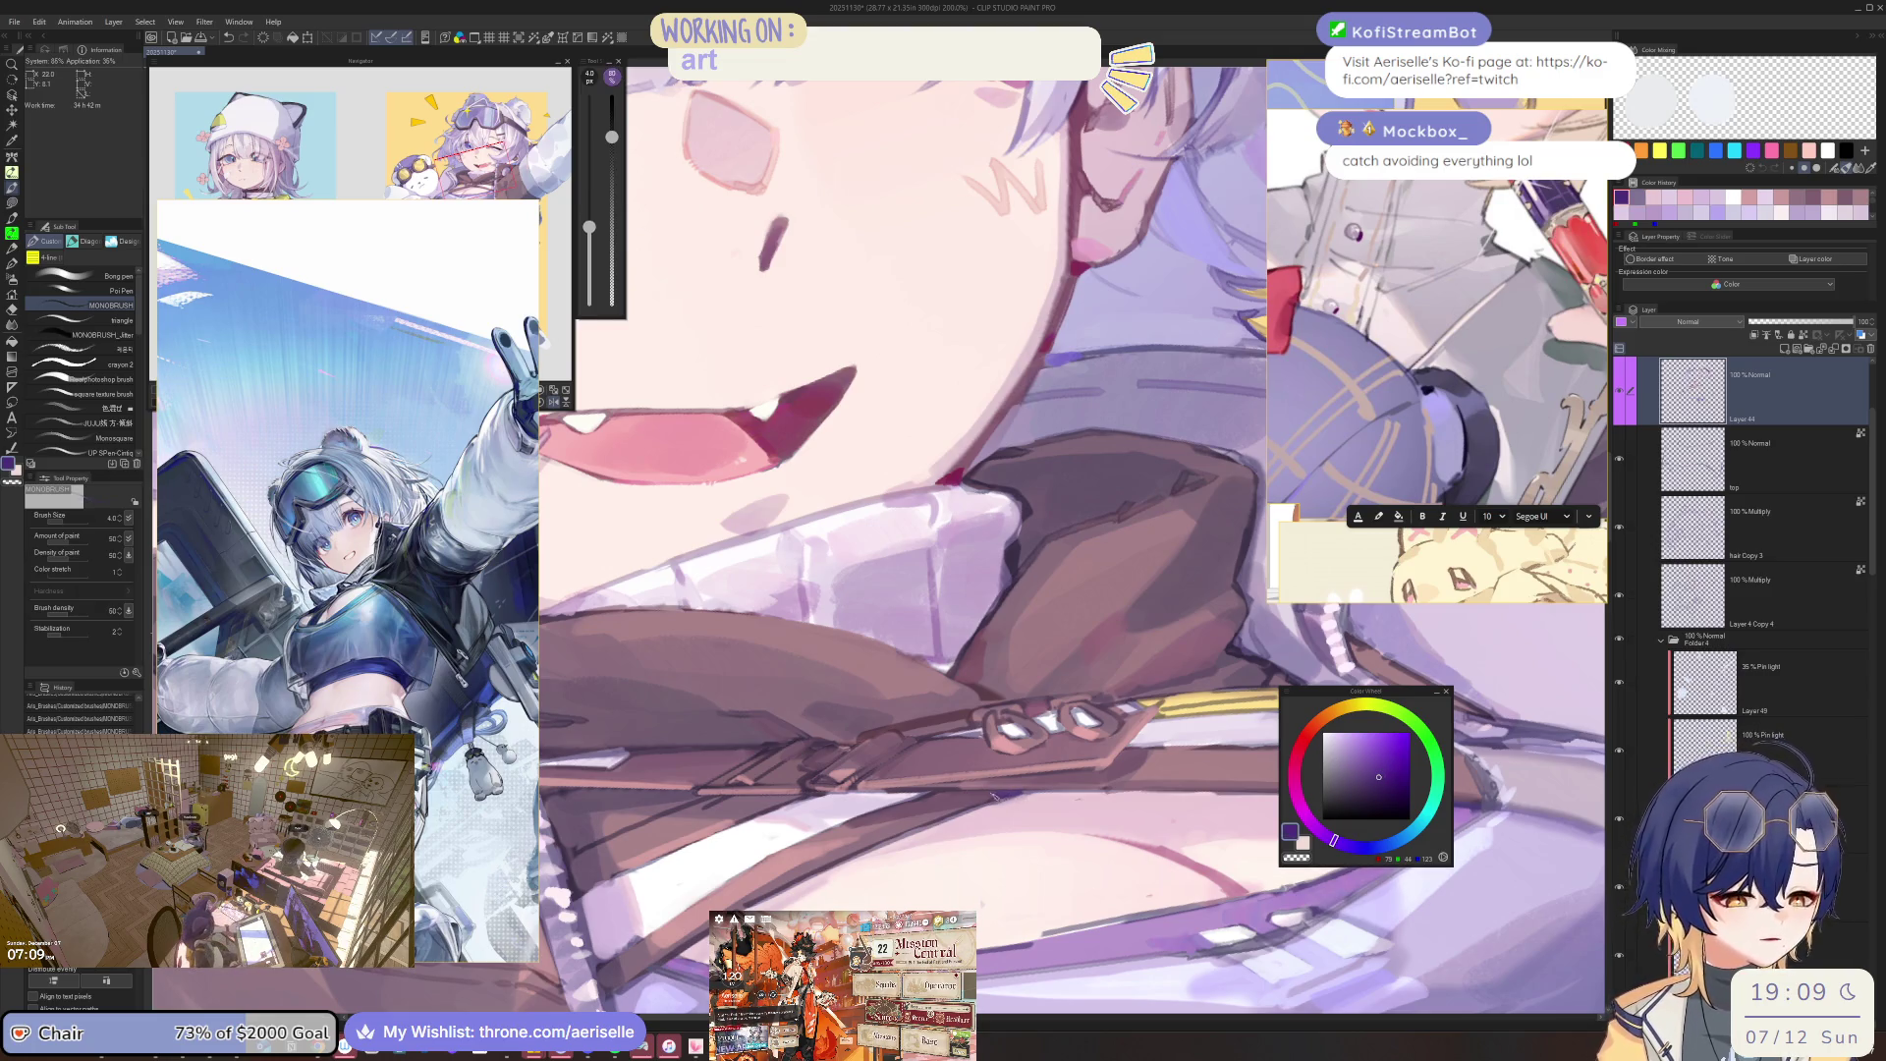
pyautogui.scroll(-4, 991, 792)
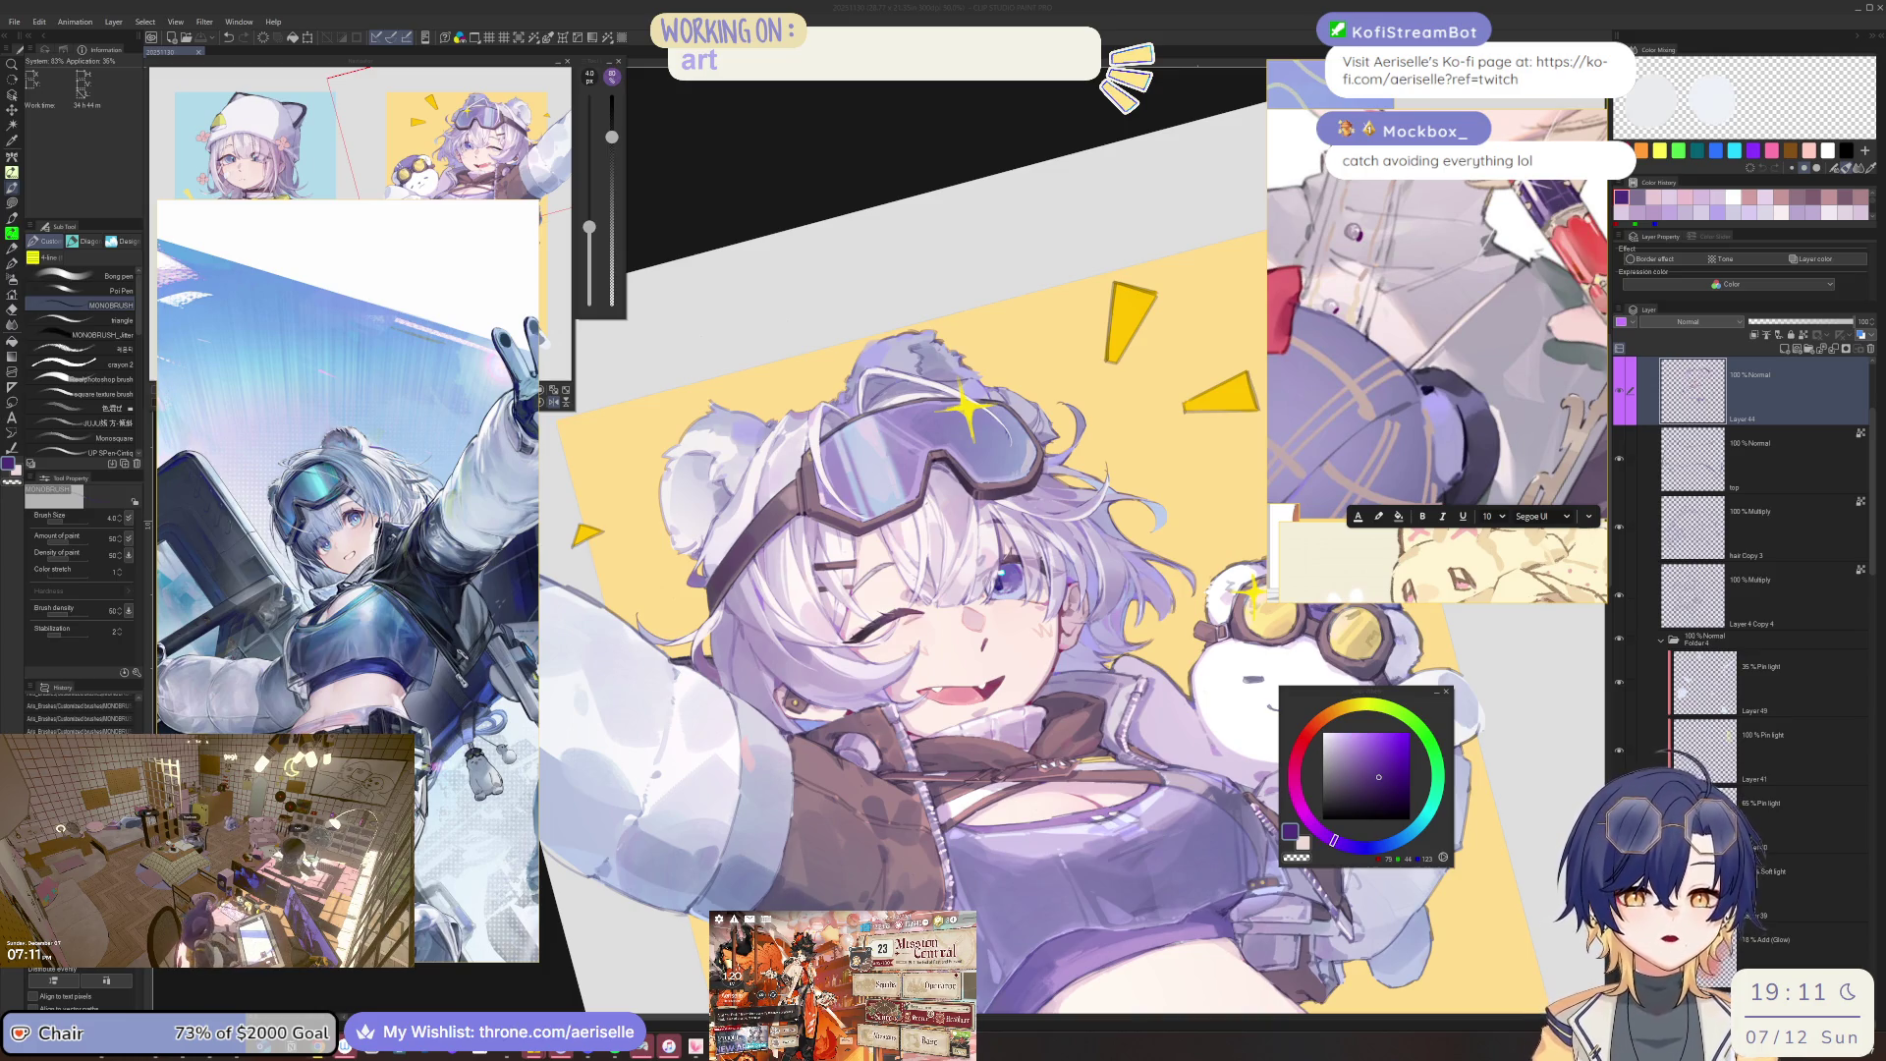
# Shade the collar with light pink, darker pink and muted mauve, shrinking the brush to 3.
pyautogui.scroll(6, 969, 826)
pyautogui.keyDown('alt'); pyautogui.click(969, 826); pyautogui.keyUp('alt')
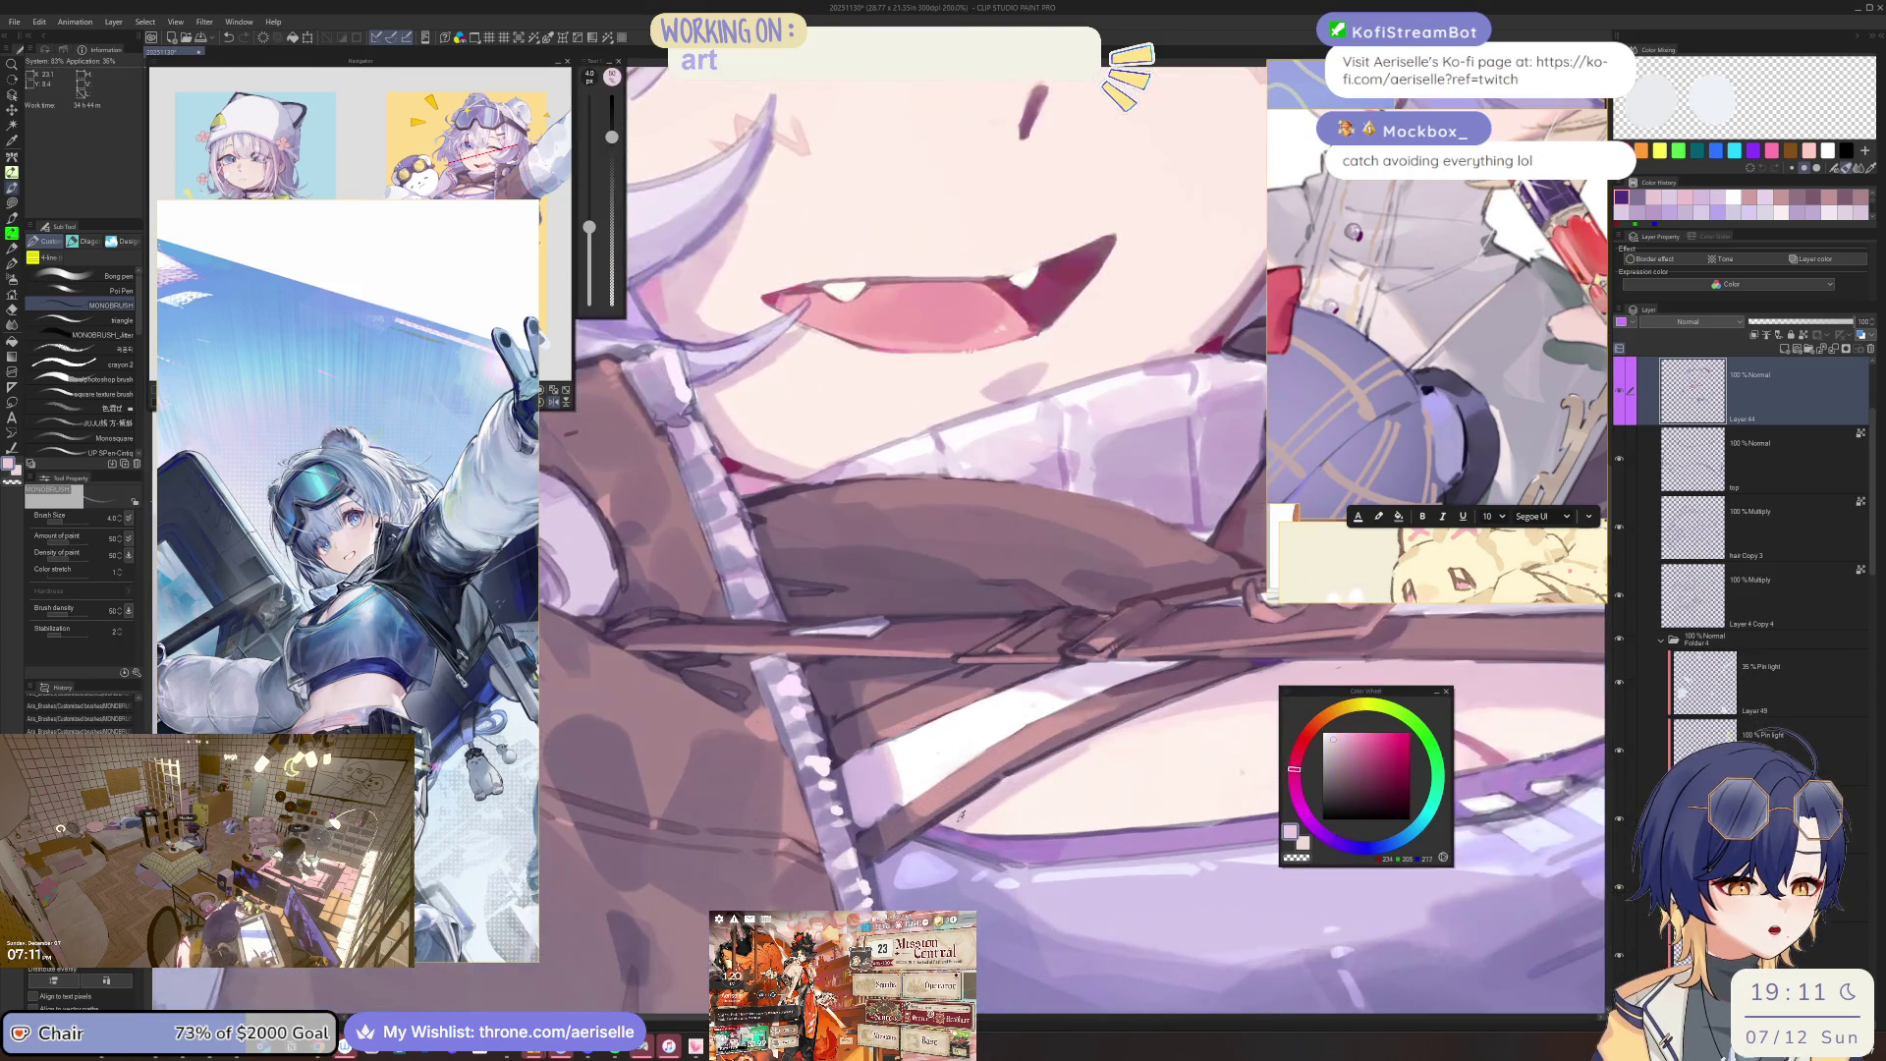
pyautogui.press('[')
pyautogui.press('[')
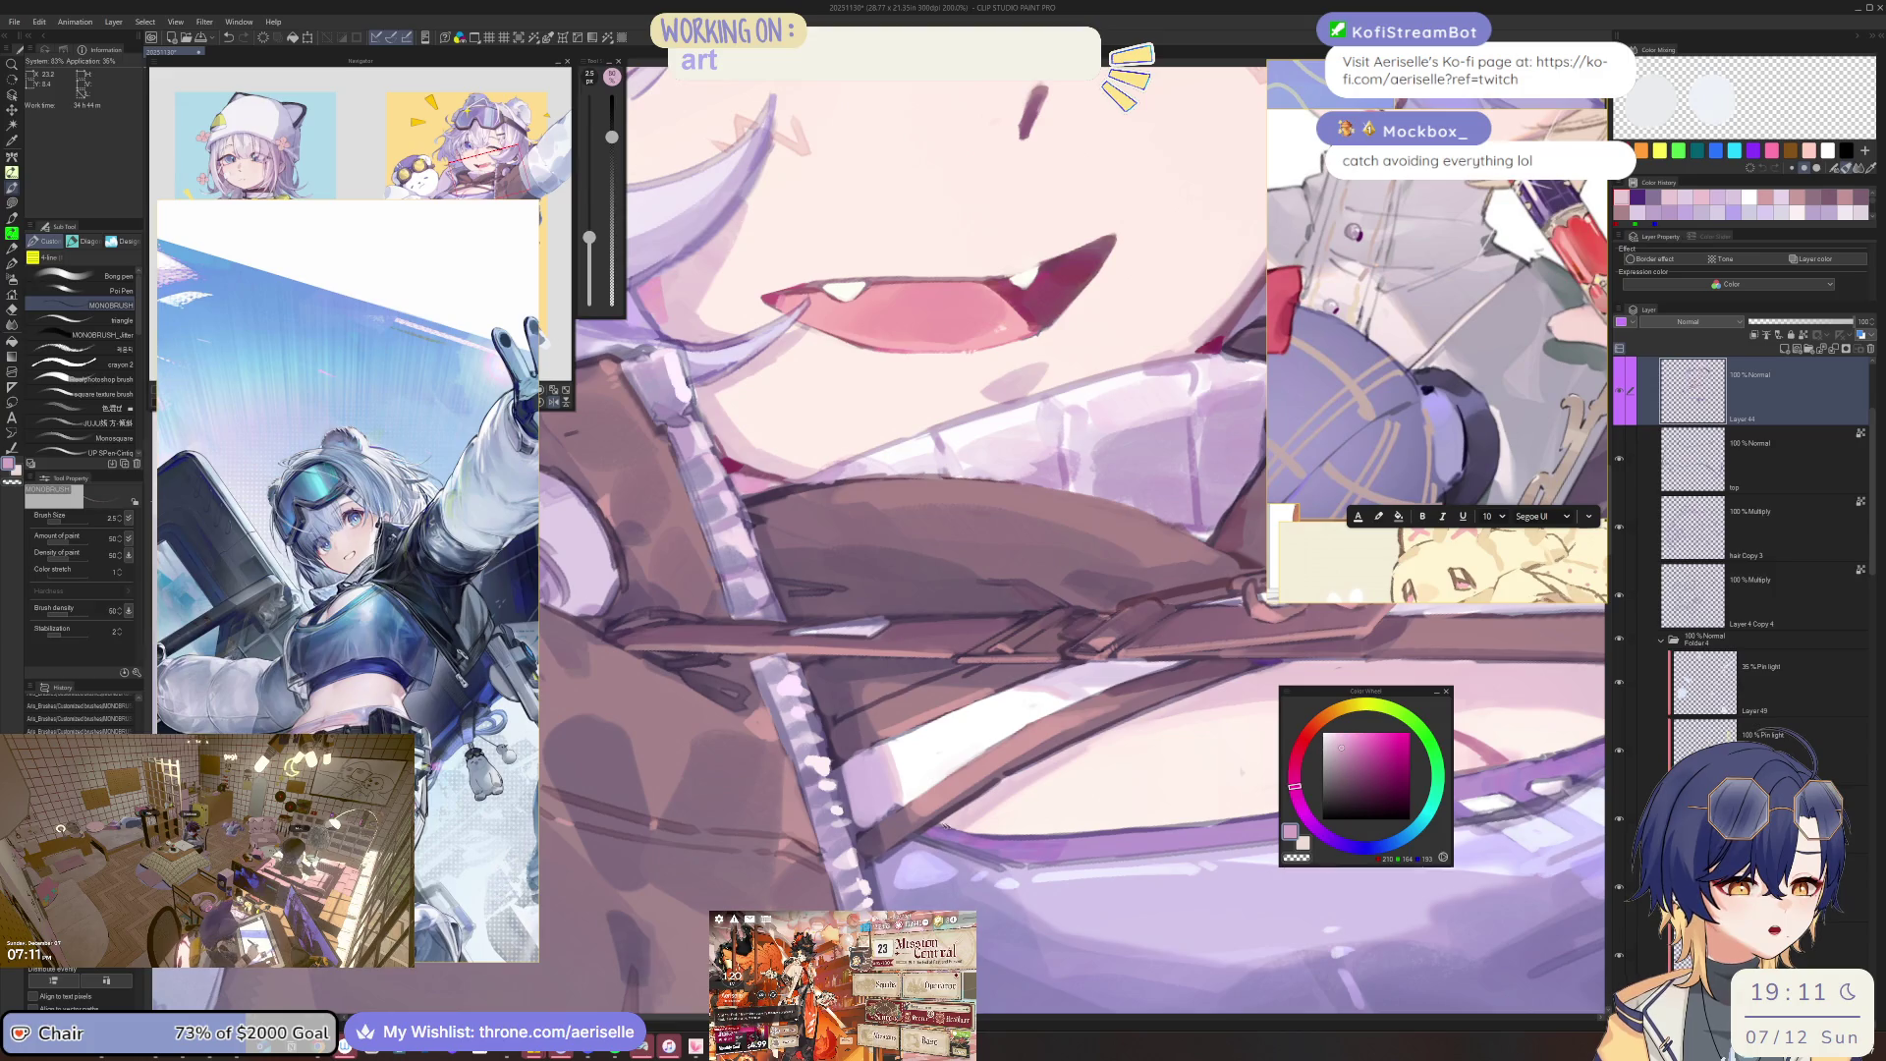
pyautogui.keyDown('alt'); pyautogui.click(952, 822); pyautogui.keyUp('alt')
pyautogui.press(']')
pyautogui.press(']')
pyautogui.press(']')
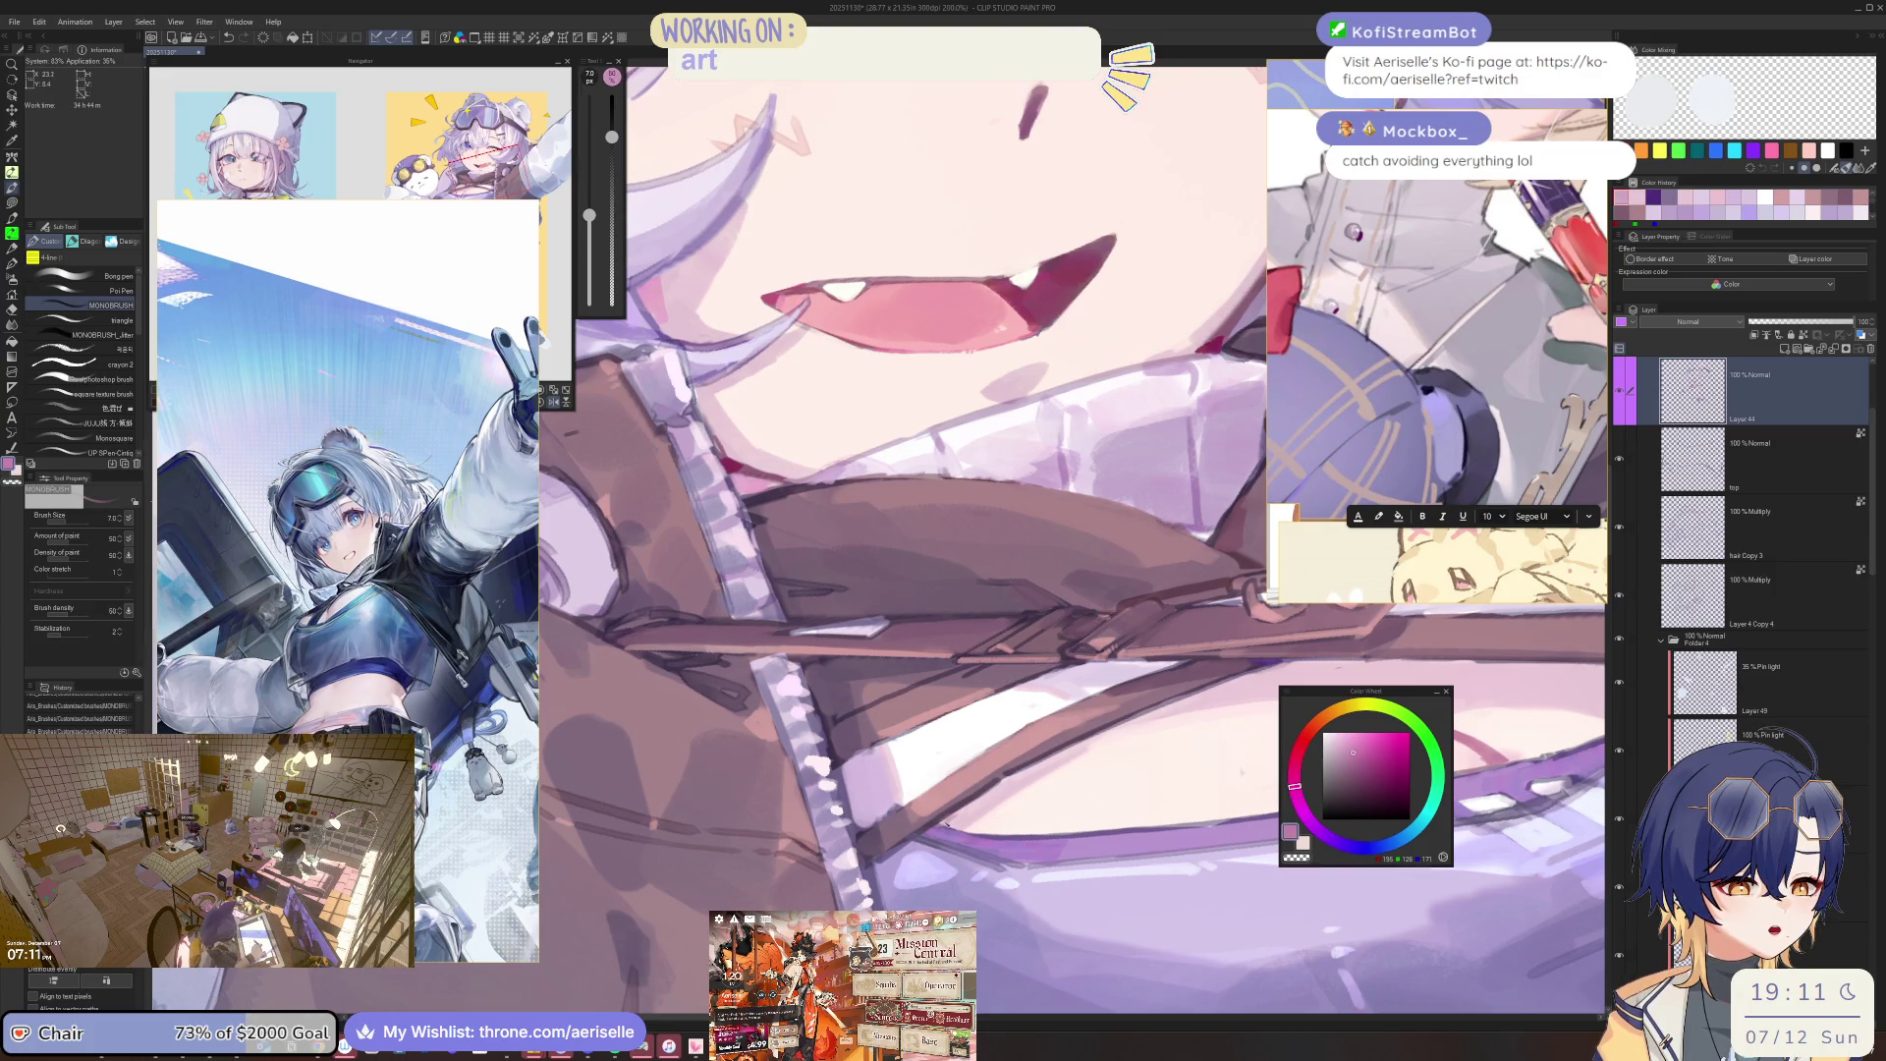
pyautogui.press('[')
pyautogui.keyDown('alt'); pyautogui.click(949, 823); pyautogui.keyUp('alt')
pyautogui.press('[')
pyautogui.press('[')
pyautogui.press('[')
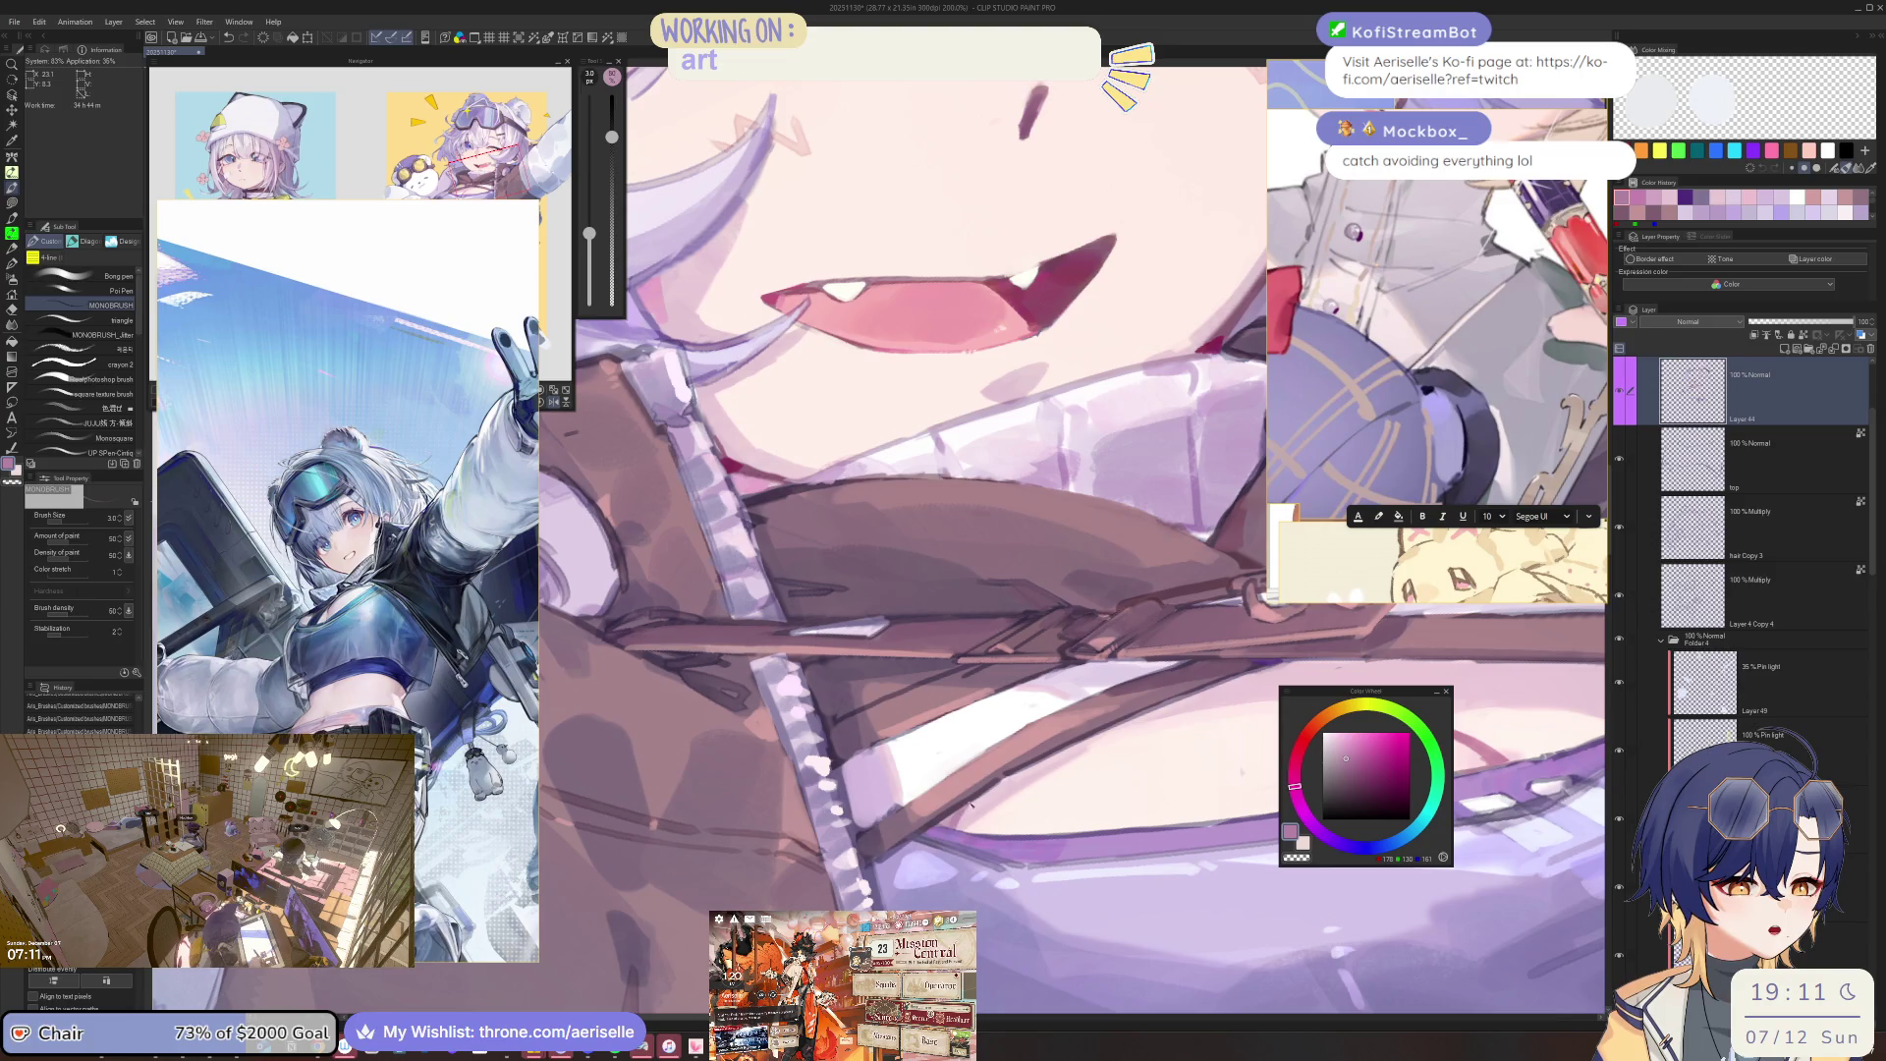
# Add near-white collar highlights, checking the drawing mirrored and rotated.
pyautogui.scroll(-5, 970, 805)
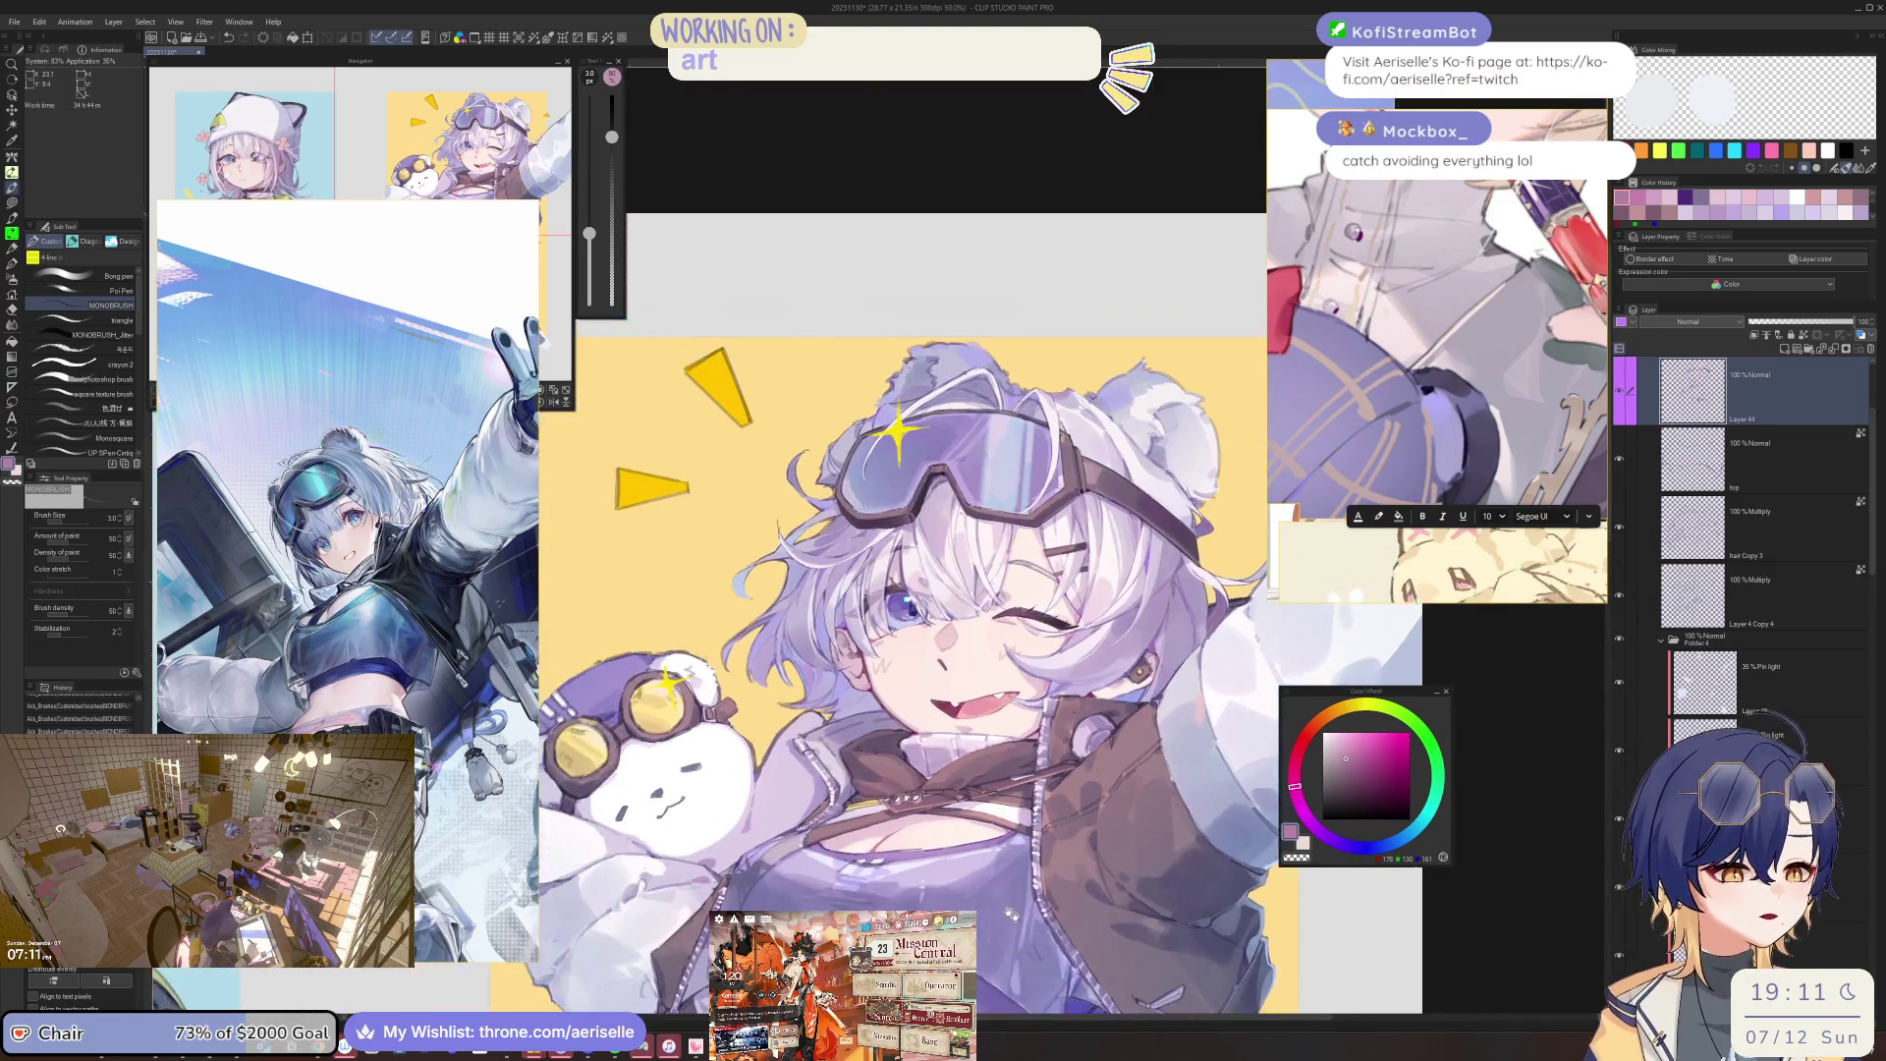
pyautogui.scroll(5, 1007, 911)
pyautogui.press(']')
pyautogui.press(']')
pyautogui.press(']')
pyautogui.keyDown('alt'); pyautogui.click(961, 865); pyautogui.keyUp('alt')
pyautogui.press(']')
pyautogui.press(']')
pyautogui.press(']')
pyautogui.press('h')
pyautogui.press('[')
pyautogui.press('[')
pyautogui.press('[')
pyautogui.press('h')
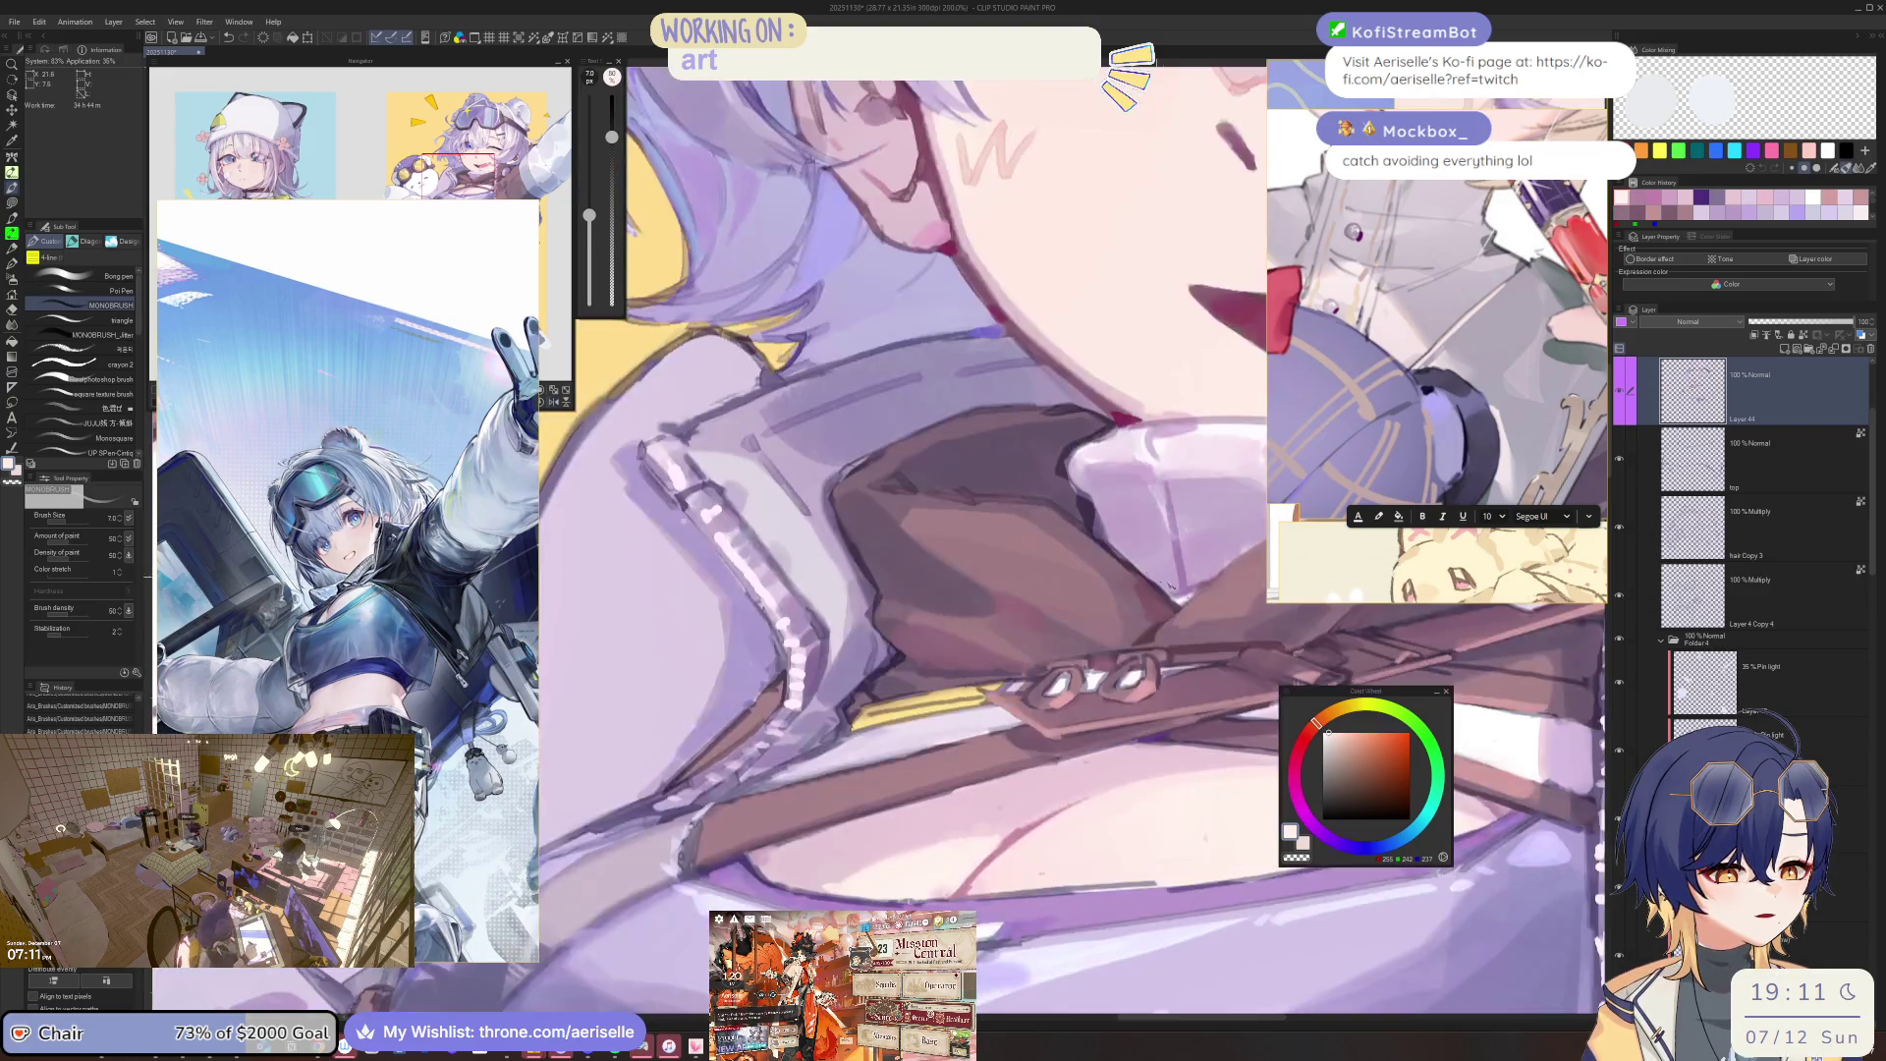
pyautogui.press('-')
pyautogui.press('-')
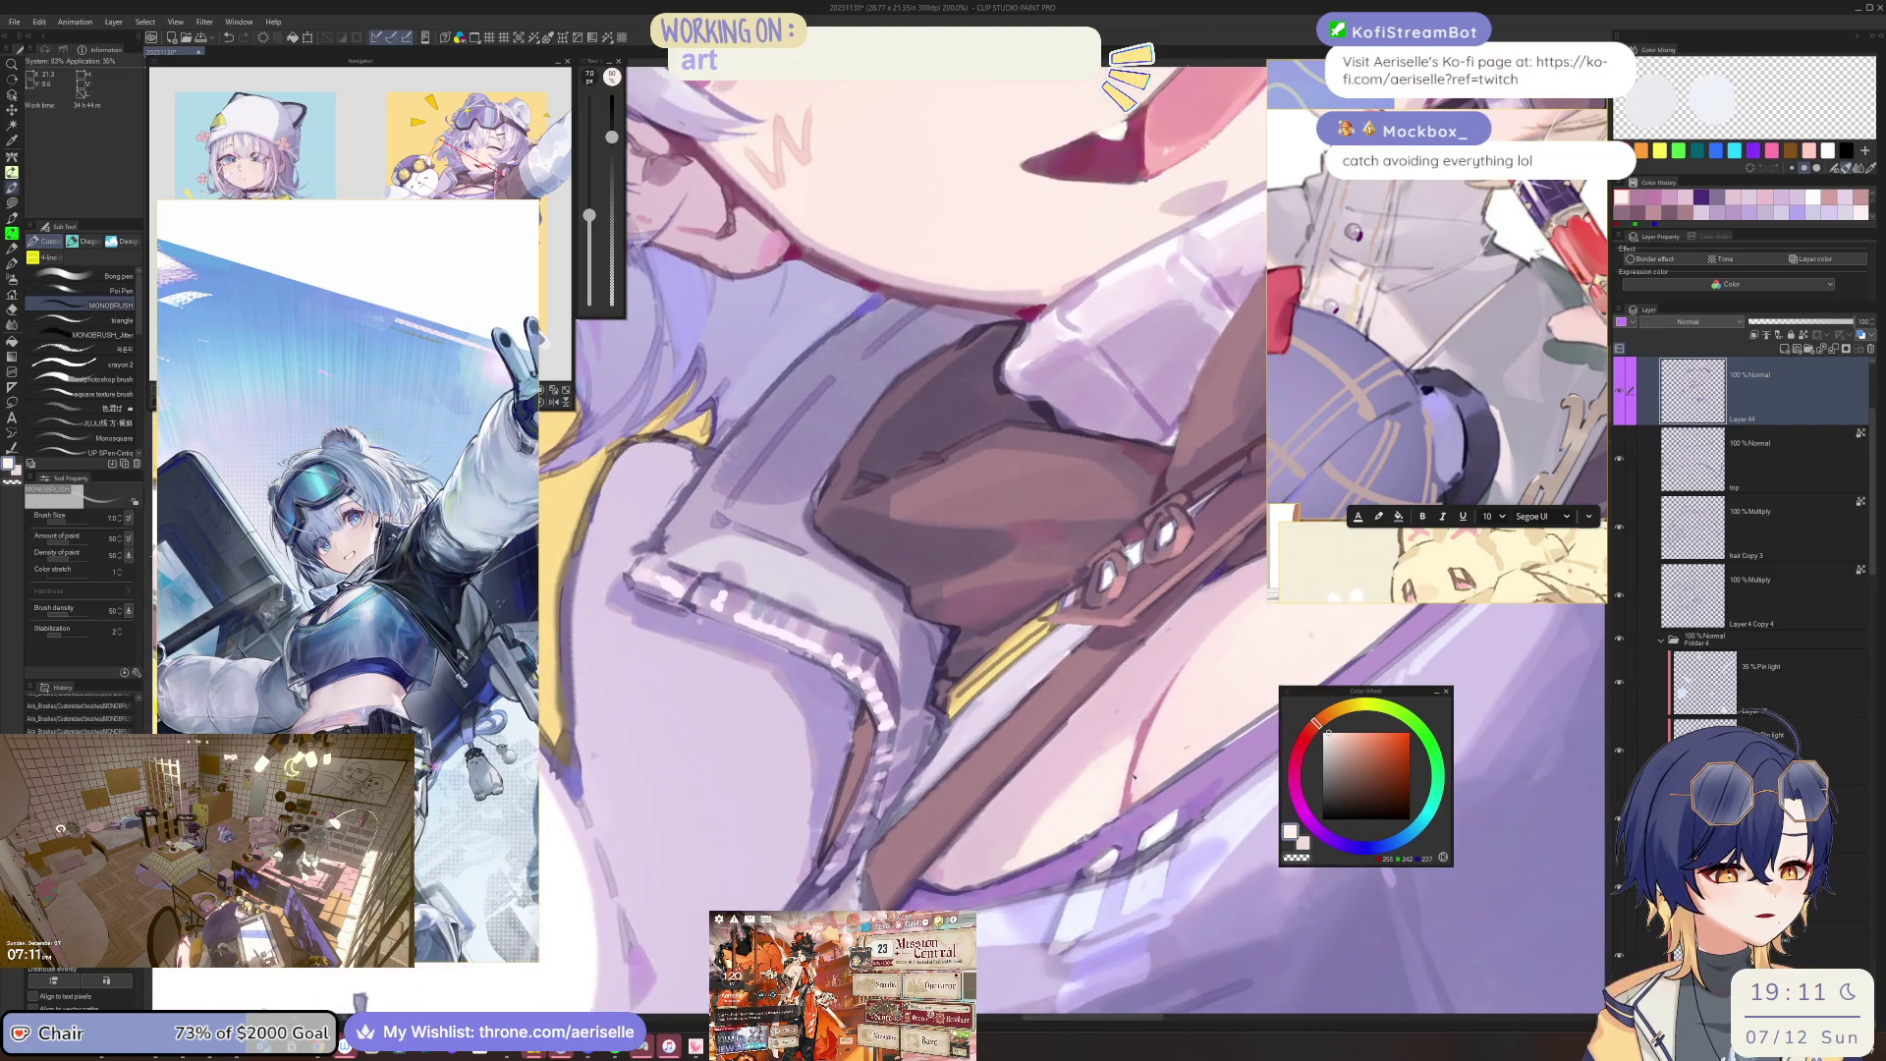
pyautogui.press('^')
pyautogui.press('^')
pyautogui.press(']')
pyautogui.press(']')
pyautogui.press(']')
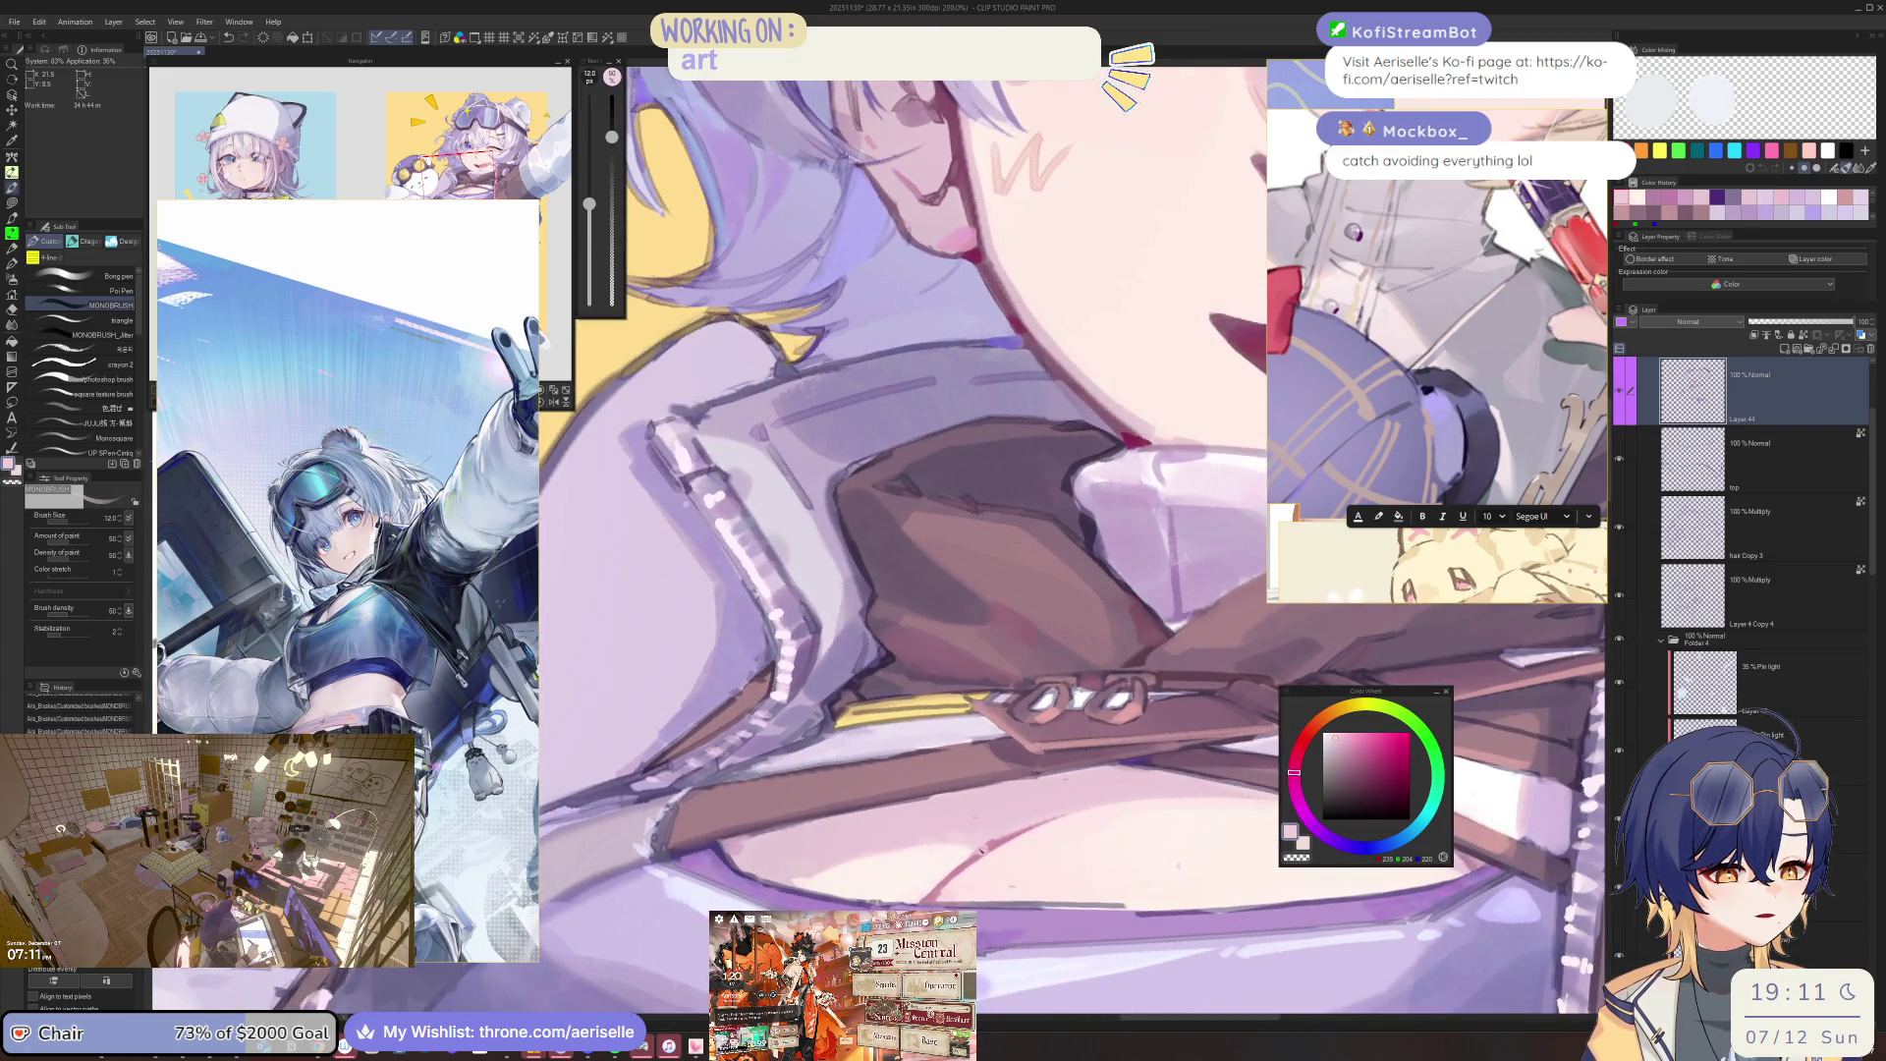
# Compare the whole illustration with the mouth and collar, setting brush sizes between 4 and 12.
pyautogui.hotkey('ctrl', '-')
pyautogui.hotkey('ctrl', '-')
pyautogui.hotkey('ctrl', '-')
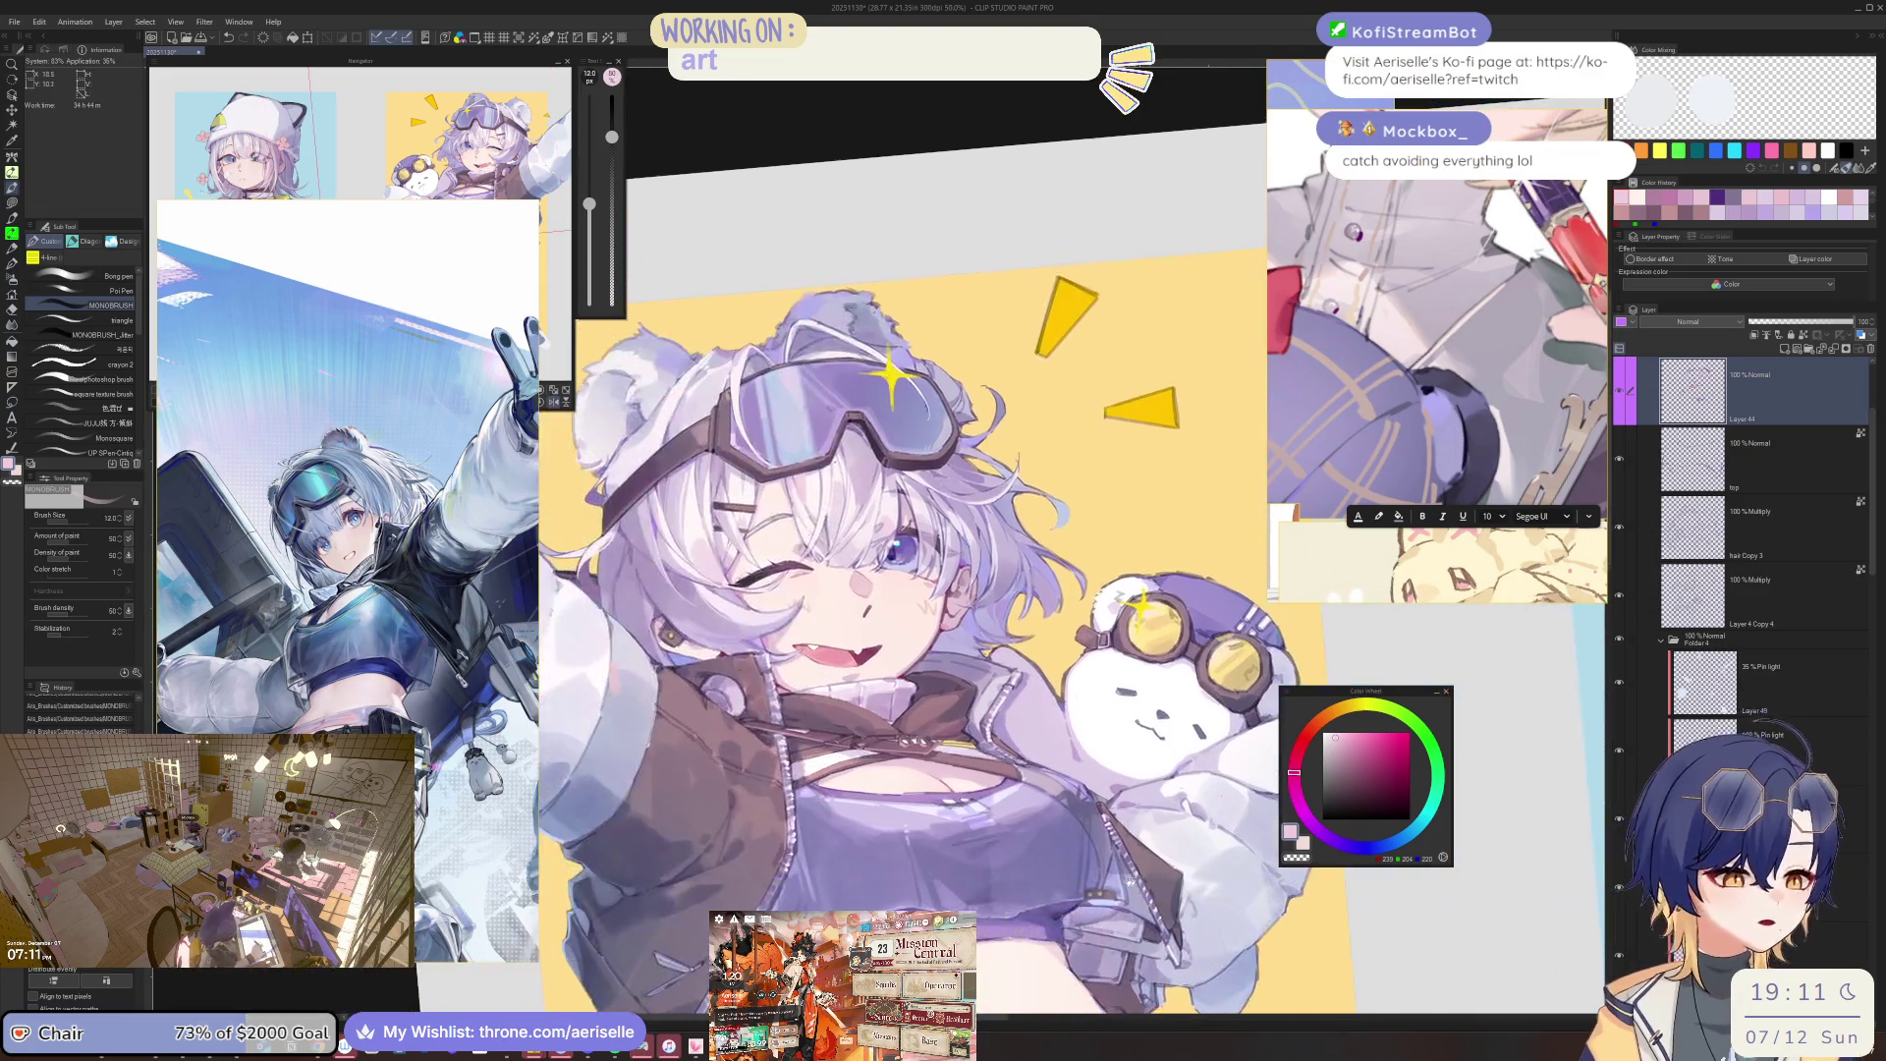
pyautogui.hotkey('ctrl', '+')
pyautogui.hotkey('ctrl', '+')
pyautogui.hotkey('ctrl', '+')
pyautogui.press('[')
pyautogui.press('[')
pyautogui.press('[')
pyautogui.hotkey('ctrl', '-')
pyautogui.hotkey('ctrl', '-')
pyautogui.hotkey('ctrl', '-')
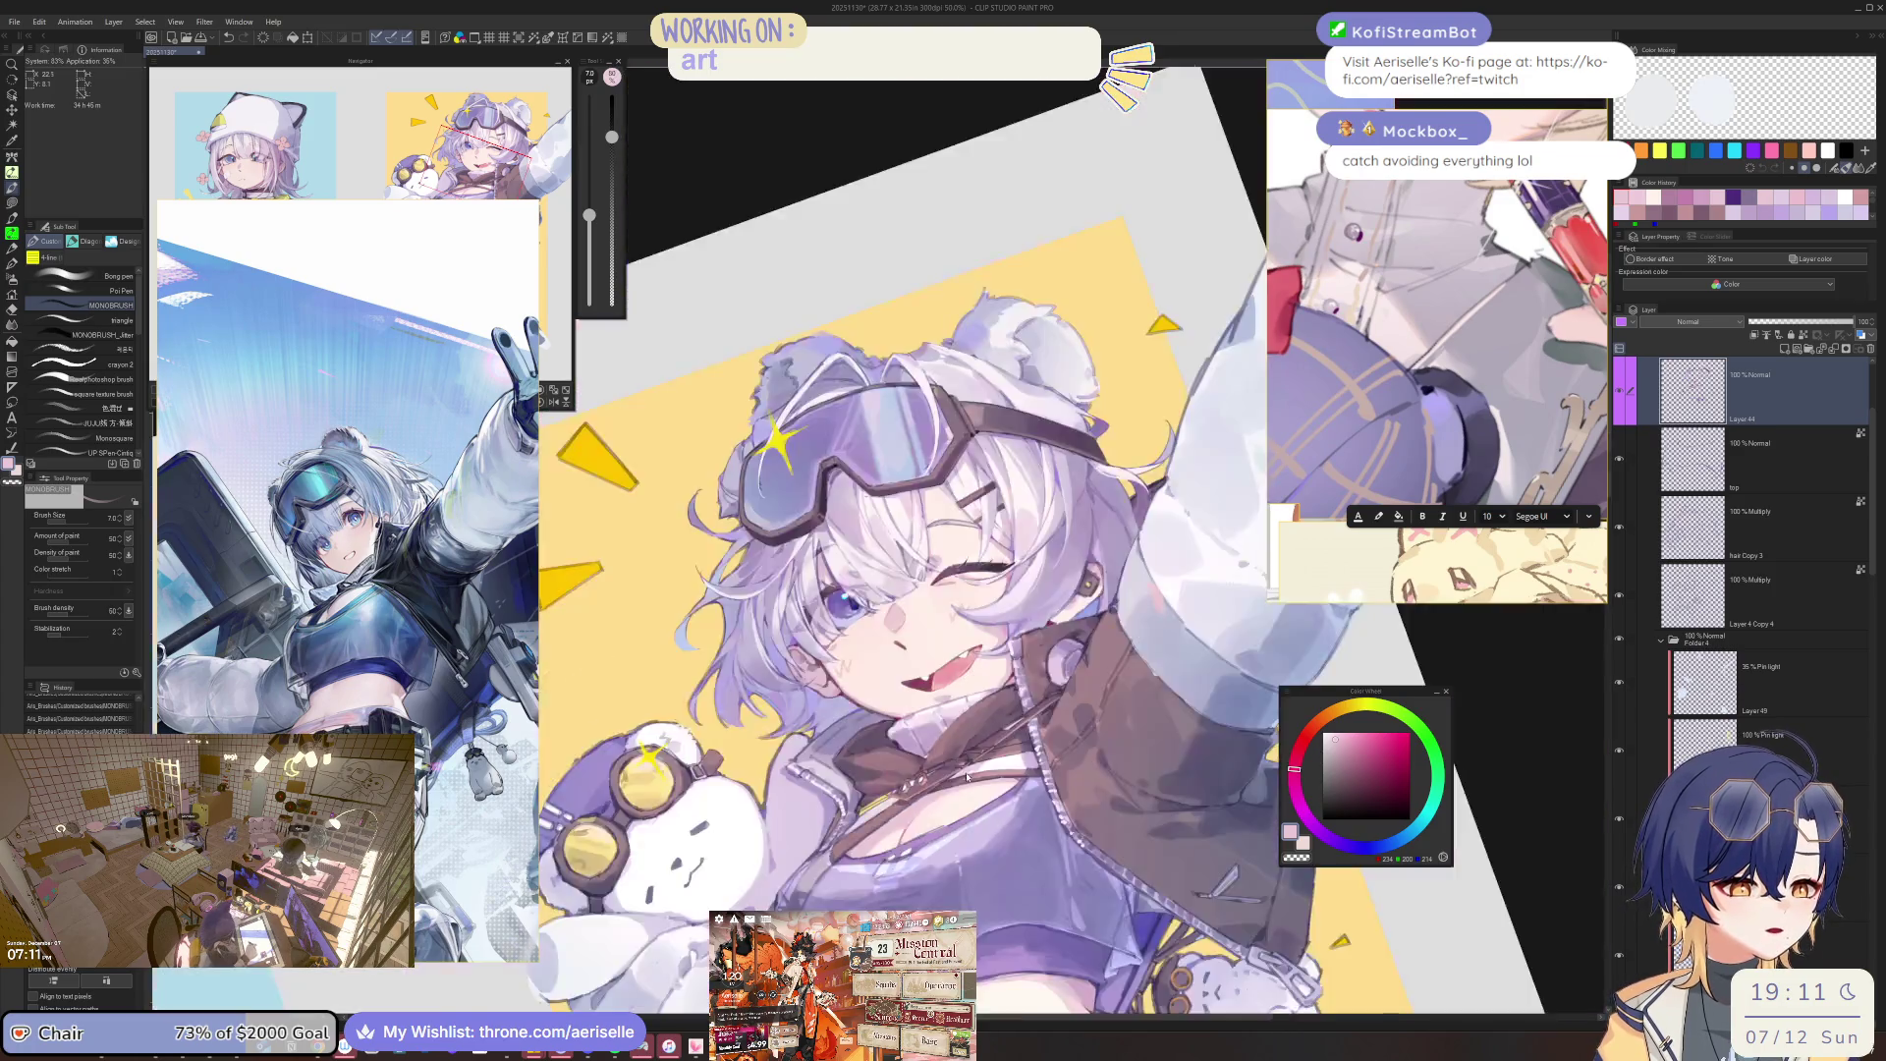
pyautogui.scroll(5, 1014, 751)
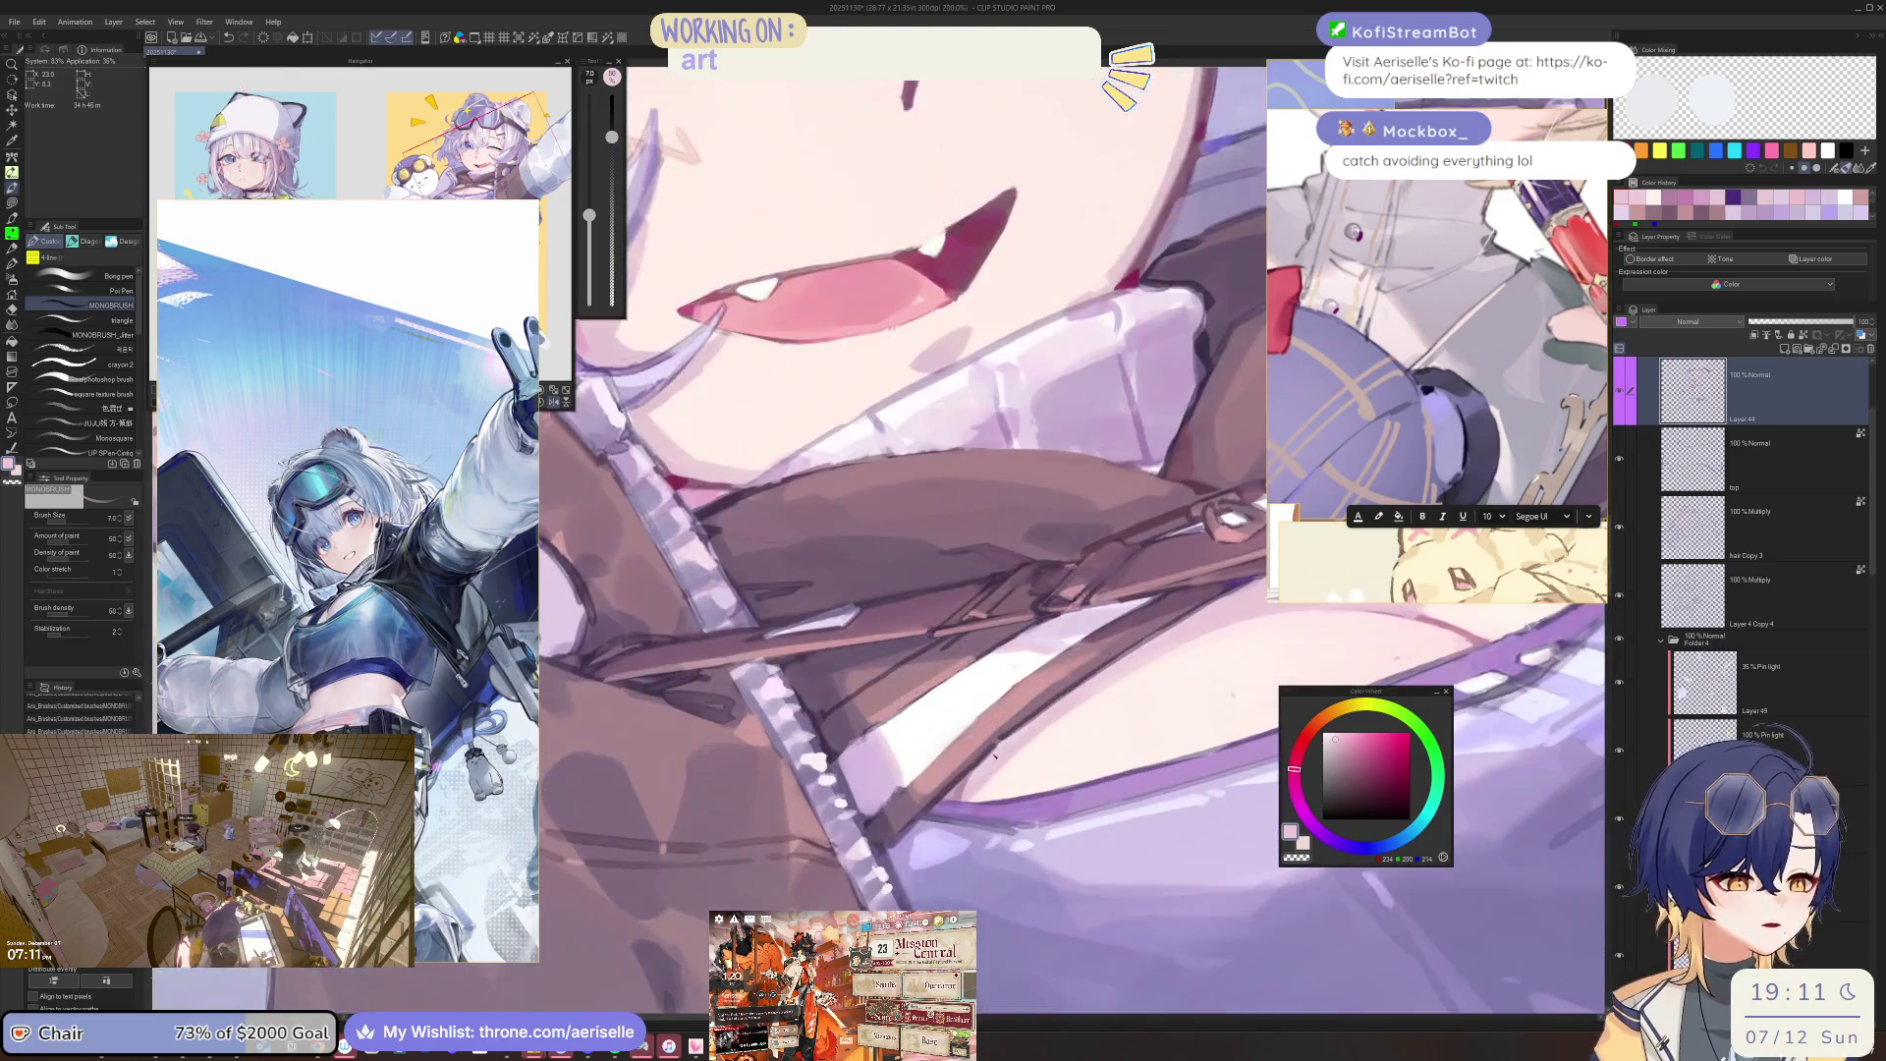
pyautogui.press(']')
pyautogui.press(']')
pyautogui.press(']')
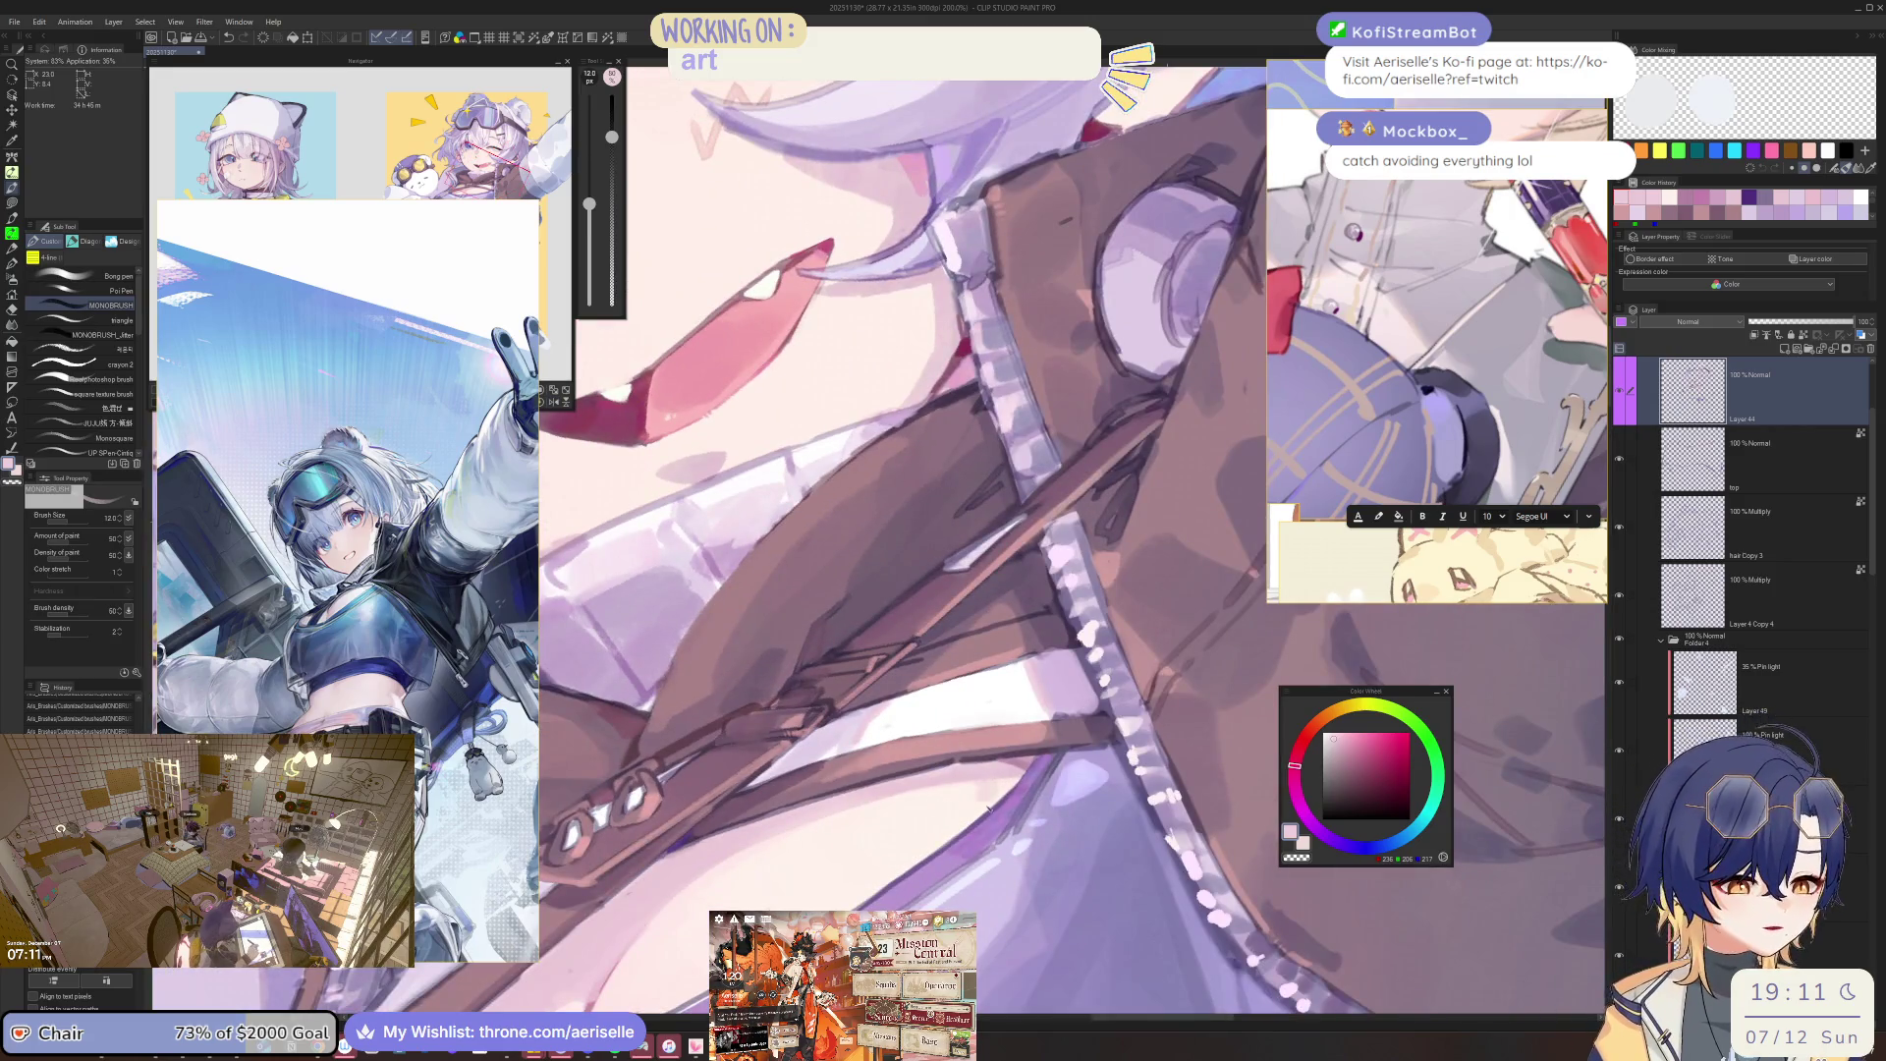
pyautogui.press('[')
pyautogui.press('[')
pyautogui.press('[')
pyautogui.press(']')
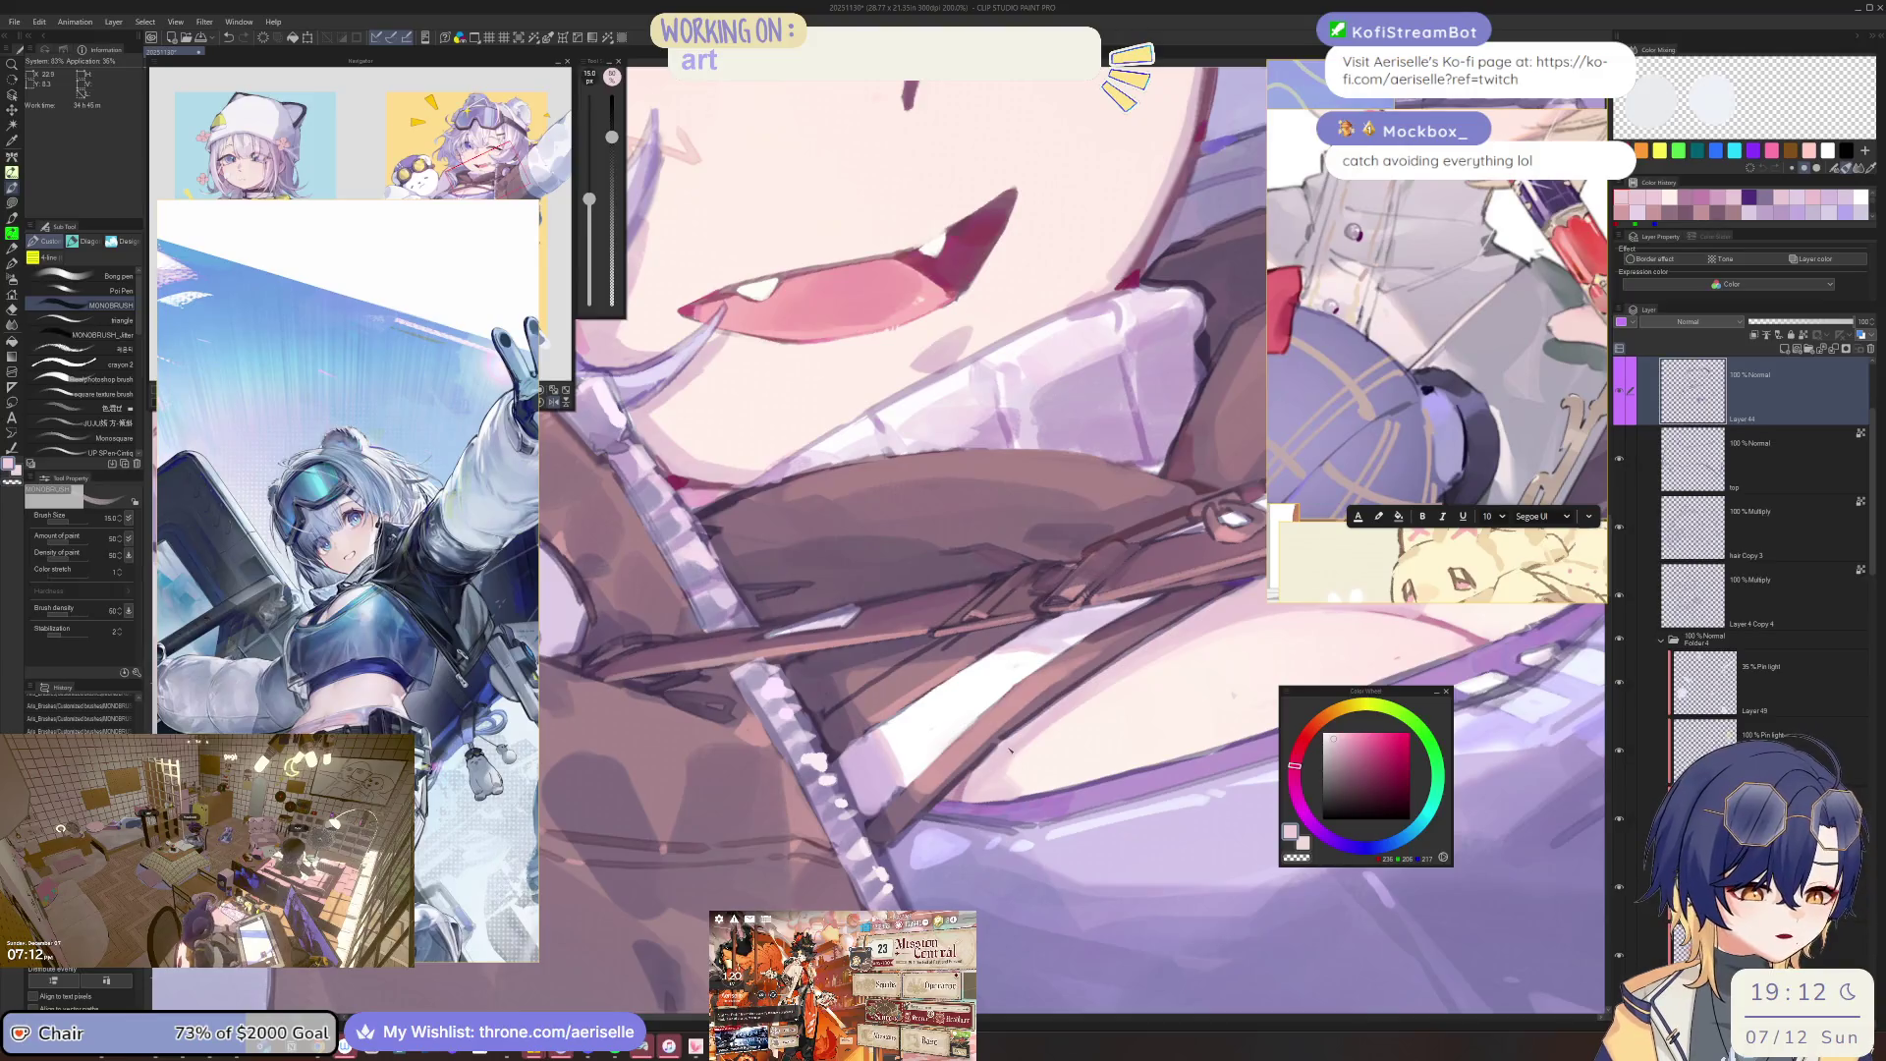
pyautogui.press('[')
pyautogui.press('[')
pyautogui.press('[')
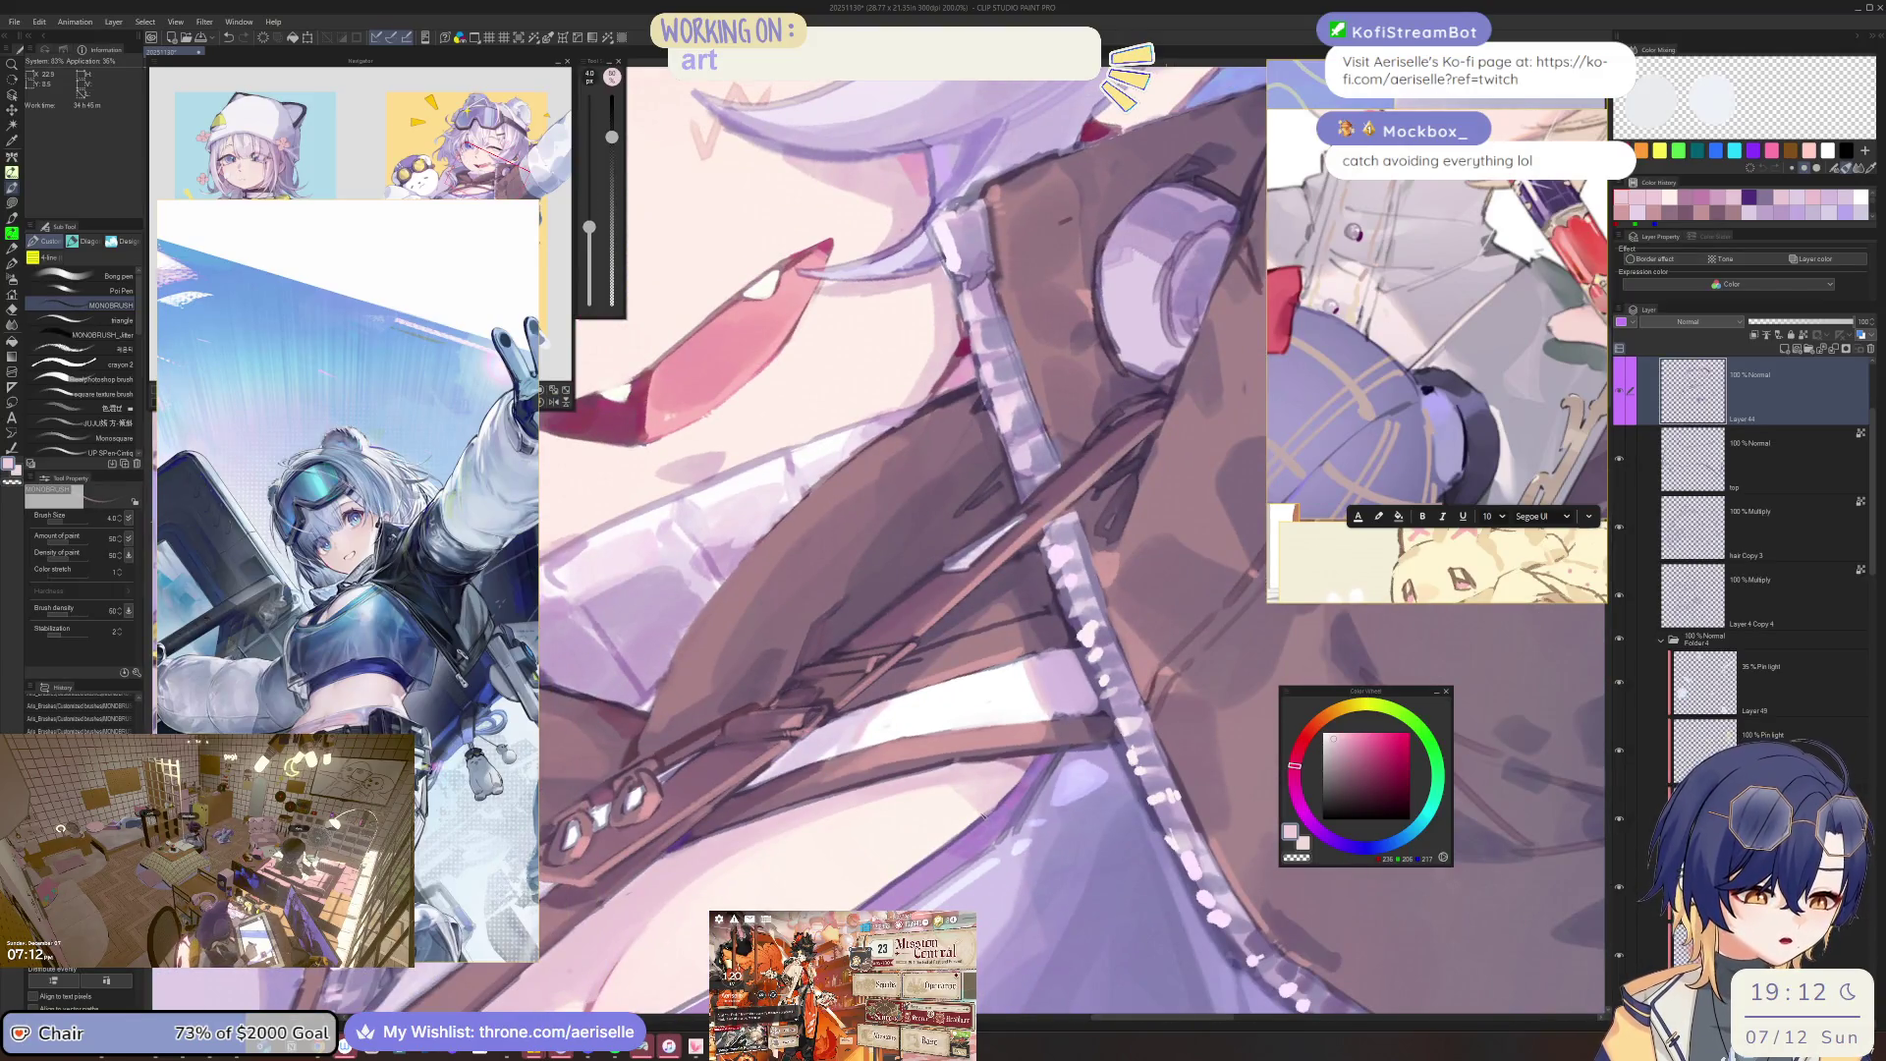
pyautogui.scroll(-3, 1069, 776)
pyautogui.scroll(3, 1061, 786)
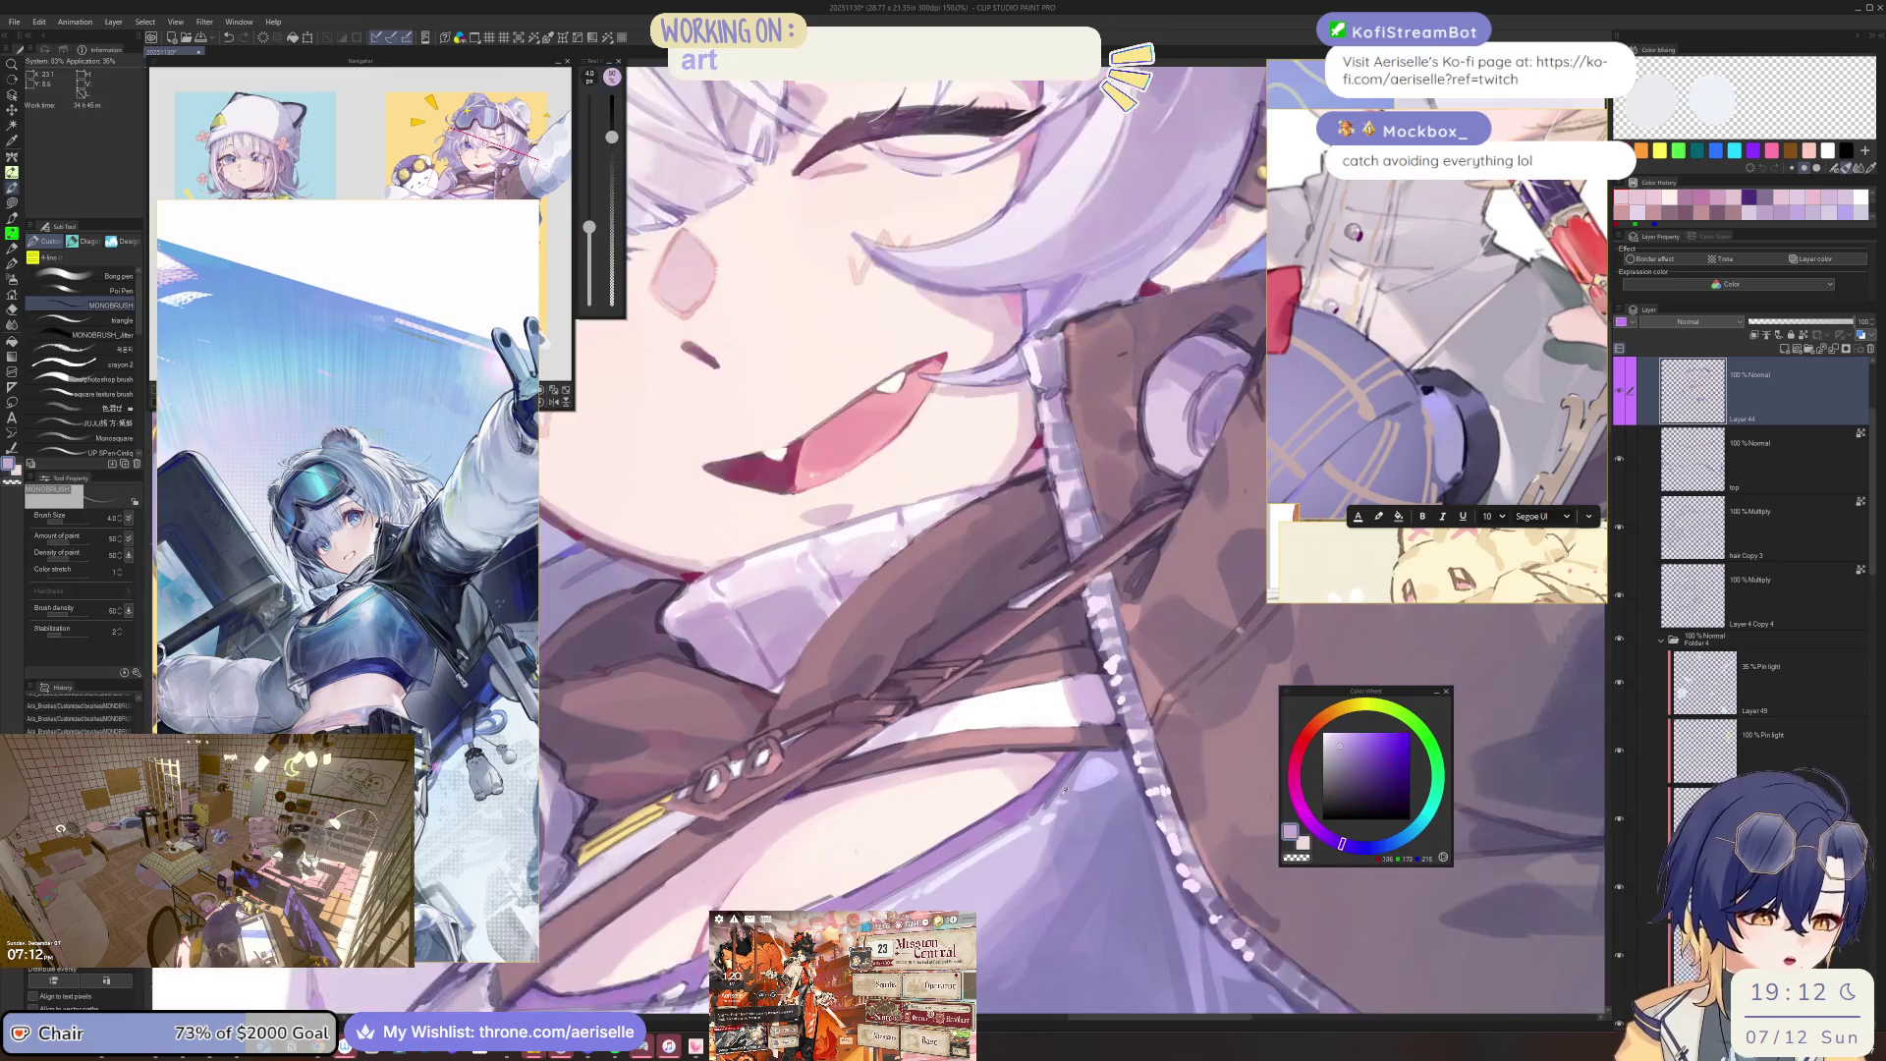
pyautogui.press(']')
# Paint purple strokes near the mouth and collar, checking the face mirrored.
pyautogui.keyDown('alt'); pyautogui.click(1057, 801); pyautogui.keyUp('alt')
pyautogui.press(']')
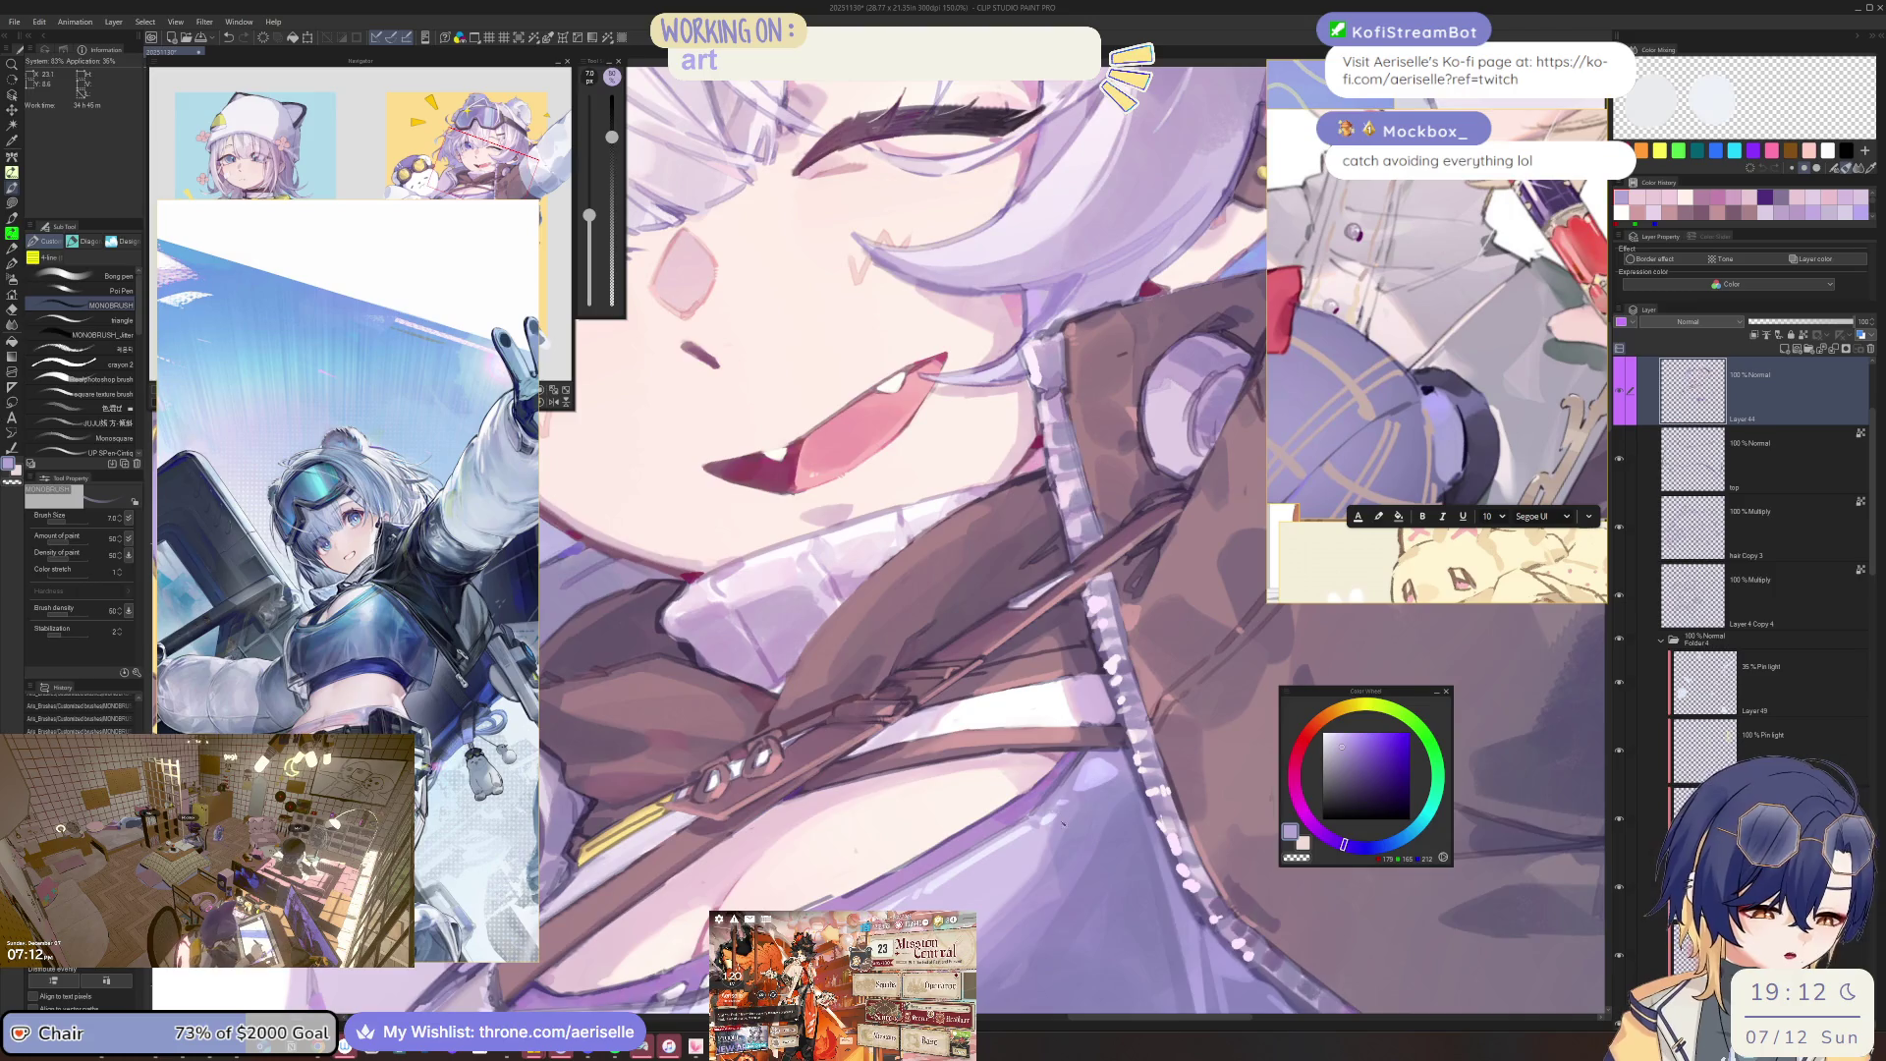
pyautogui.press('h')
pyautogui.press('h')
pyautogui.press(']')
pyautogui.press(']')
pyautogui.press(']')
pyautogui.scroll(-2, 938, 829)
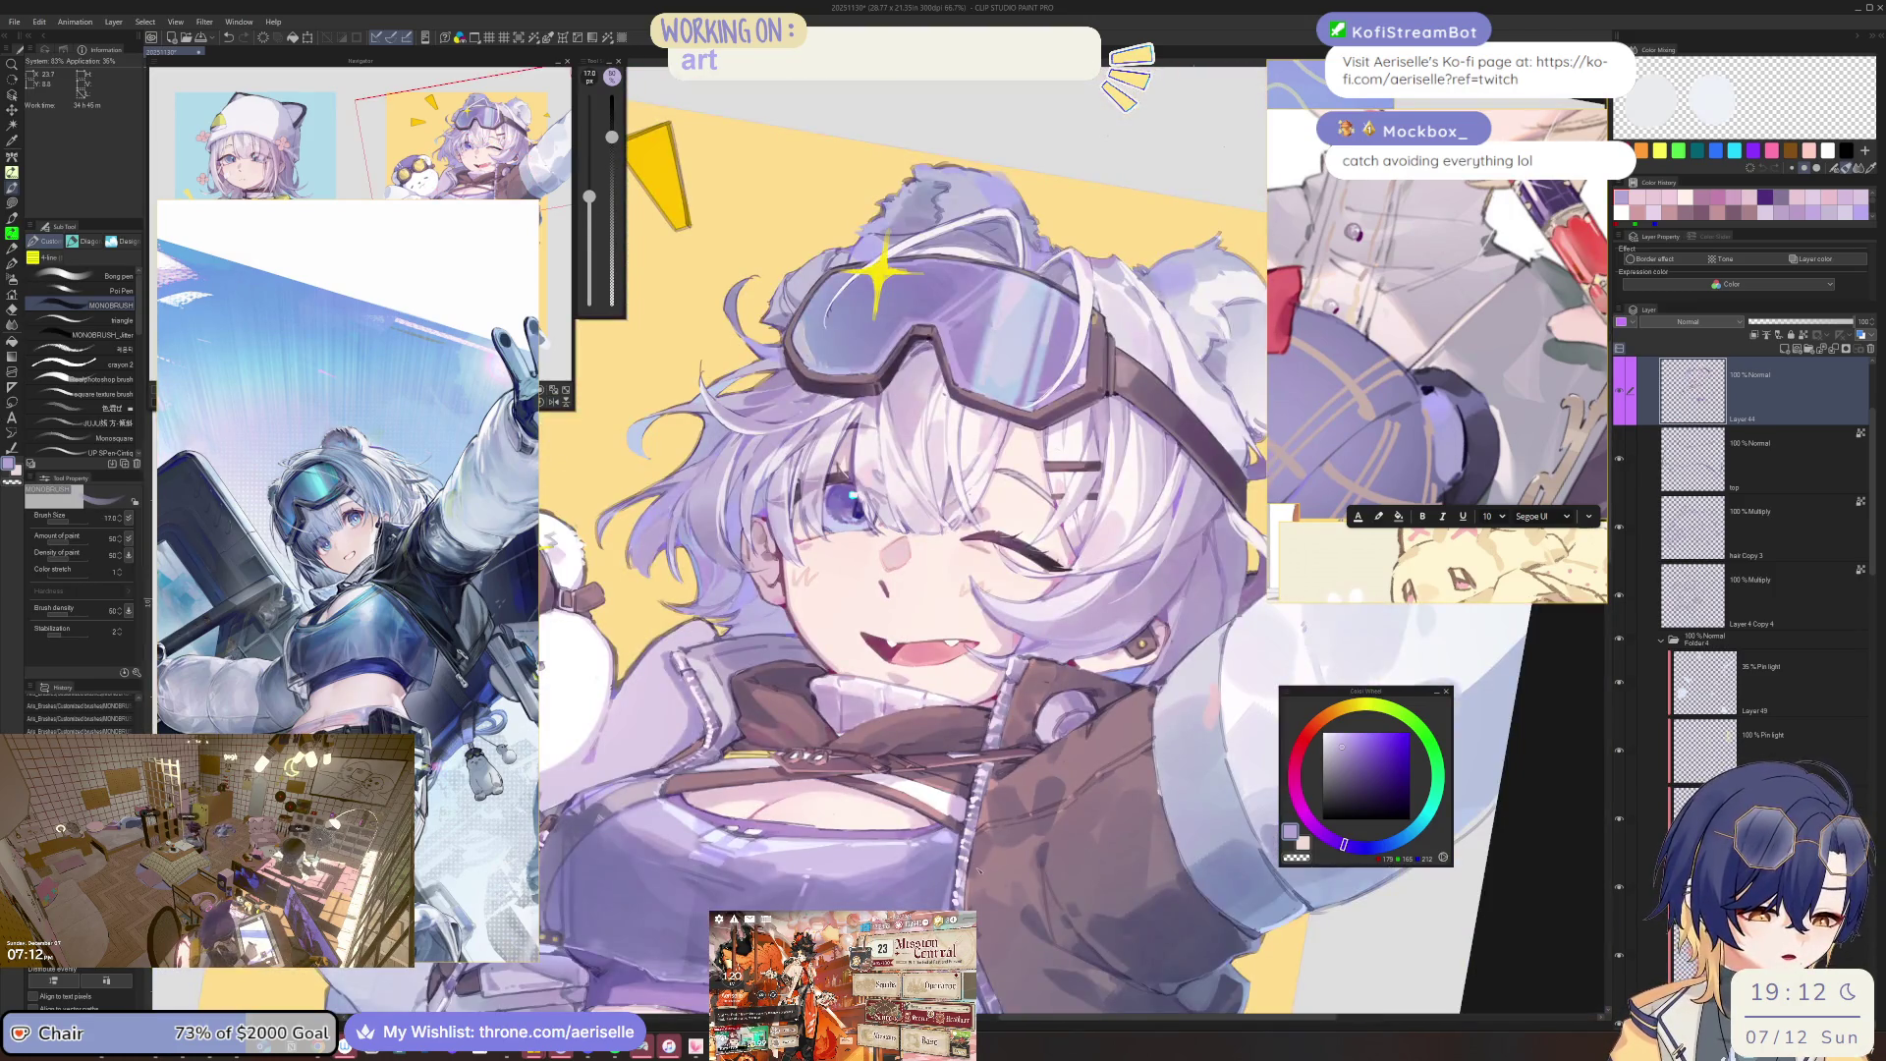
pyautogui.press(']')
pyautogui.scroll(1, 887, 878)
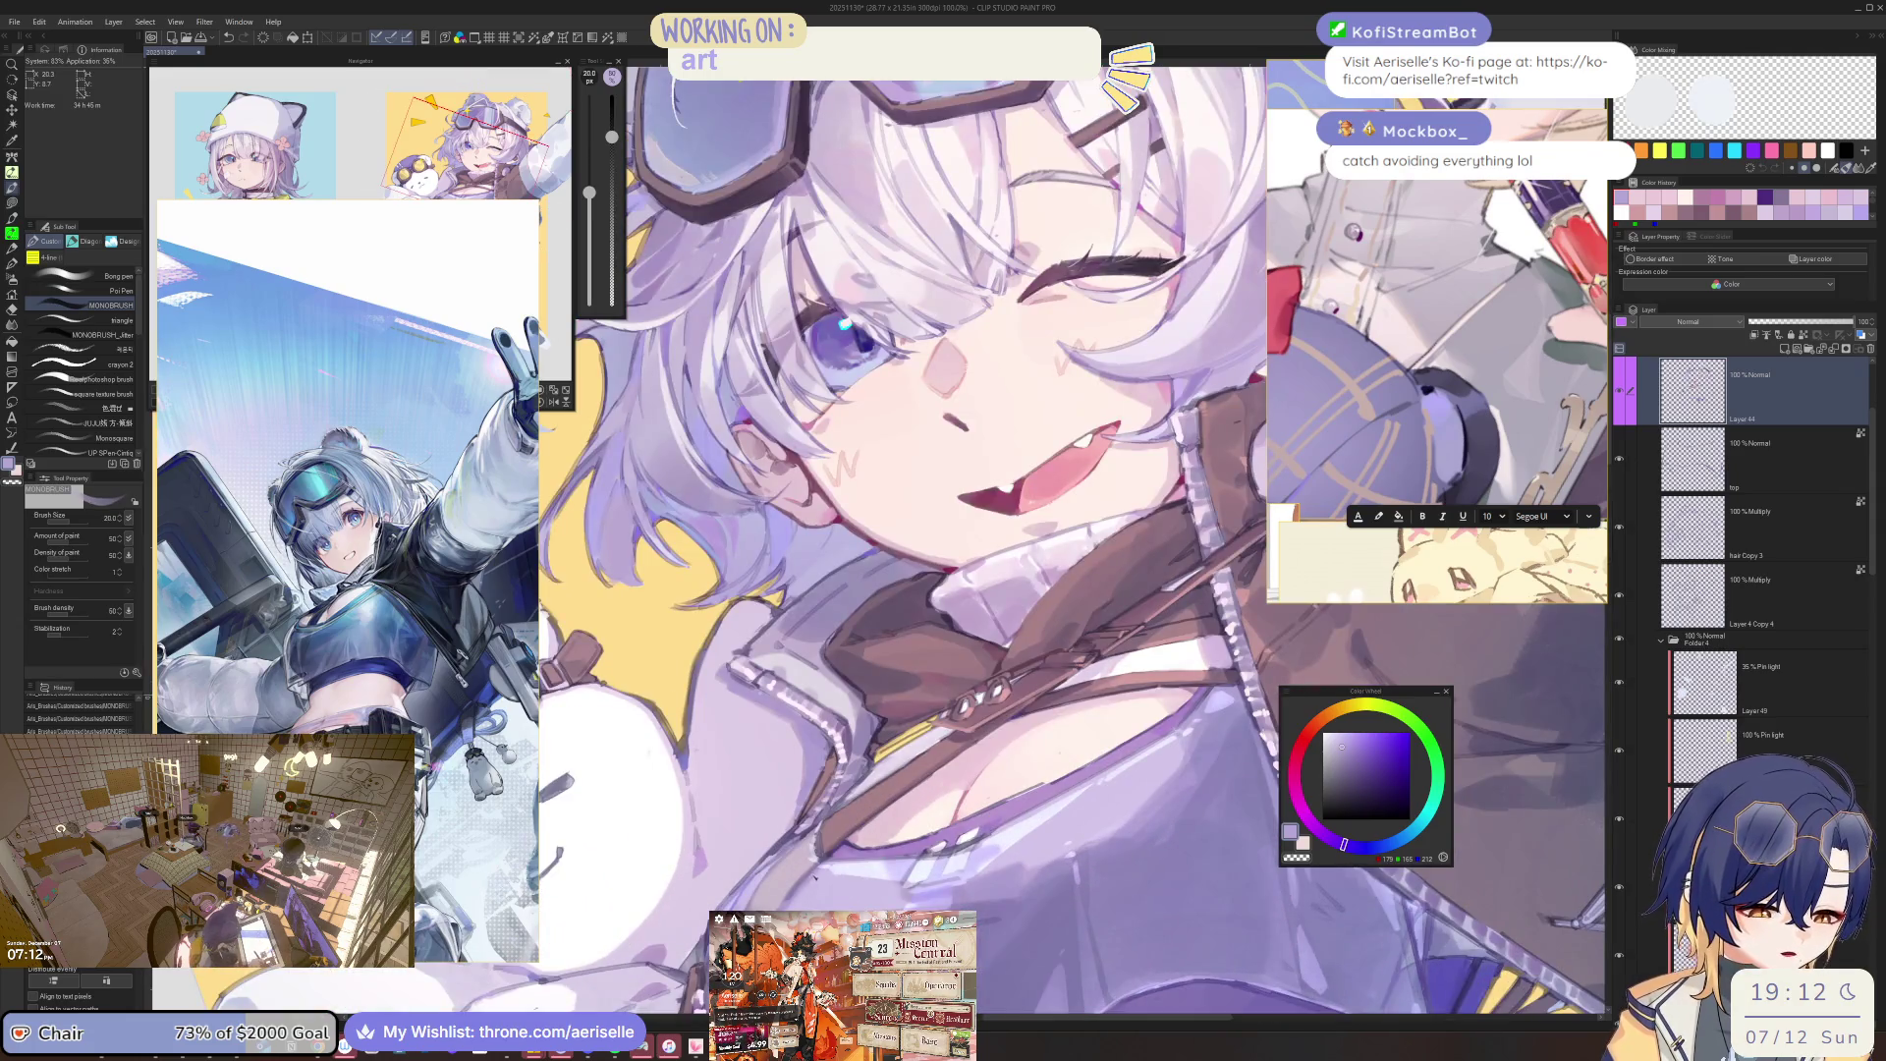
pyautogui.press('h')
pyautogui.press('h')
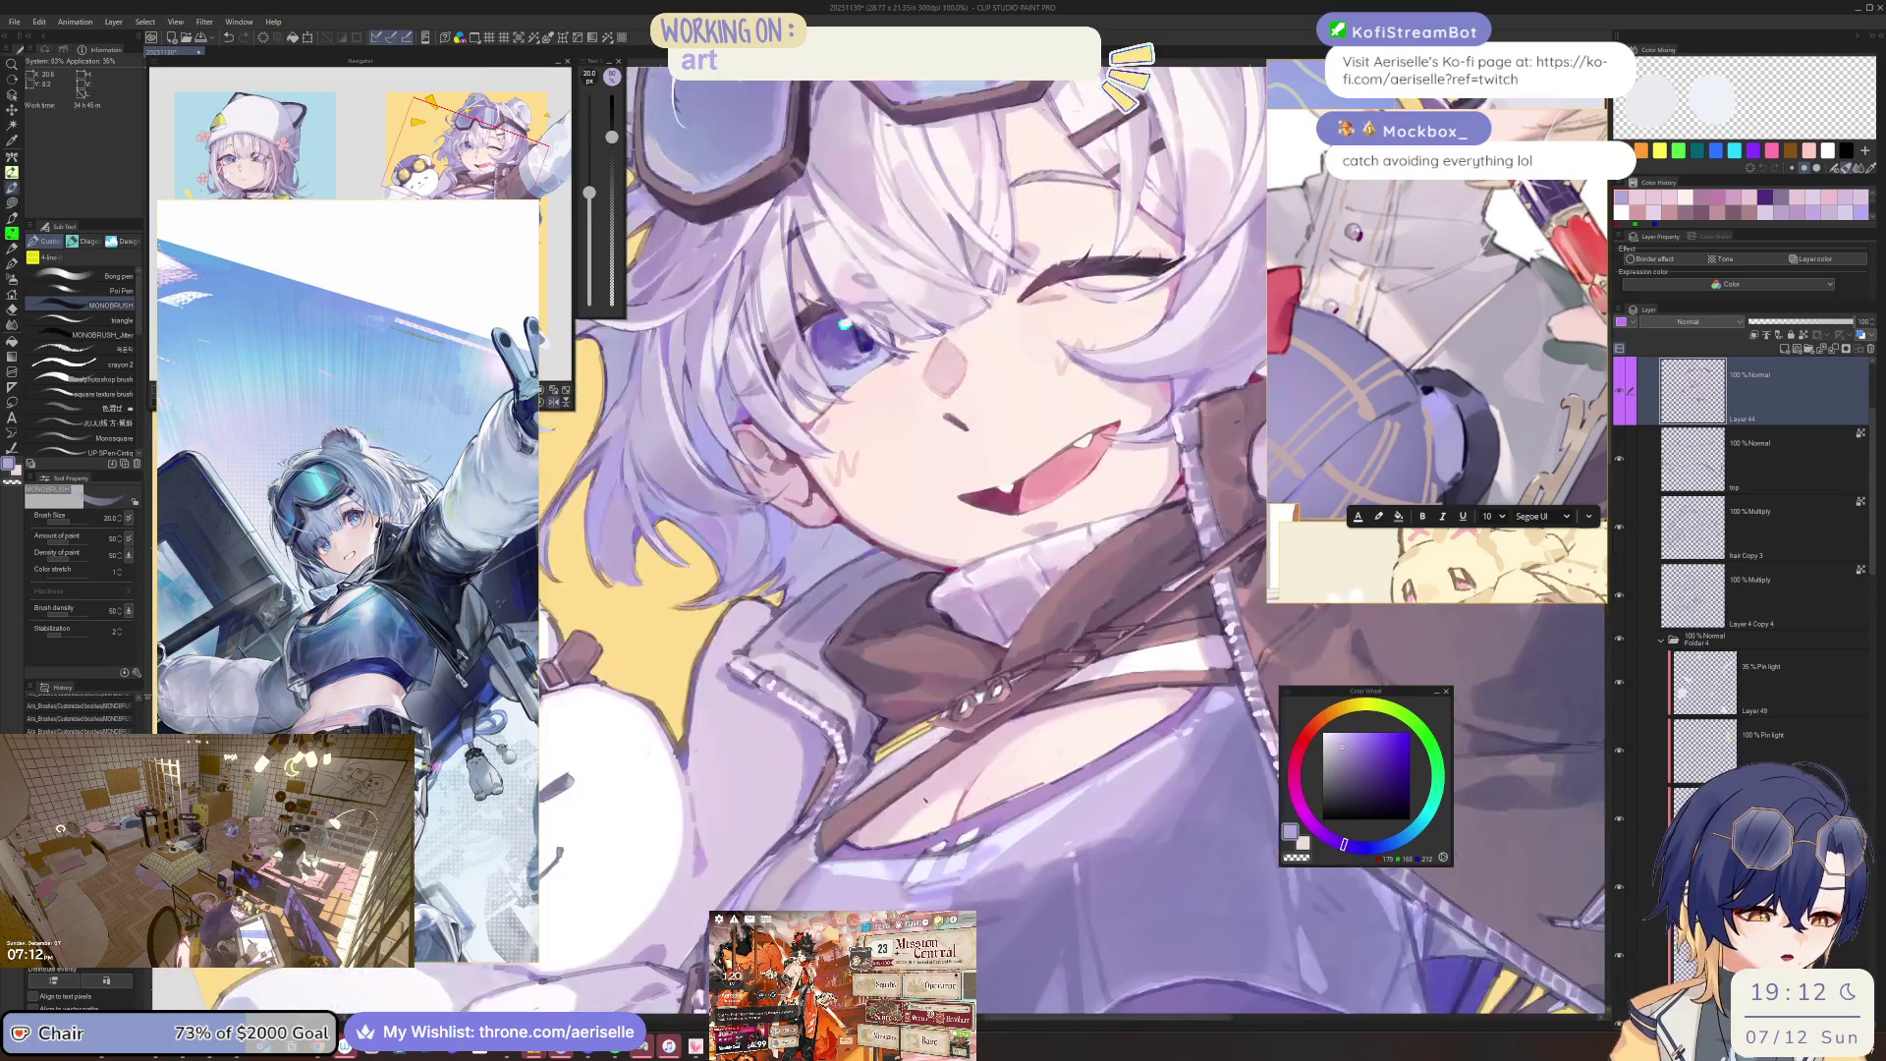
pyautogui.press('[')
pyautogui.scroll(2, 826, 864)
pyautogui.press('[')
# Shade the jacket in medium and darker purple, dabbing small dark strokes.
pyautogui.click(1359, 756)
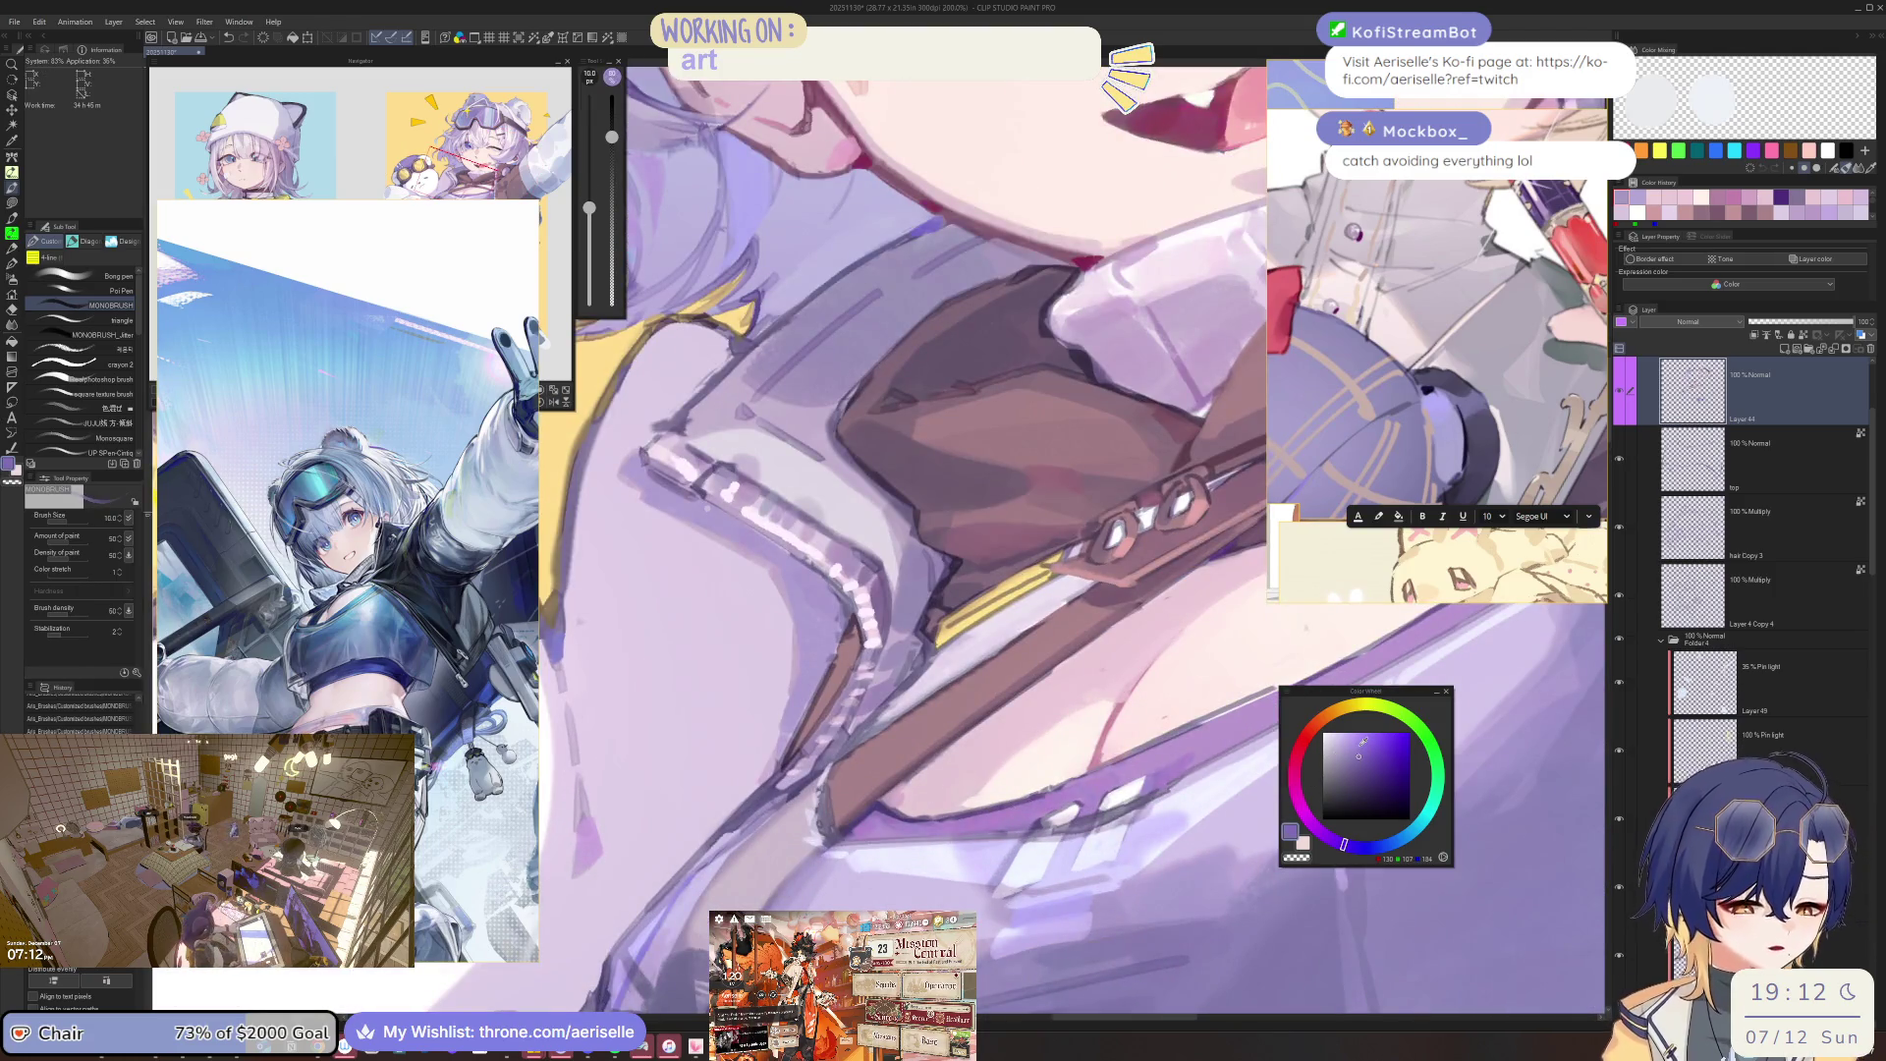
pyautogui.scroll(-3, 819, 862)
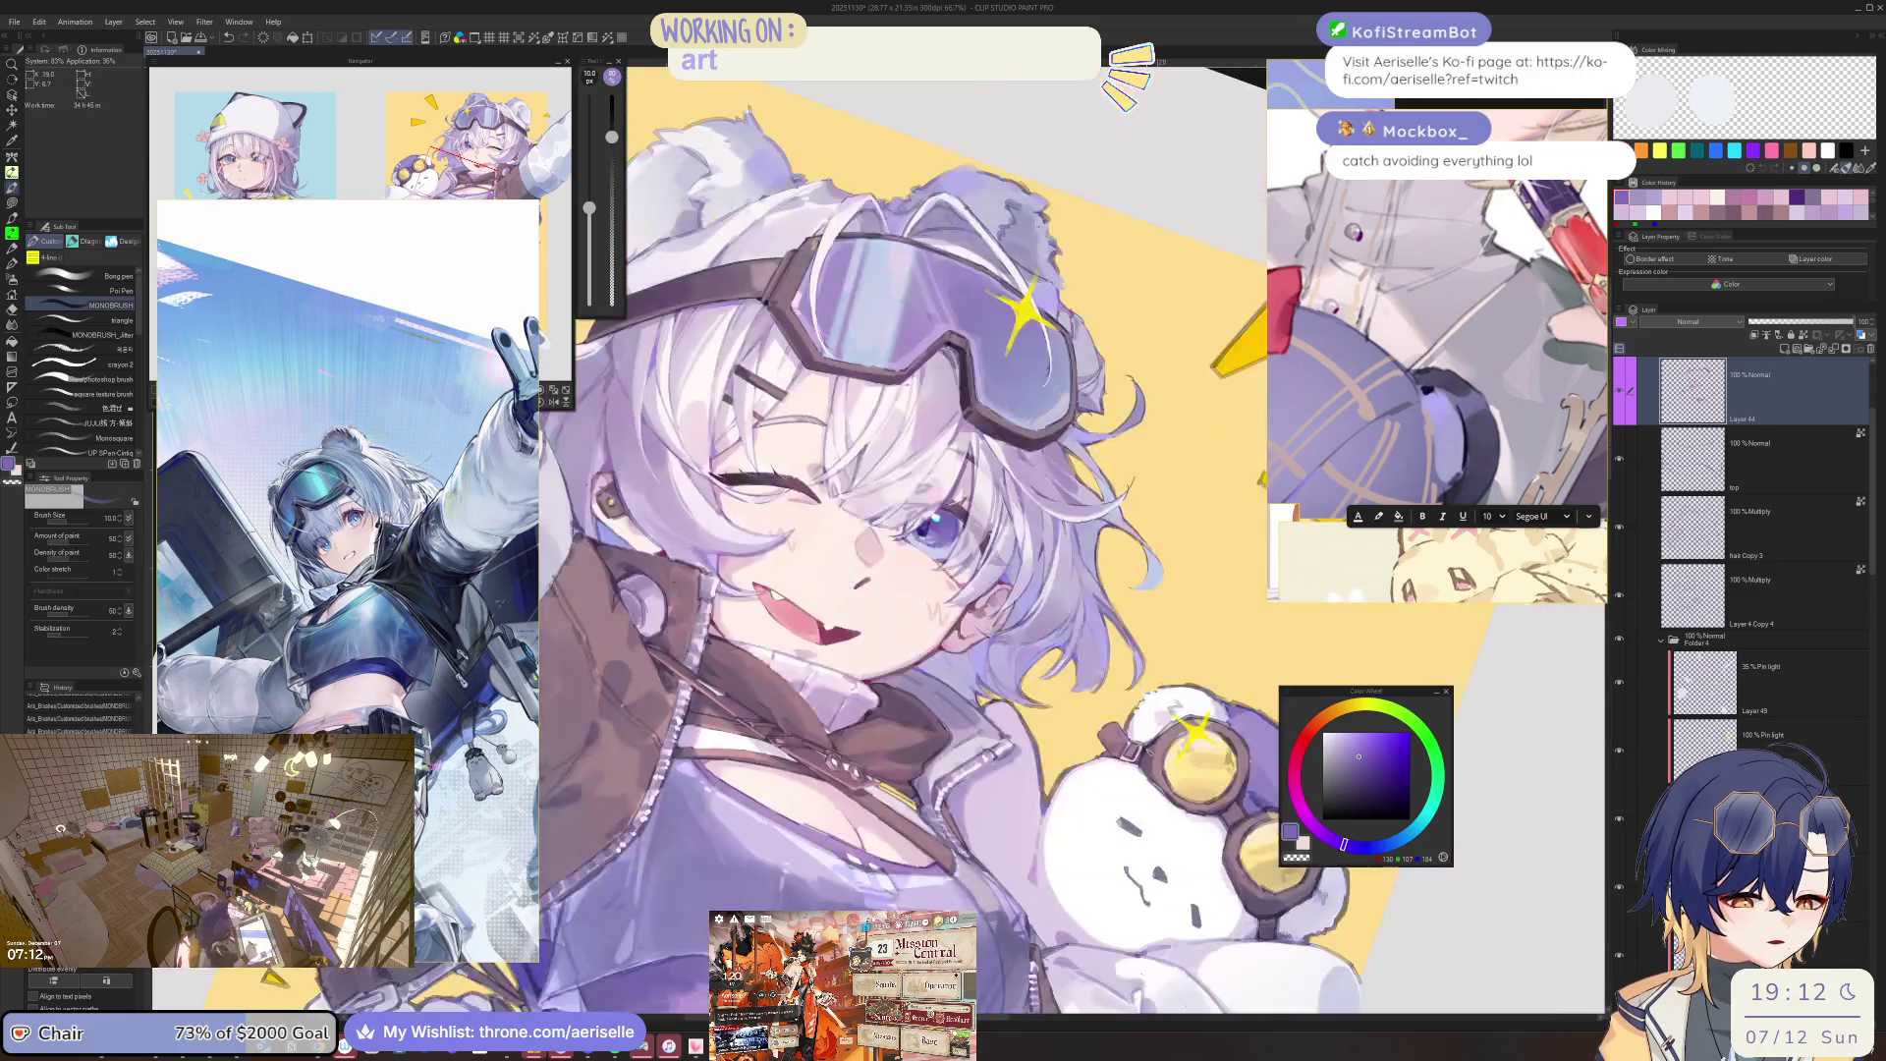
pyautogui.press('[')
pyautogui.scroll(1, 1146, 842)
pyautogui.click(1363, 776)
pyautogui.moveTo(1081, 589); pyautogui.dragTo(688, 442)
pyautogui.press('[')
pyautogui.click(1022, 752)
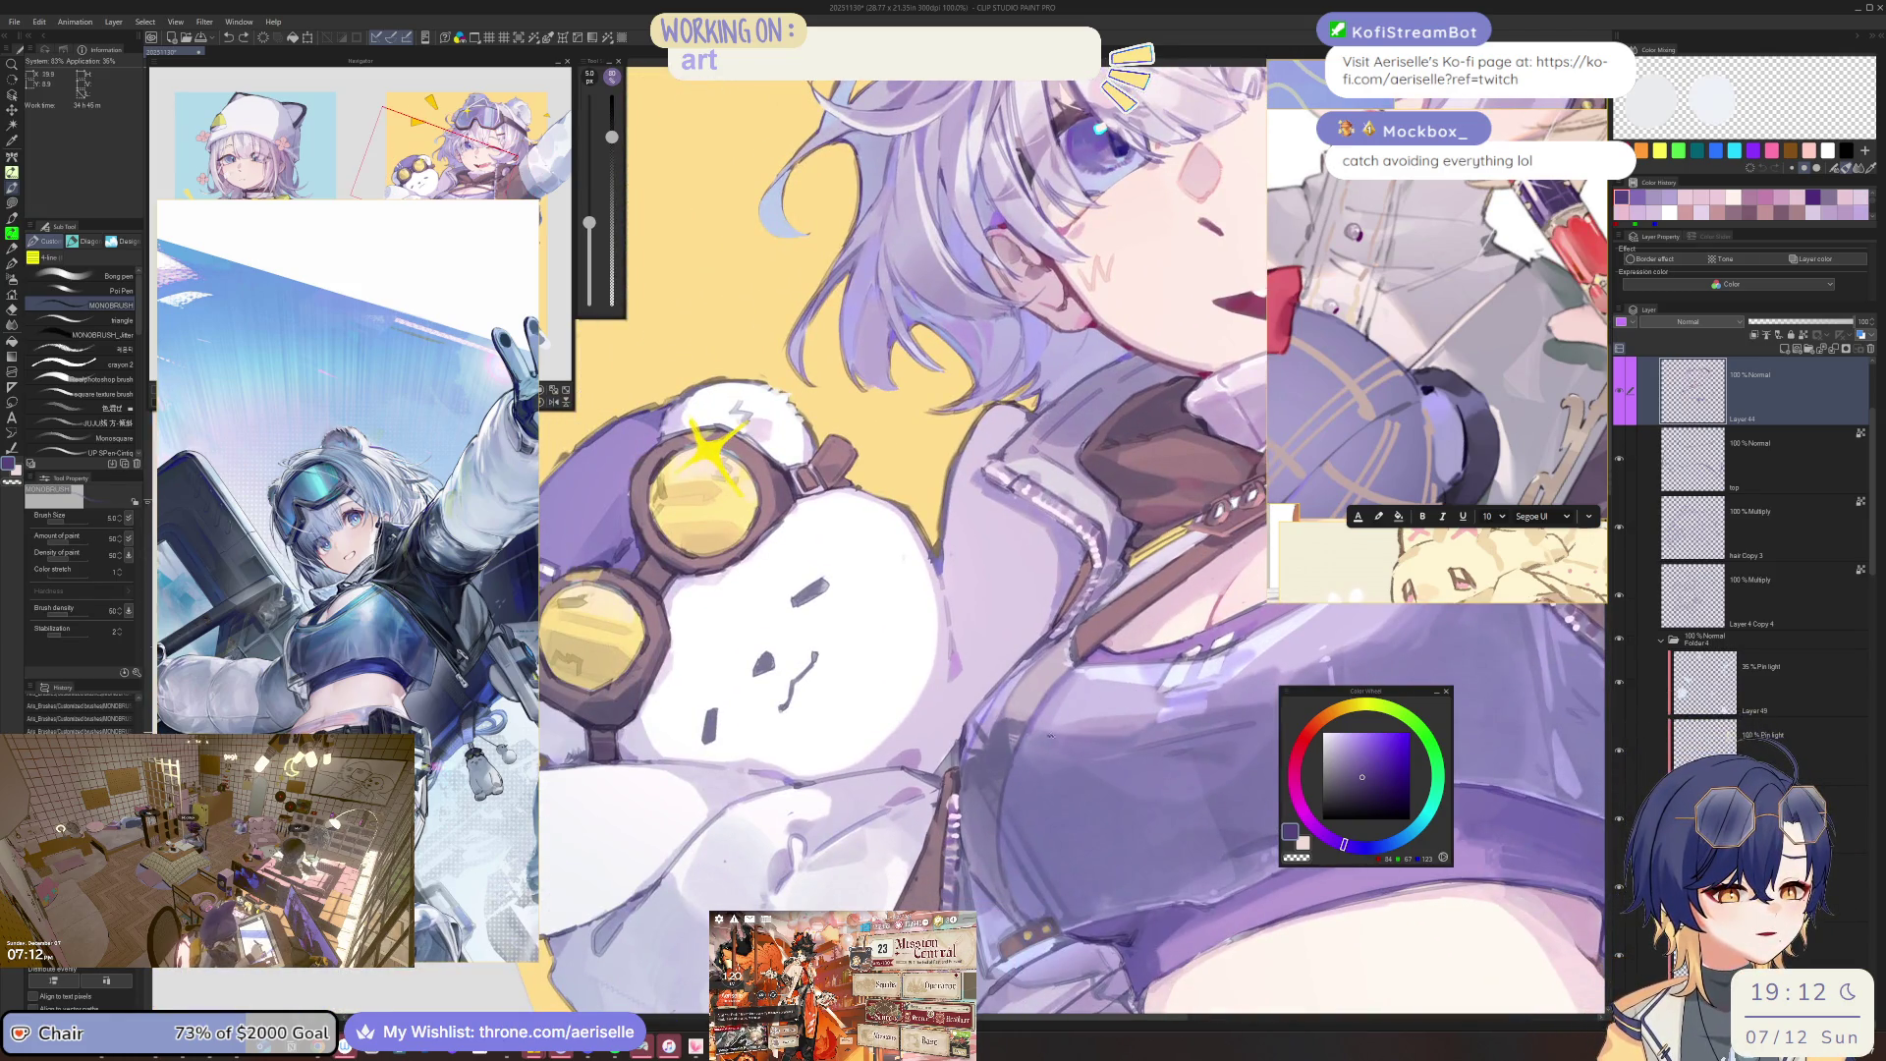
# Switch to a lighter purple and sample light lavender from the artwork.
pyautogui.click(1346, 774)
pyautogui.press(']')
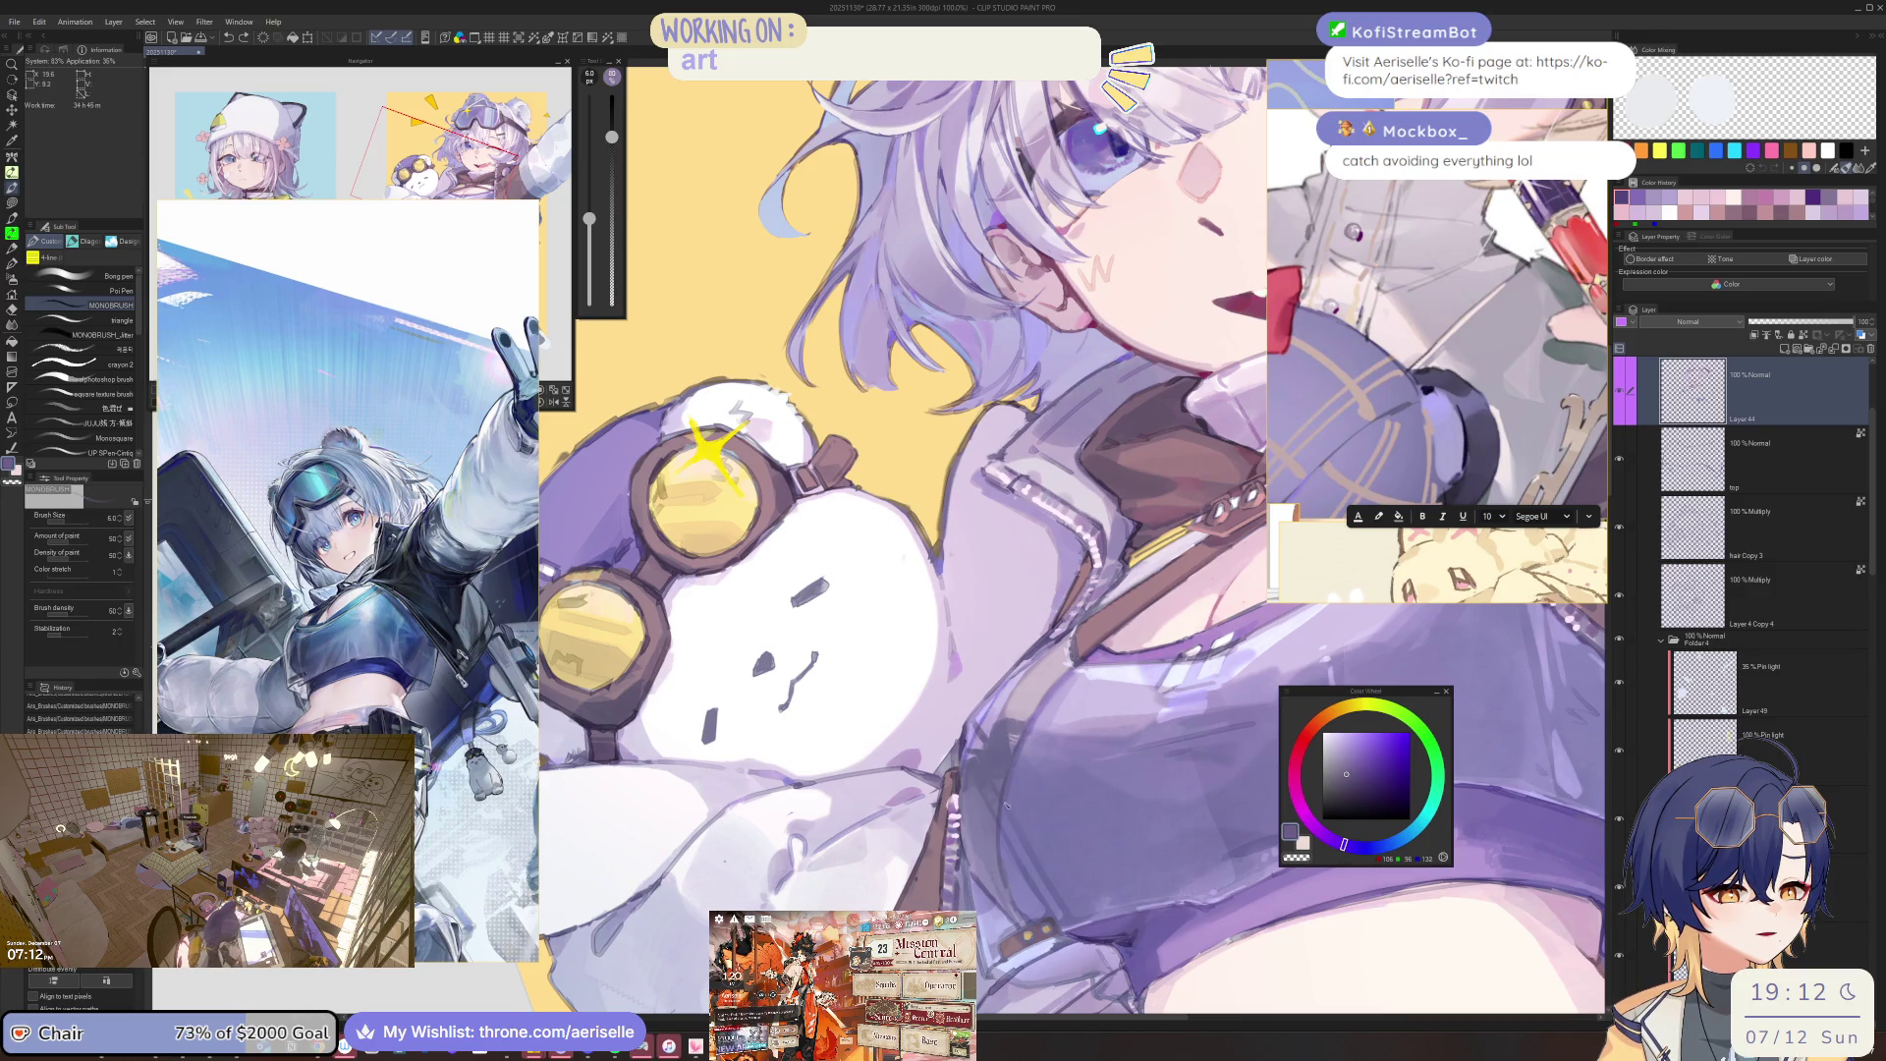
pyautogui.scroll(-3, 982, 540)
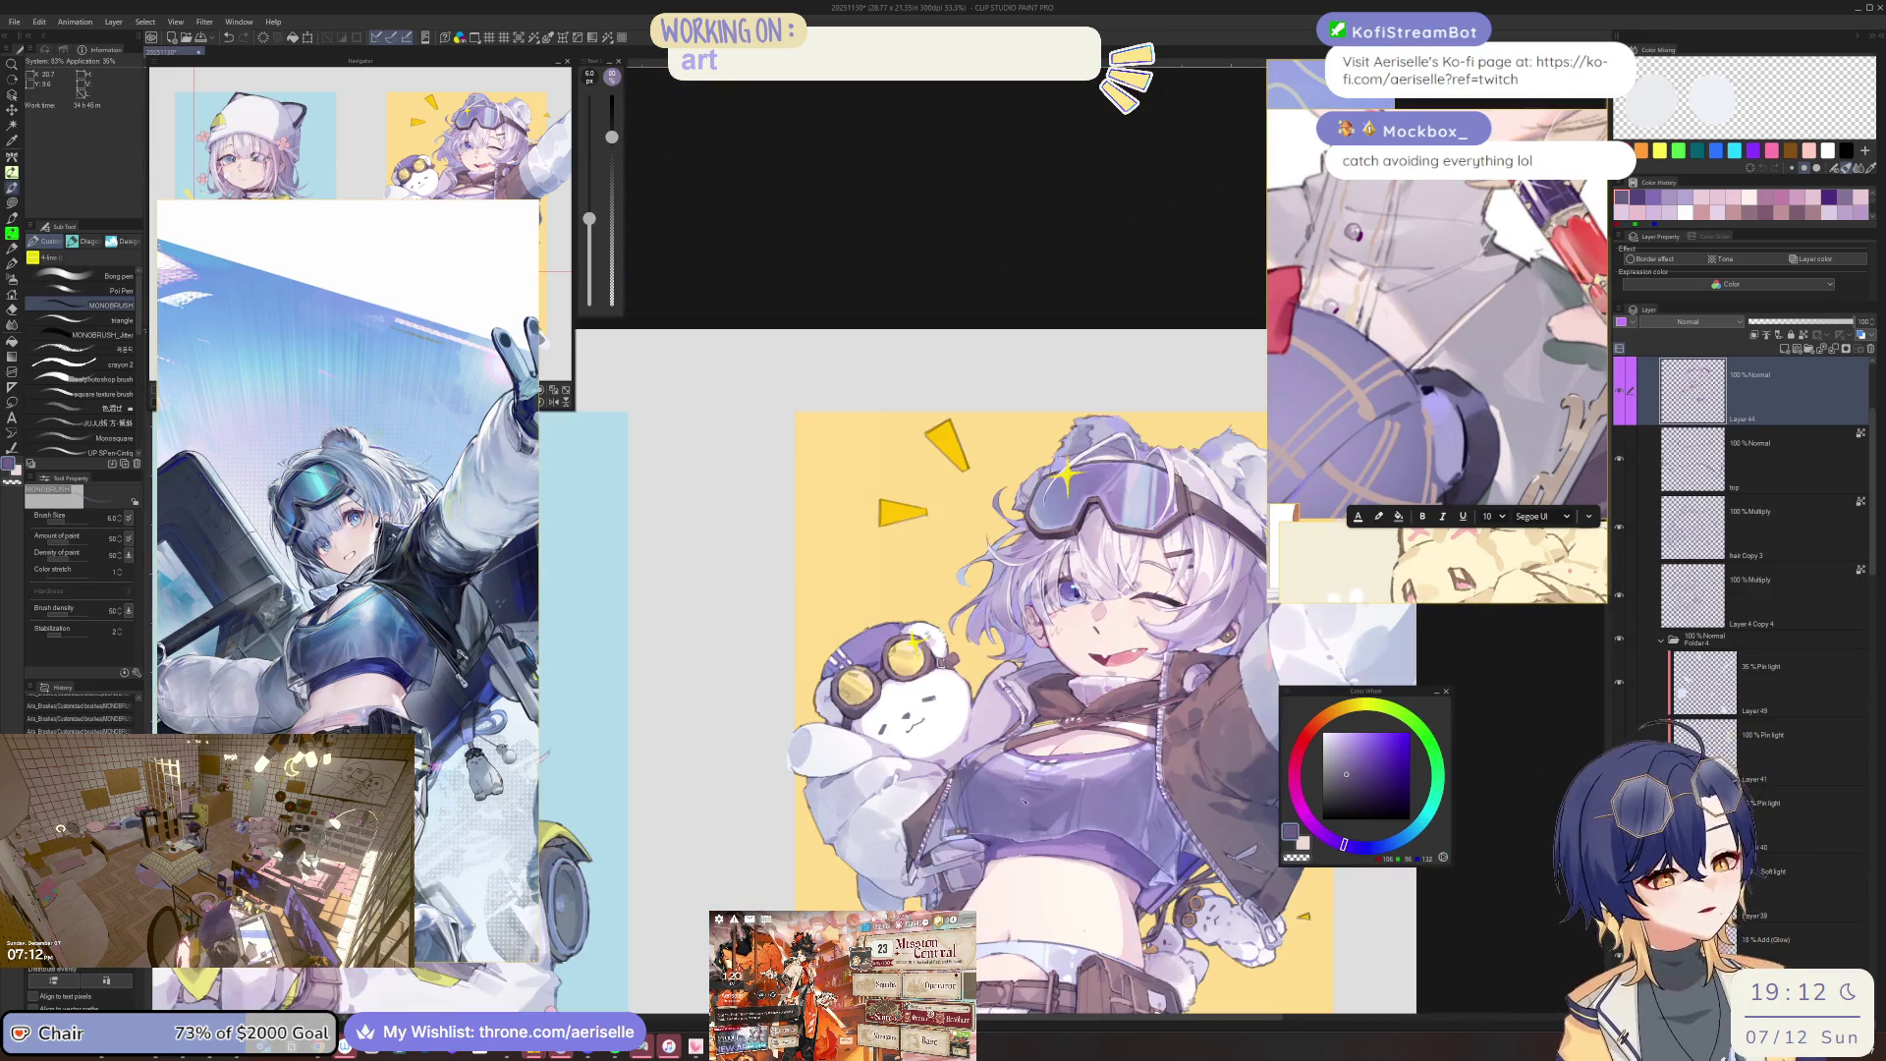
pyautogui.scroll(3, 983, 541)
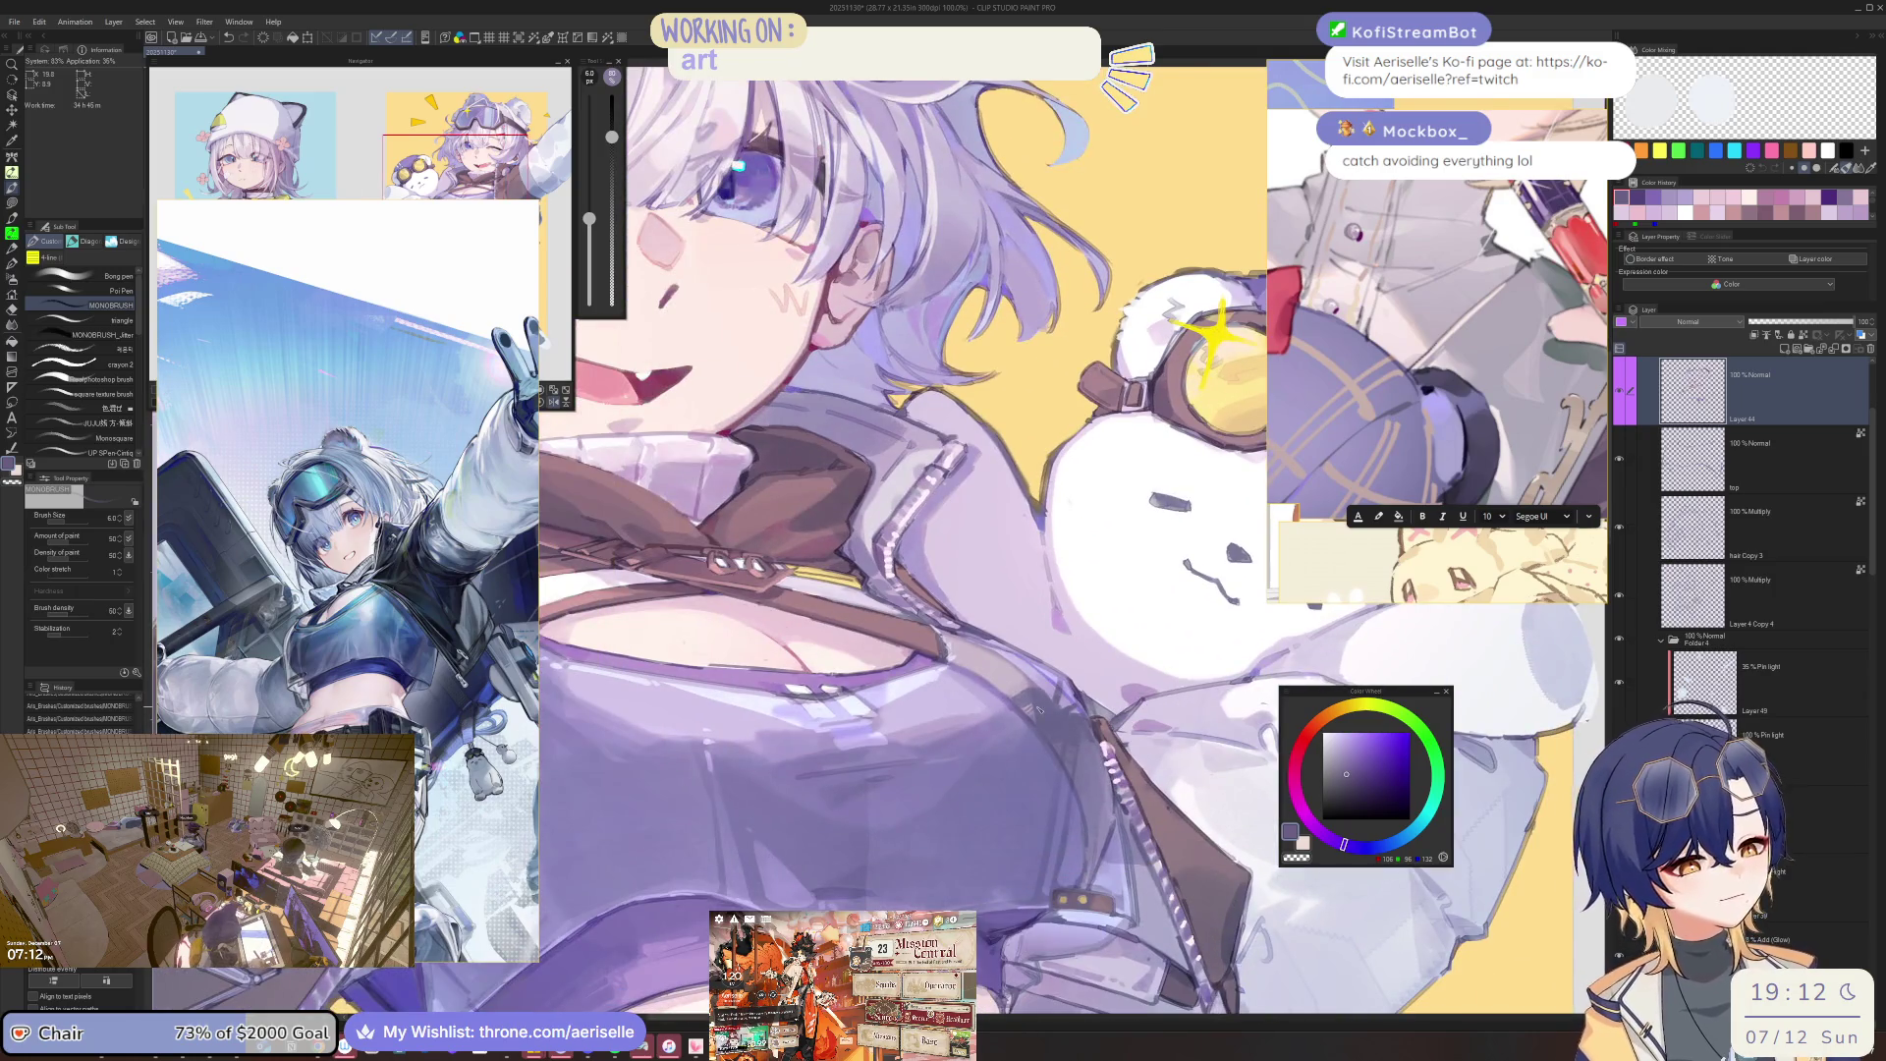
pyautogui.keyDown('alt'); pyautogui.click(1063, 571); pyautogui.keyUp('alt')
pyautogui.scroll(3, 1063, 571)
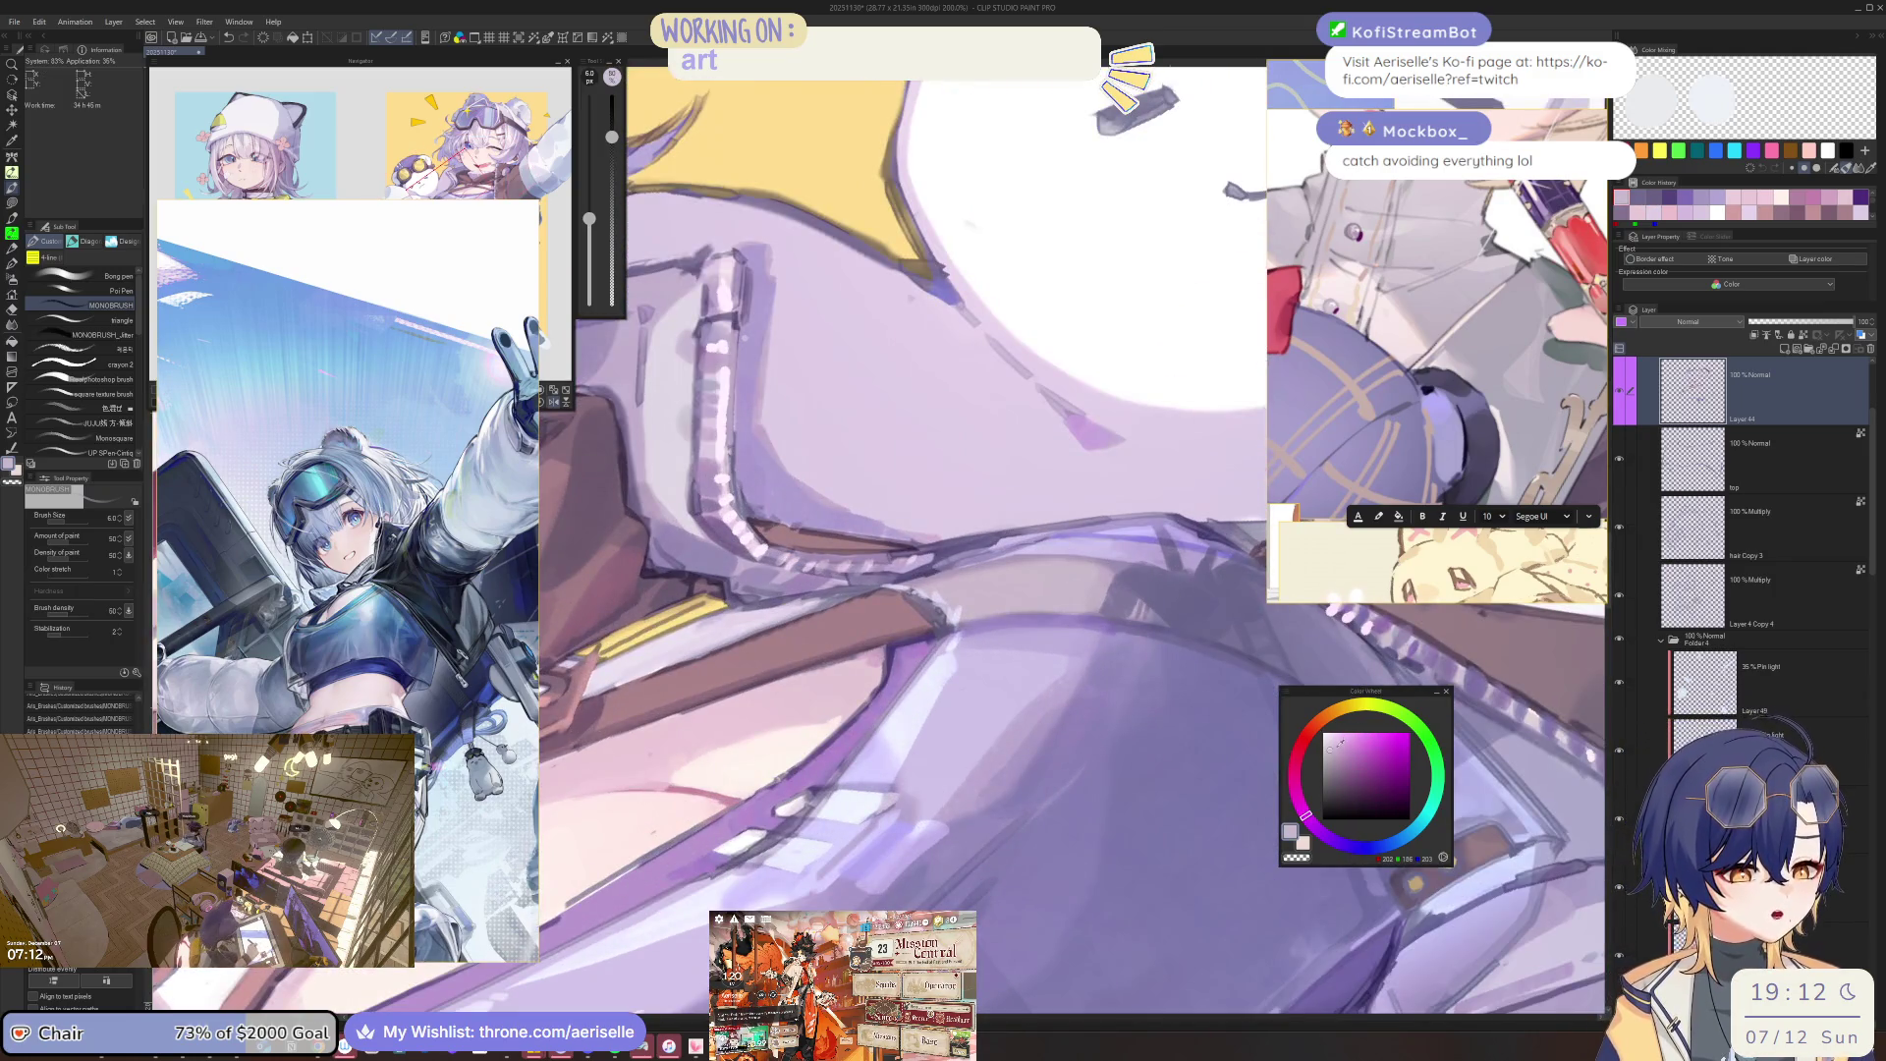
# Paint greyish lavender shading on the jacket with a larger brush, rotating the canvas.
pyautogui.keyDown('alt'); pyautogui.click(1057, 522); pyautogui.keyUp('alt')
pyautogui.keyDown('alt'); pyautogui.click(1015, 558); pyautogui.keyUp('alt')
pyautogui.press(']')
pyautogui.moveTo(1015, 558)
pyautogui.mouseDown()
pyautogui.moveTo(1039, 554)
pyautogui.moveTo(786, 679)
pyautogui.moveTo(855, 702)
pyautogui.mouseUp()
pyautogui.press('[')
pyautogui.press('[')
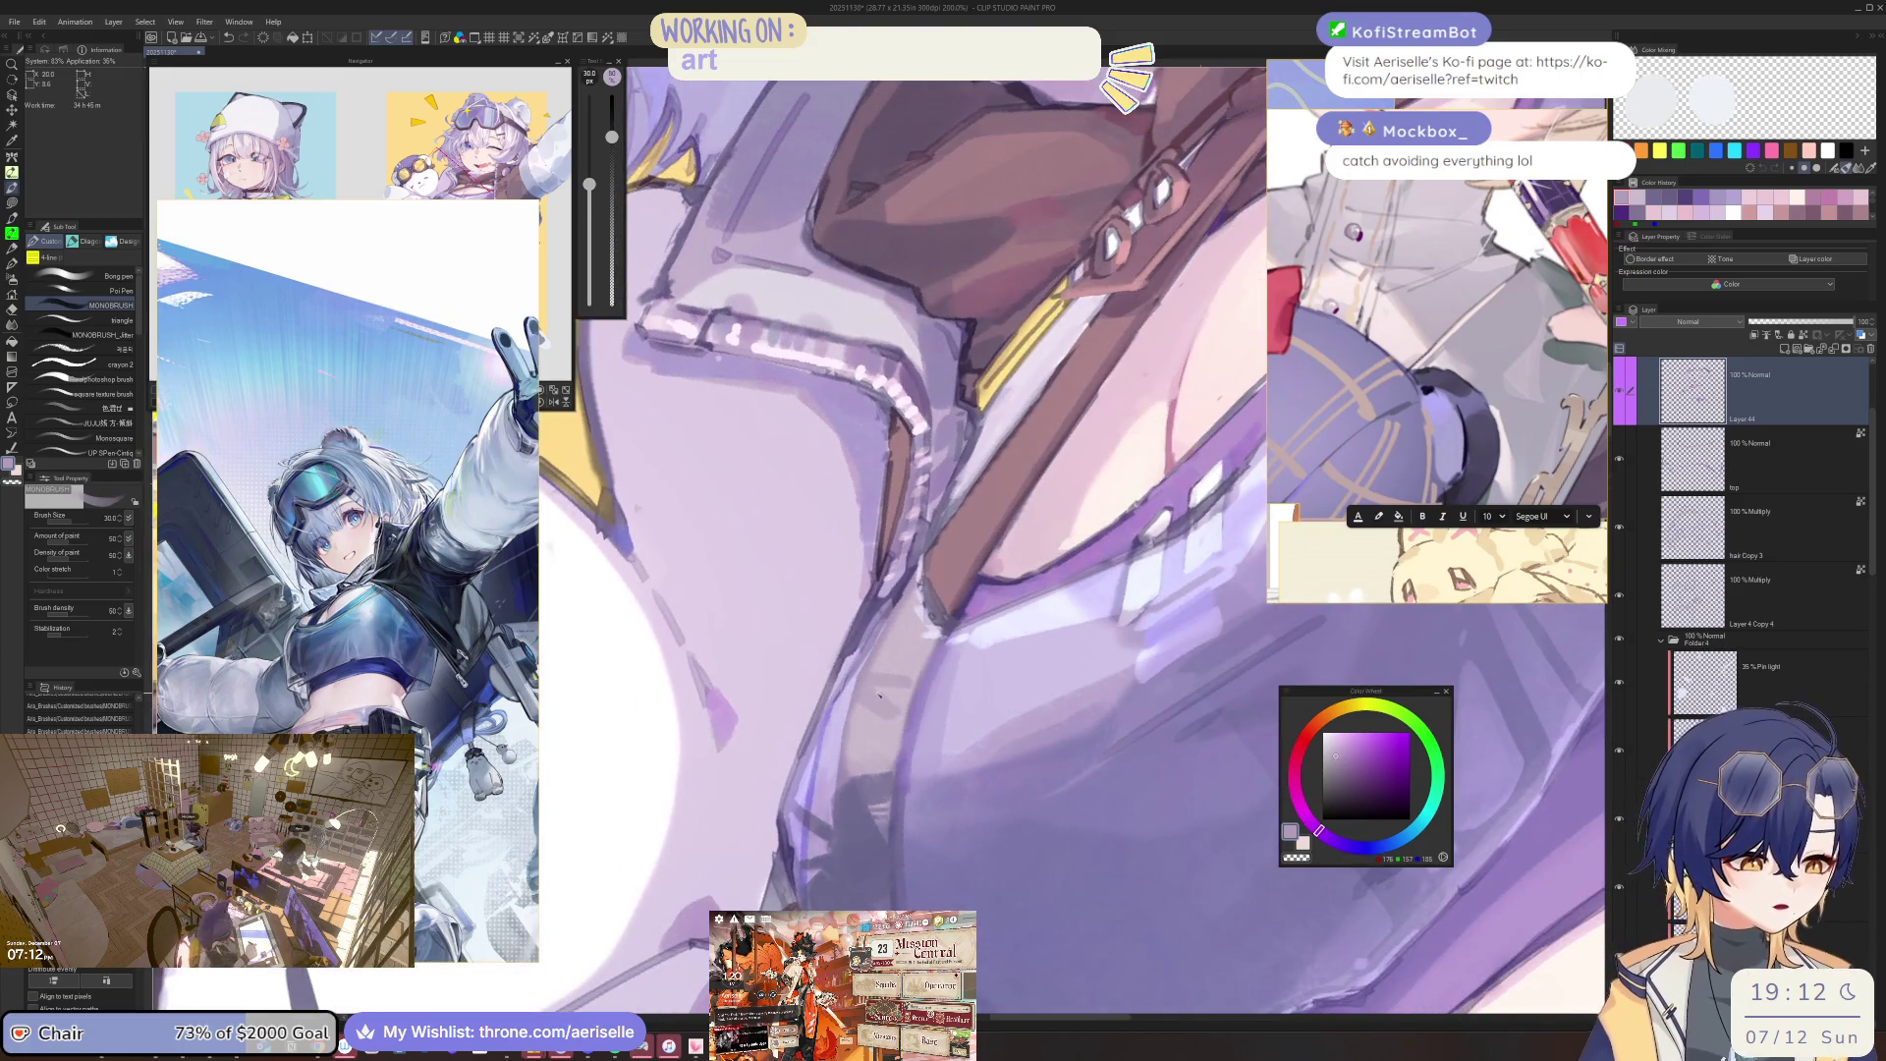
pyautogui.scroll(-3, 880, 717)
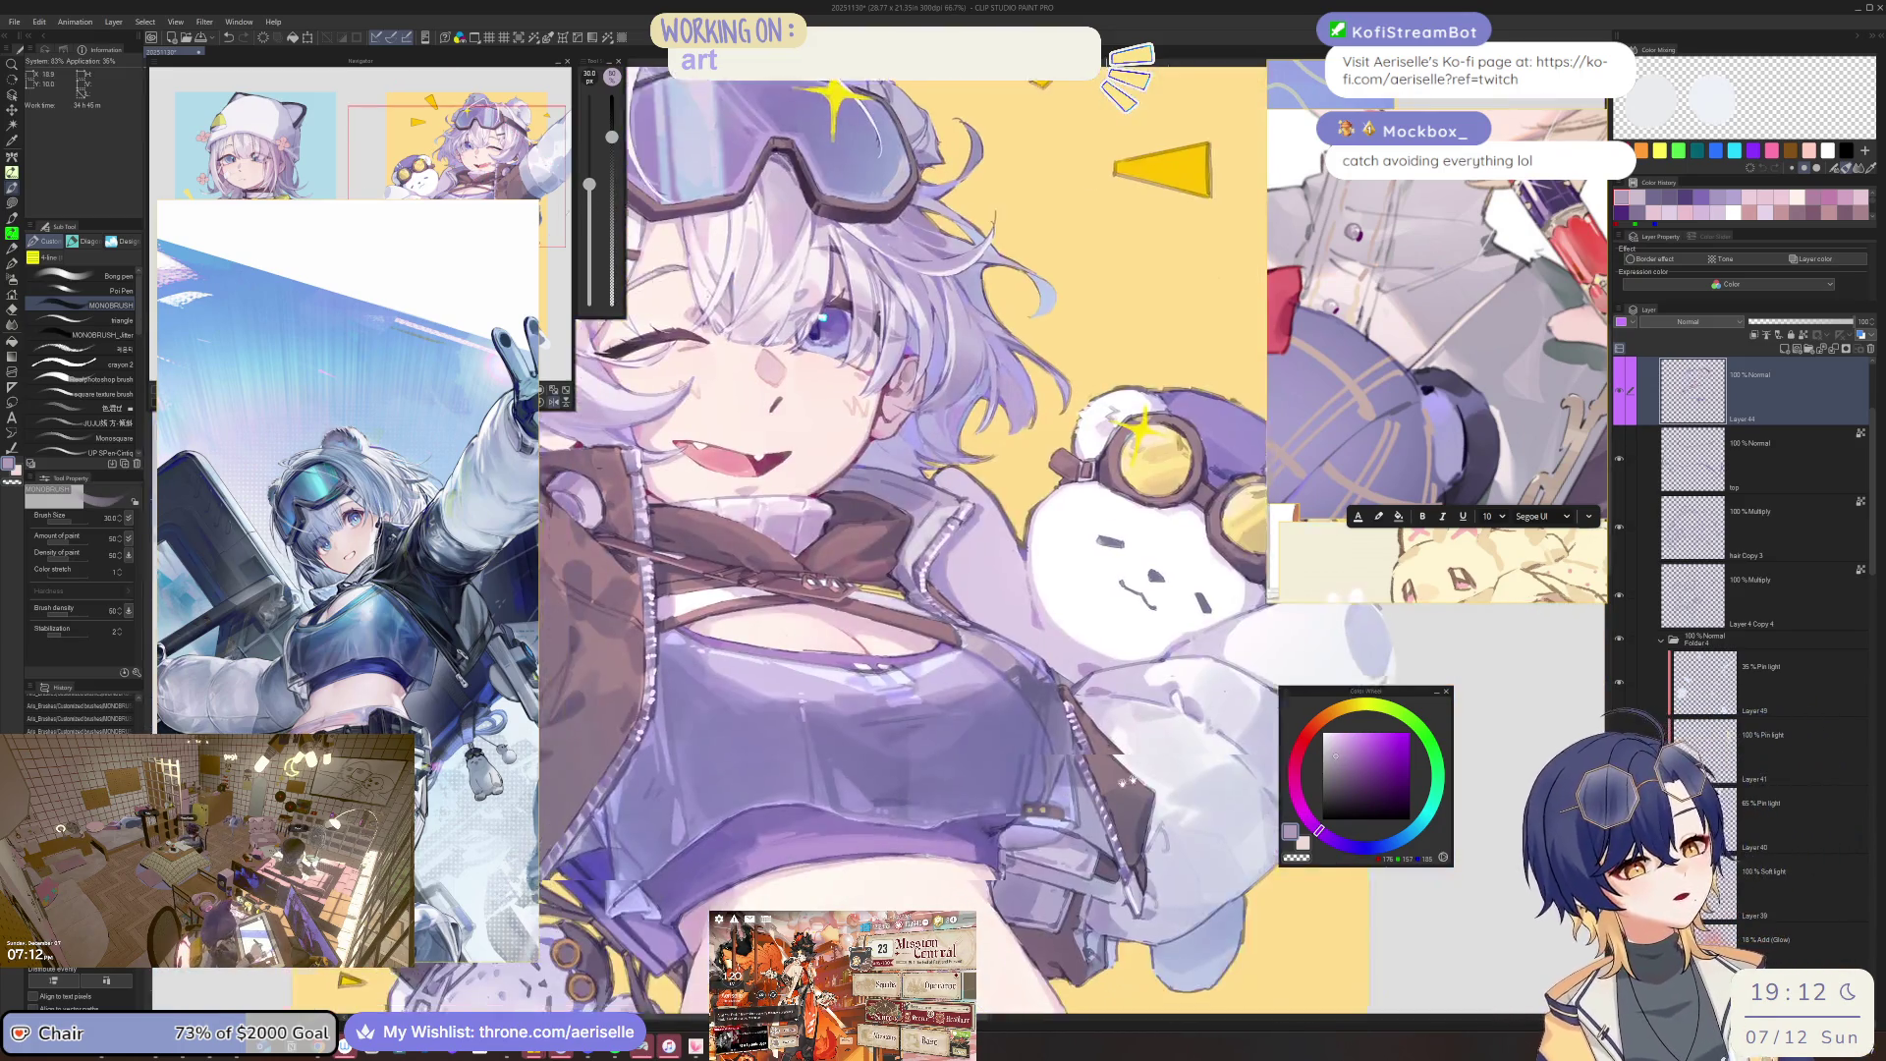
pyautogui.moveTo(1123, 783); pyautogui.dragTo(1205, 752)
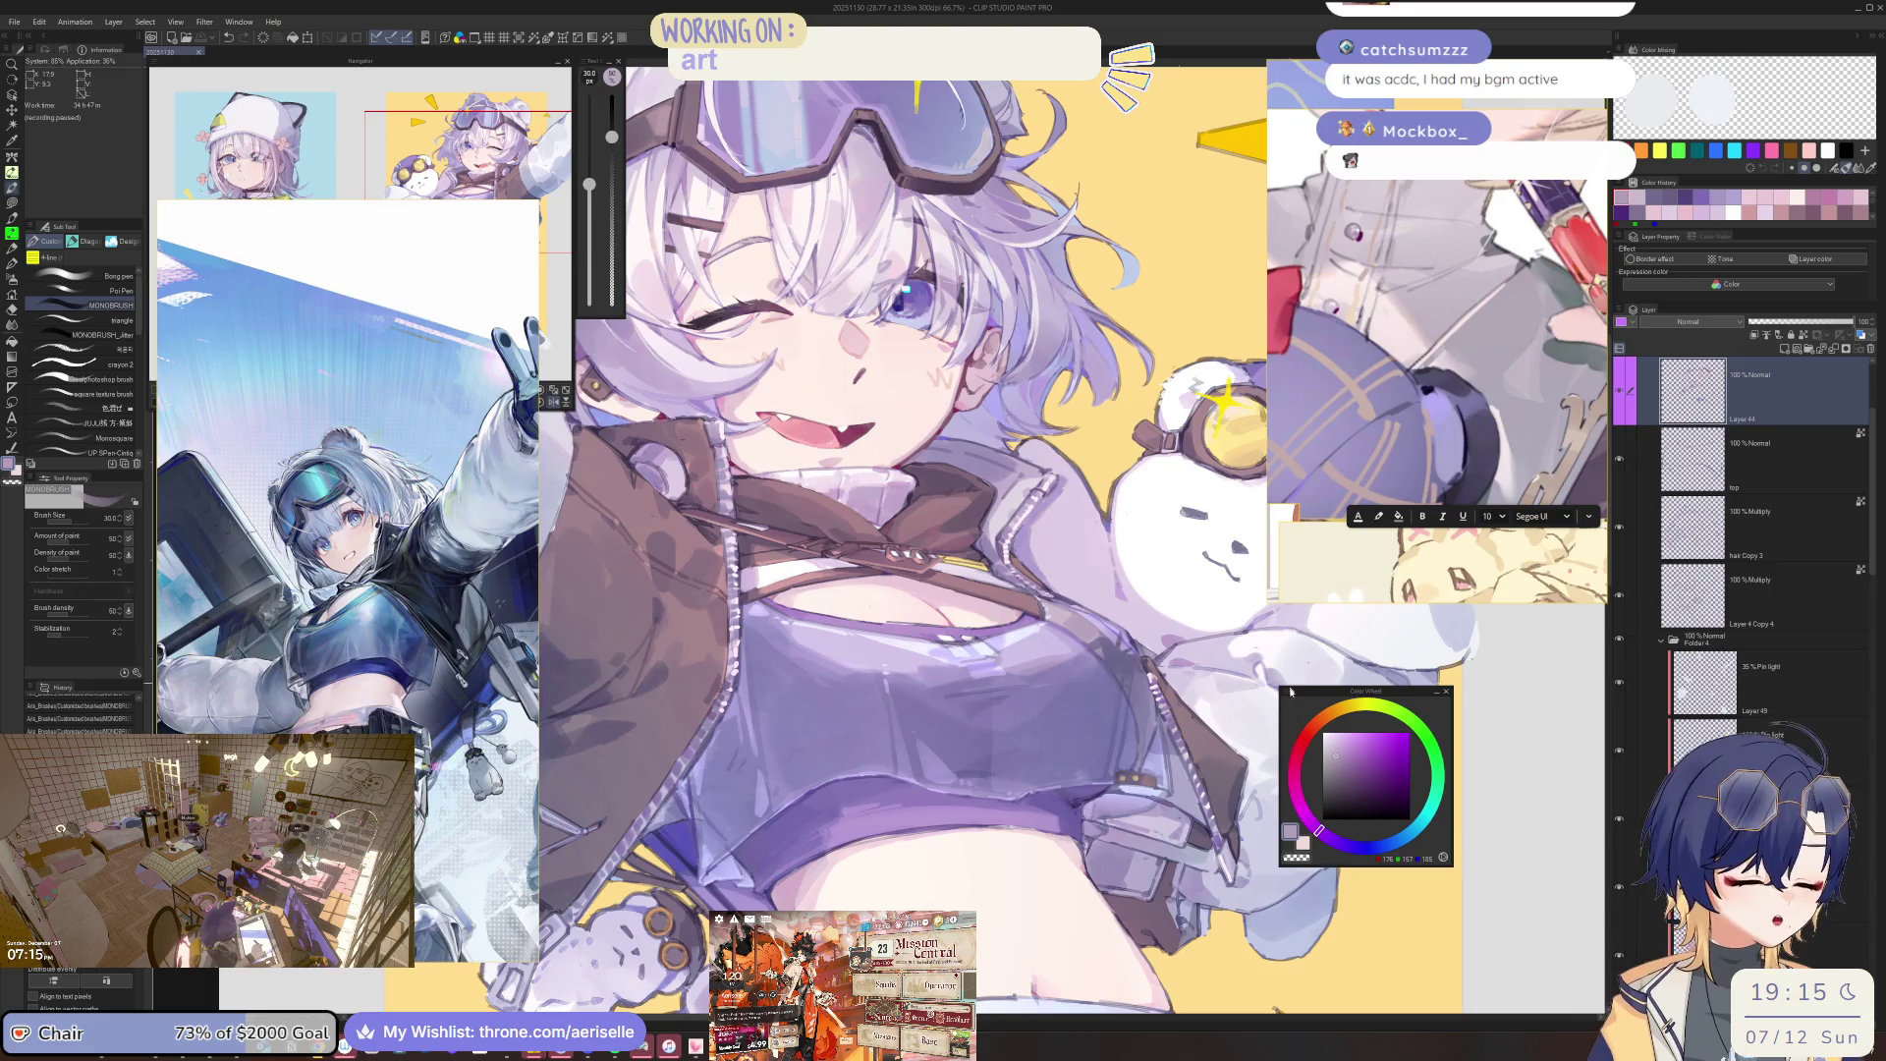
# Pick a muted mauve, halve the brush, and sample darker and lighter mauves from the strap.
pyautogui.scroll(3, 840, 568)
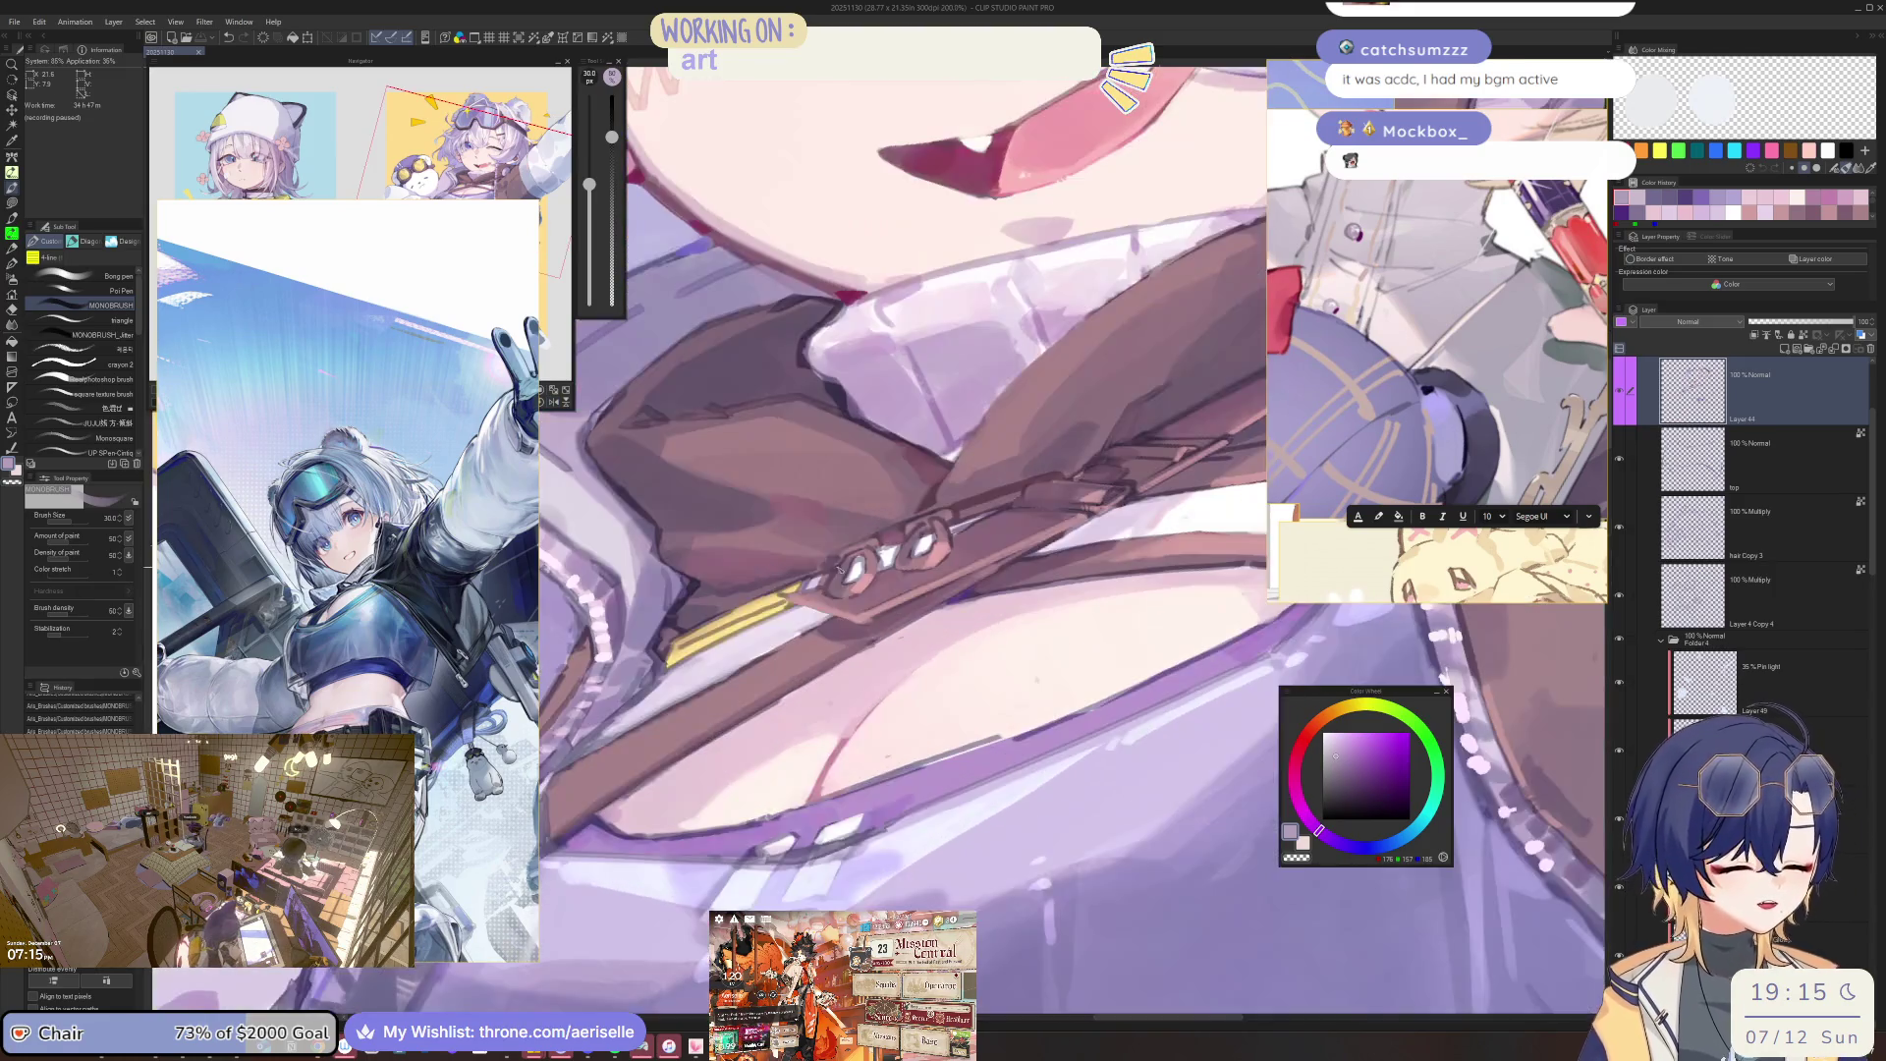
pyautogui.scroll(3, 840, 567)
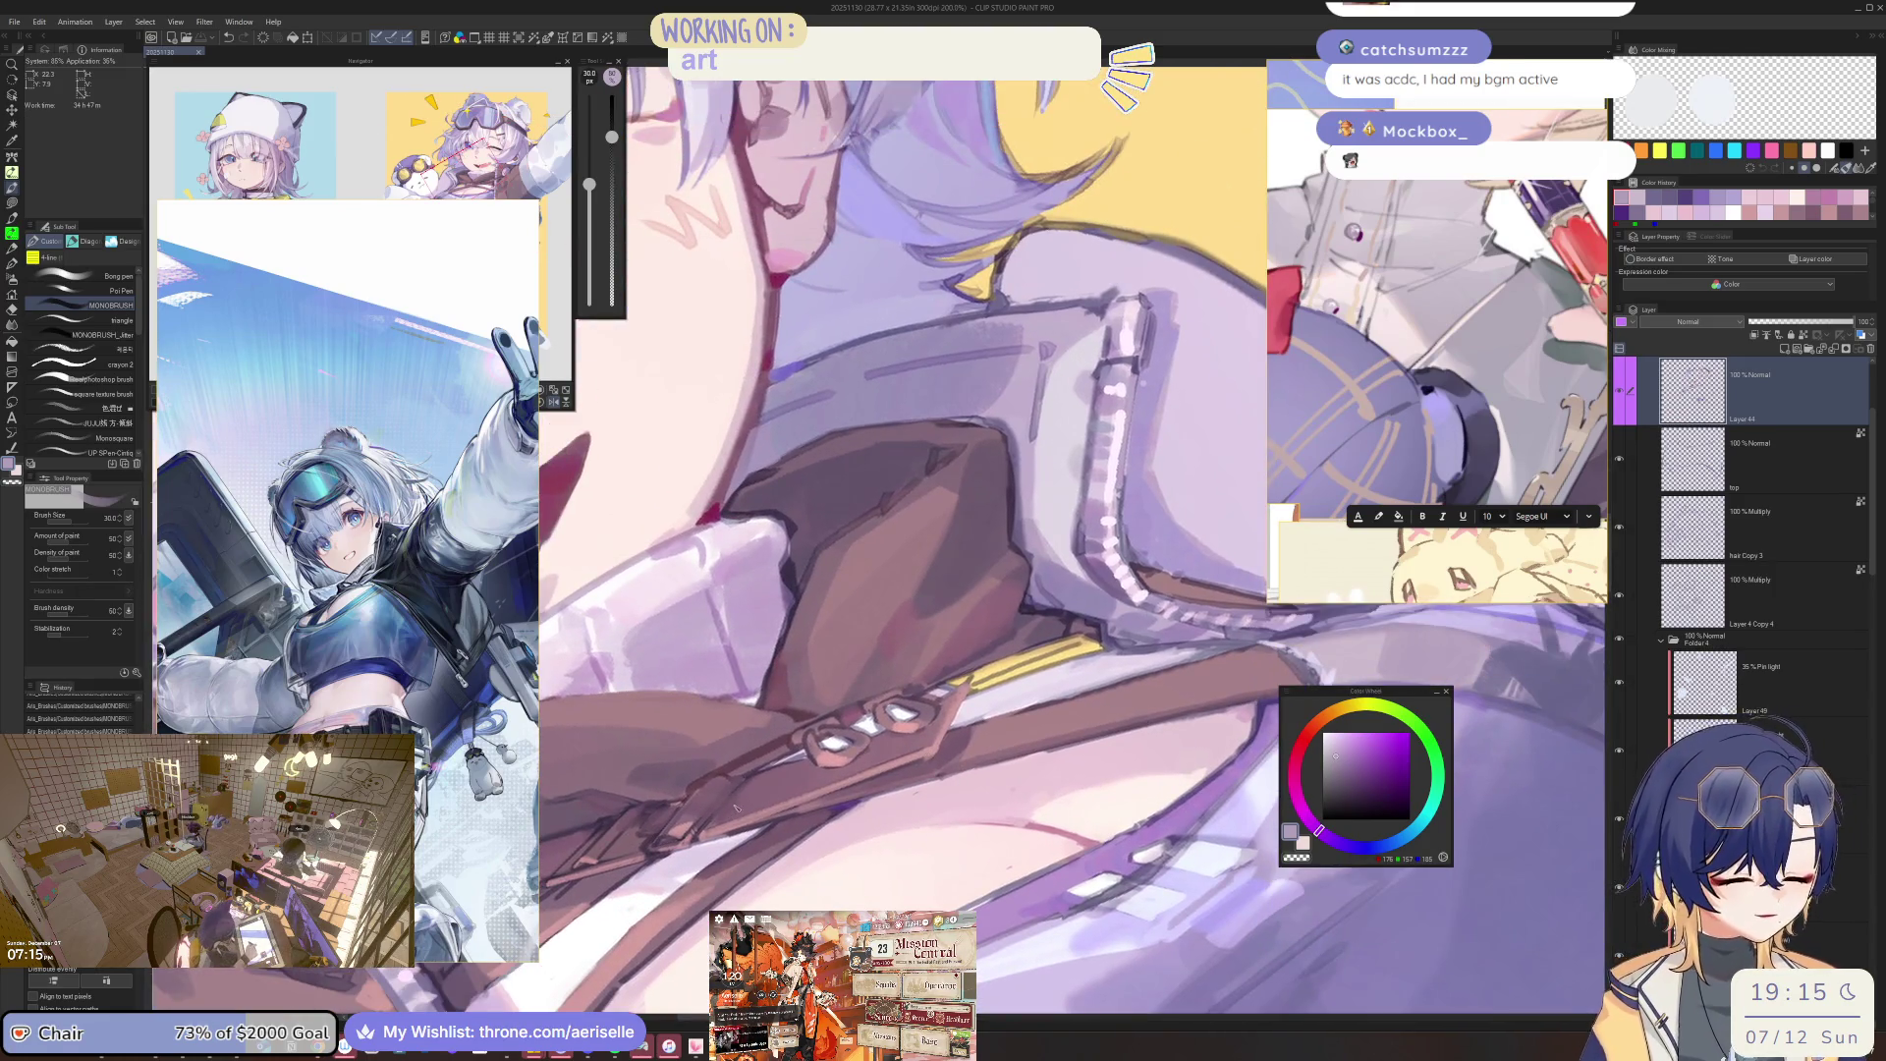
pyautogui.keyDown('alt'); pyautogui.click(734, 807); pyautogui.keyUp('alt')
pyautogui.press('[')
pyautogui.press('[')
pyautogui.press('[')
pyautogui.press('[')
pyautogui.press('[')
pyautogui.press('[')
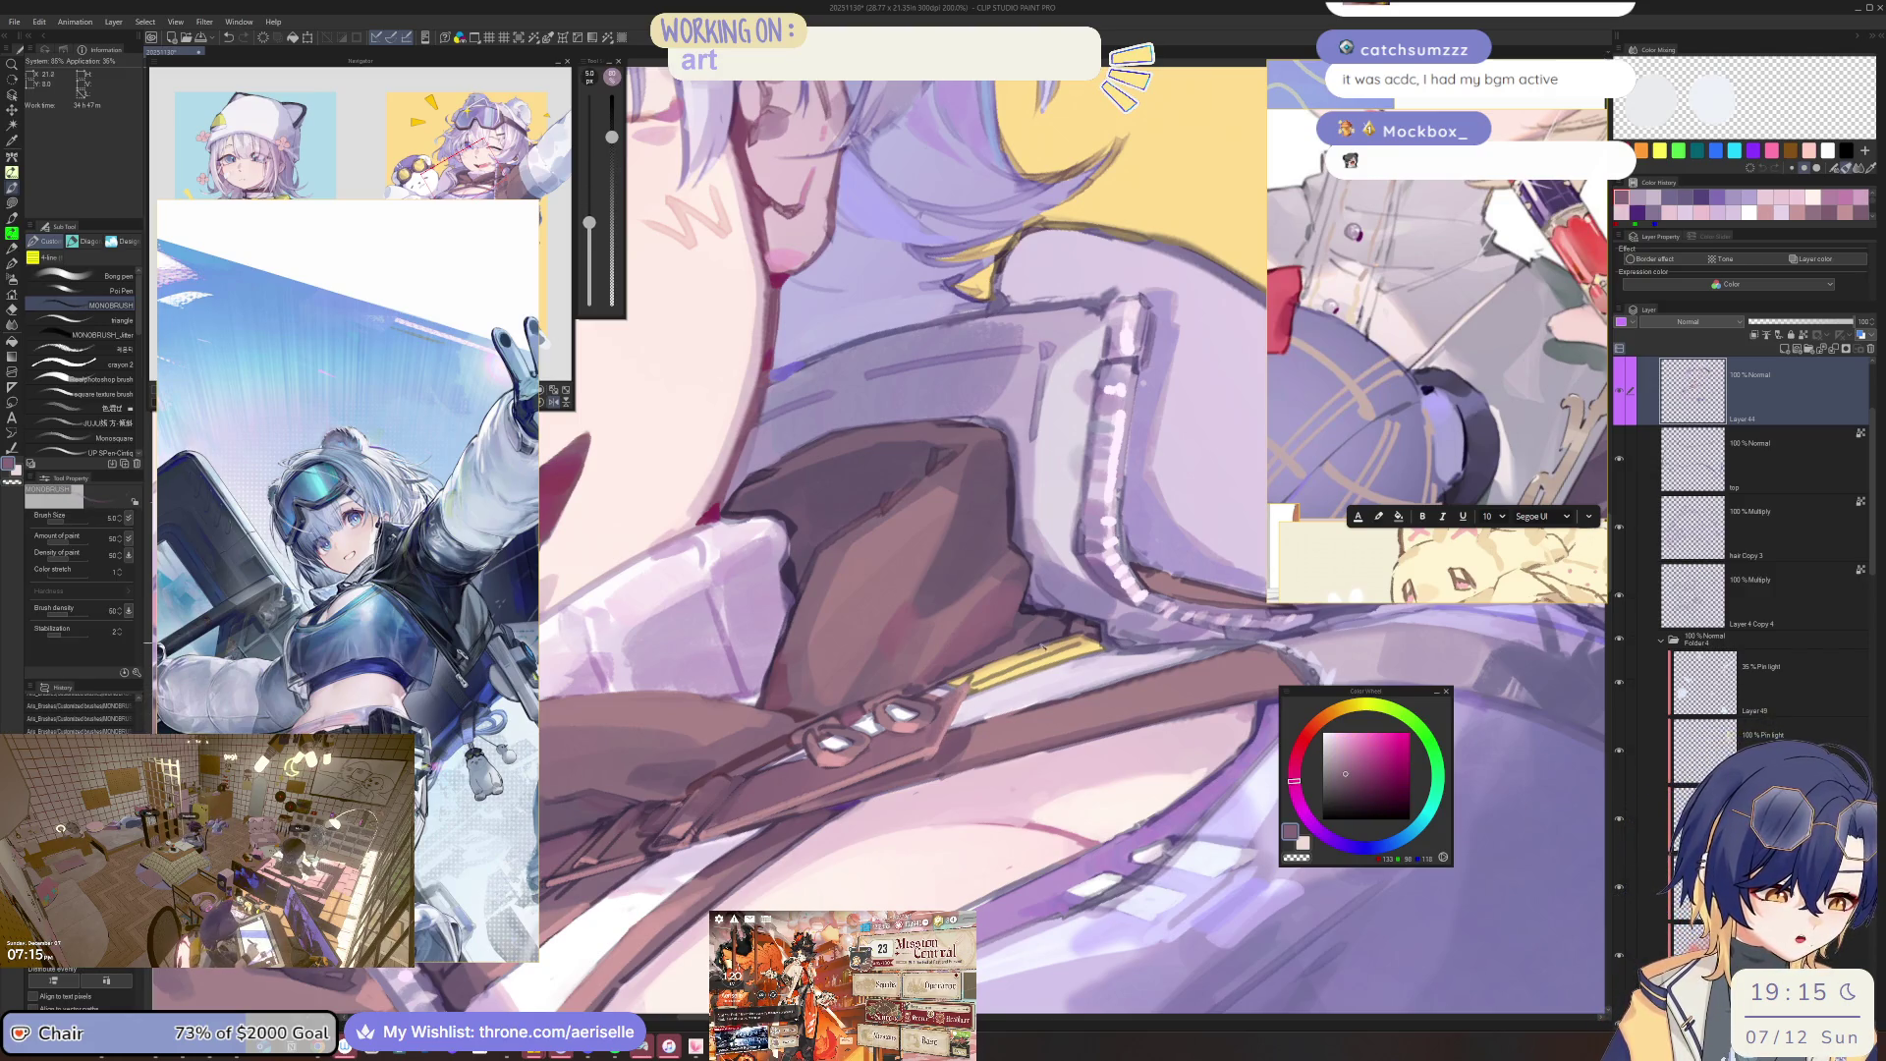
pyautogui.keyDown('alt'); pyautogui.click(938, 755); pyautogui.keyUp('alt')
pyautogui.keyDown('alt'); pyautogui.click(931, 755); pyautogui.keyUp('alt')
# Rotate the strap and buckle upright and sample the pink tone near the buckle.
pyautogui.moveTo(930, 755); pyautogui.dragTo(712, 668)
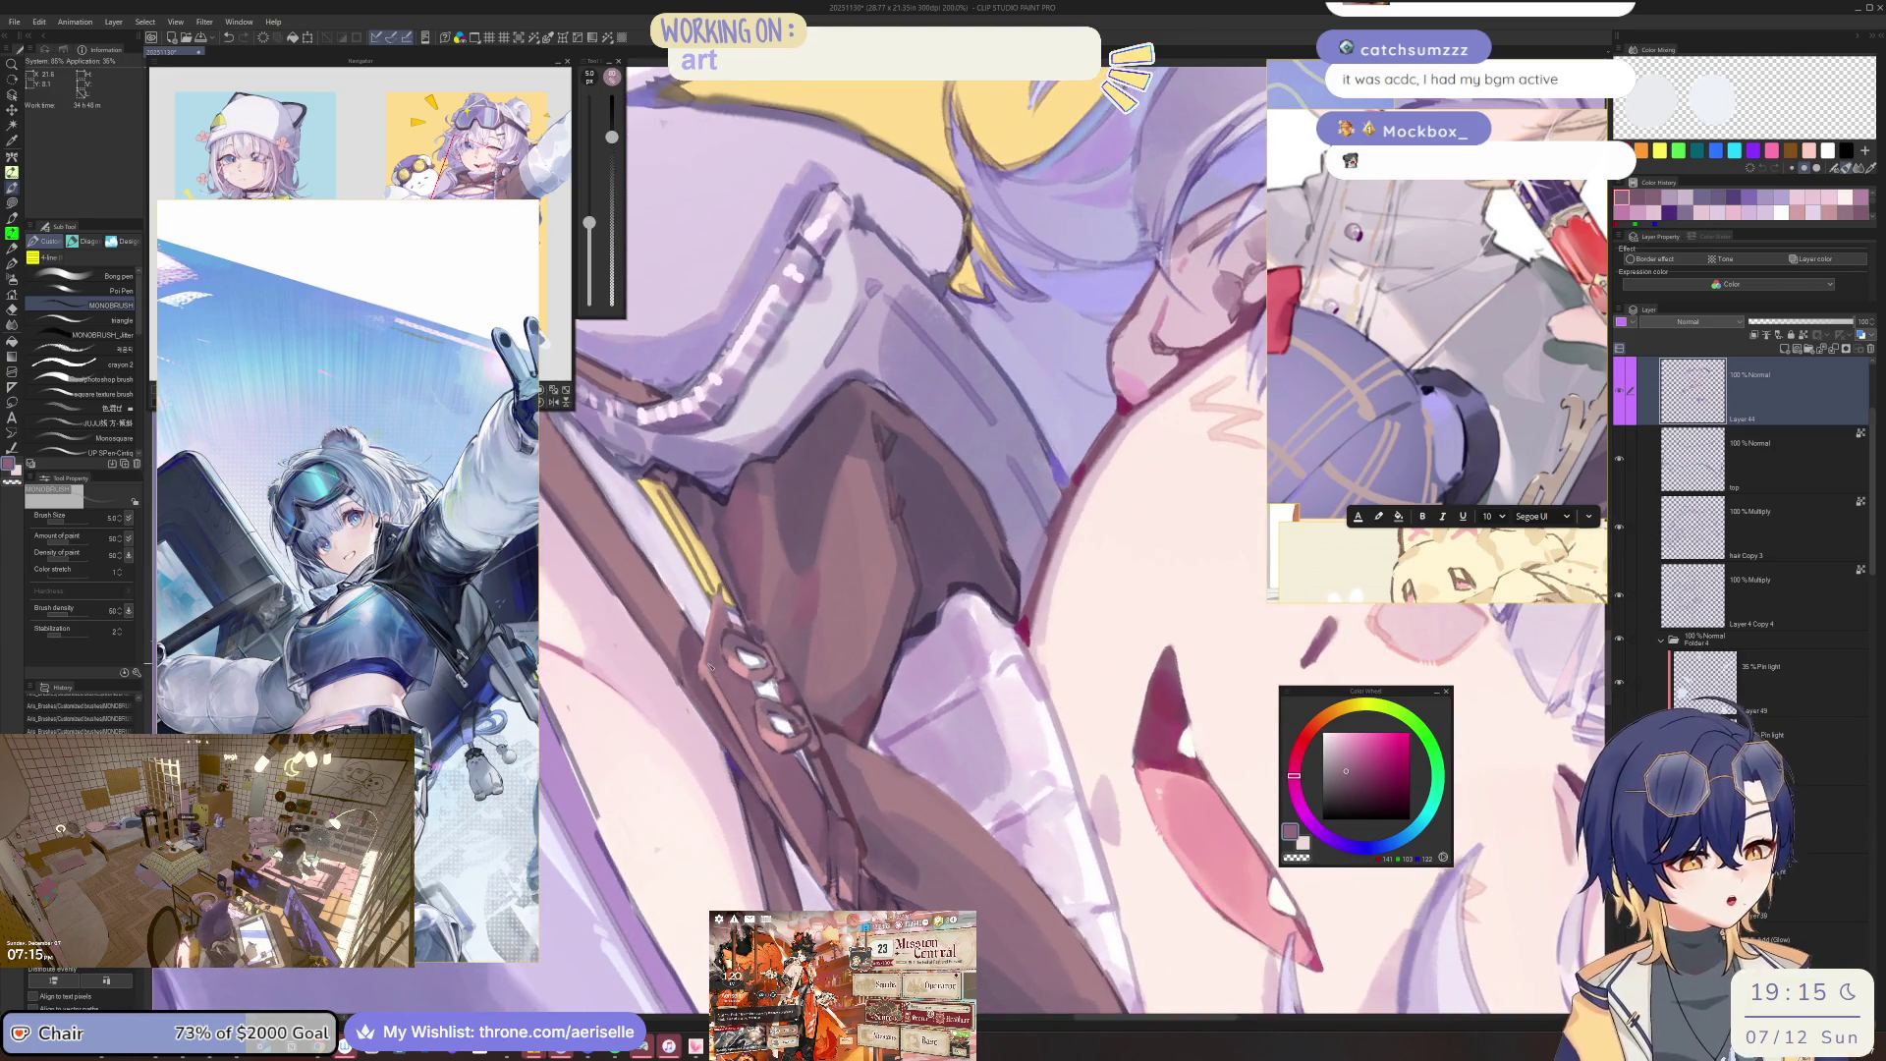
pyautogui.scroll(-2, 754, 721)
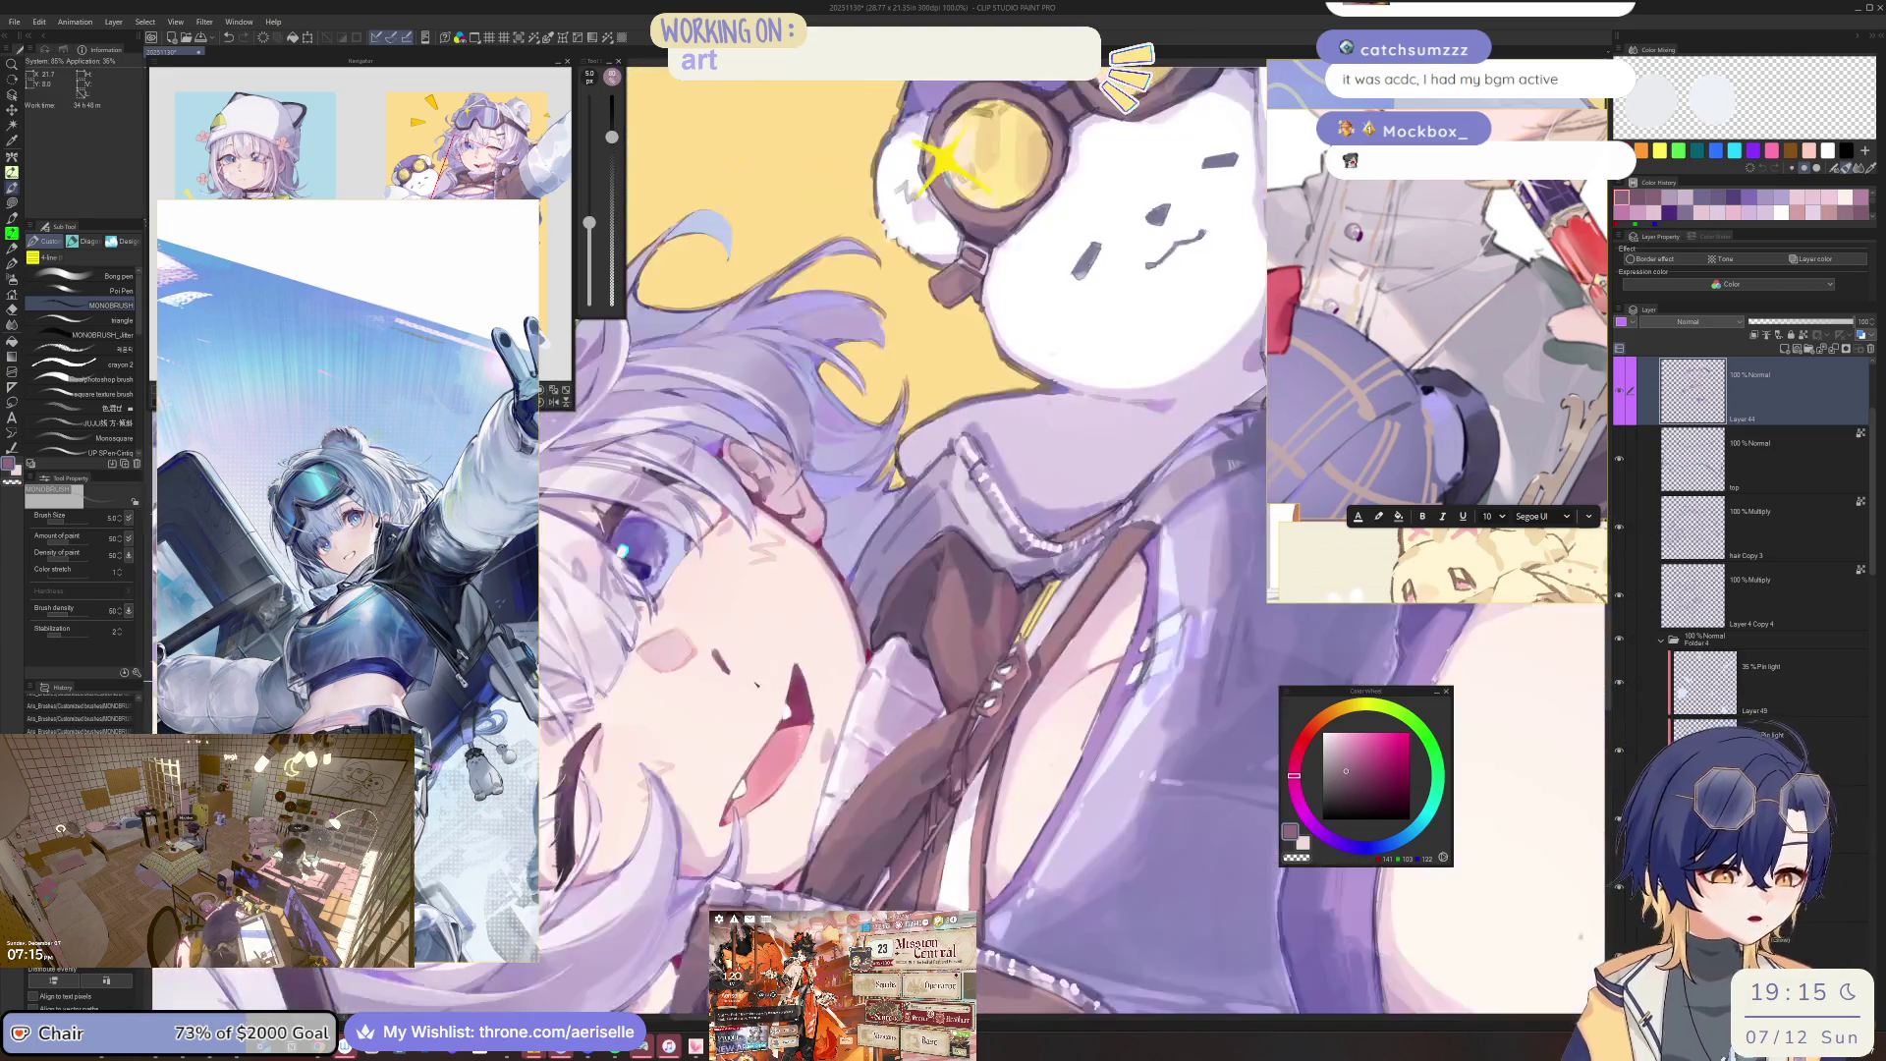
pyautogui.scroll(4, 1036, 652)
pyautogui.keyDown('alt'); pyautogui.click(1036, 652); pyautogui.keyUp('alt')
pyautogui.moveTo(1035, 653); pyautogui.dragTo(690, 553)
pyautogui.keyDown('alt'); pyautogui.click(690, 553); pyautogui.keyUp('alt')
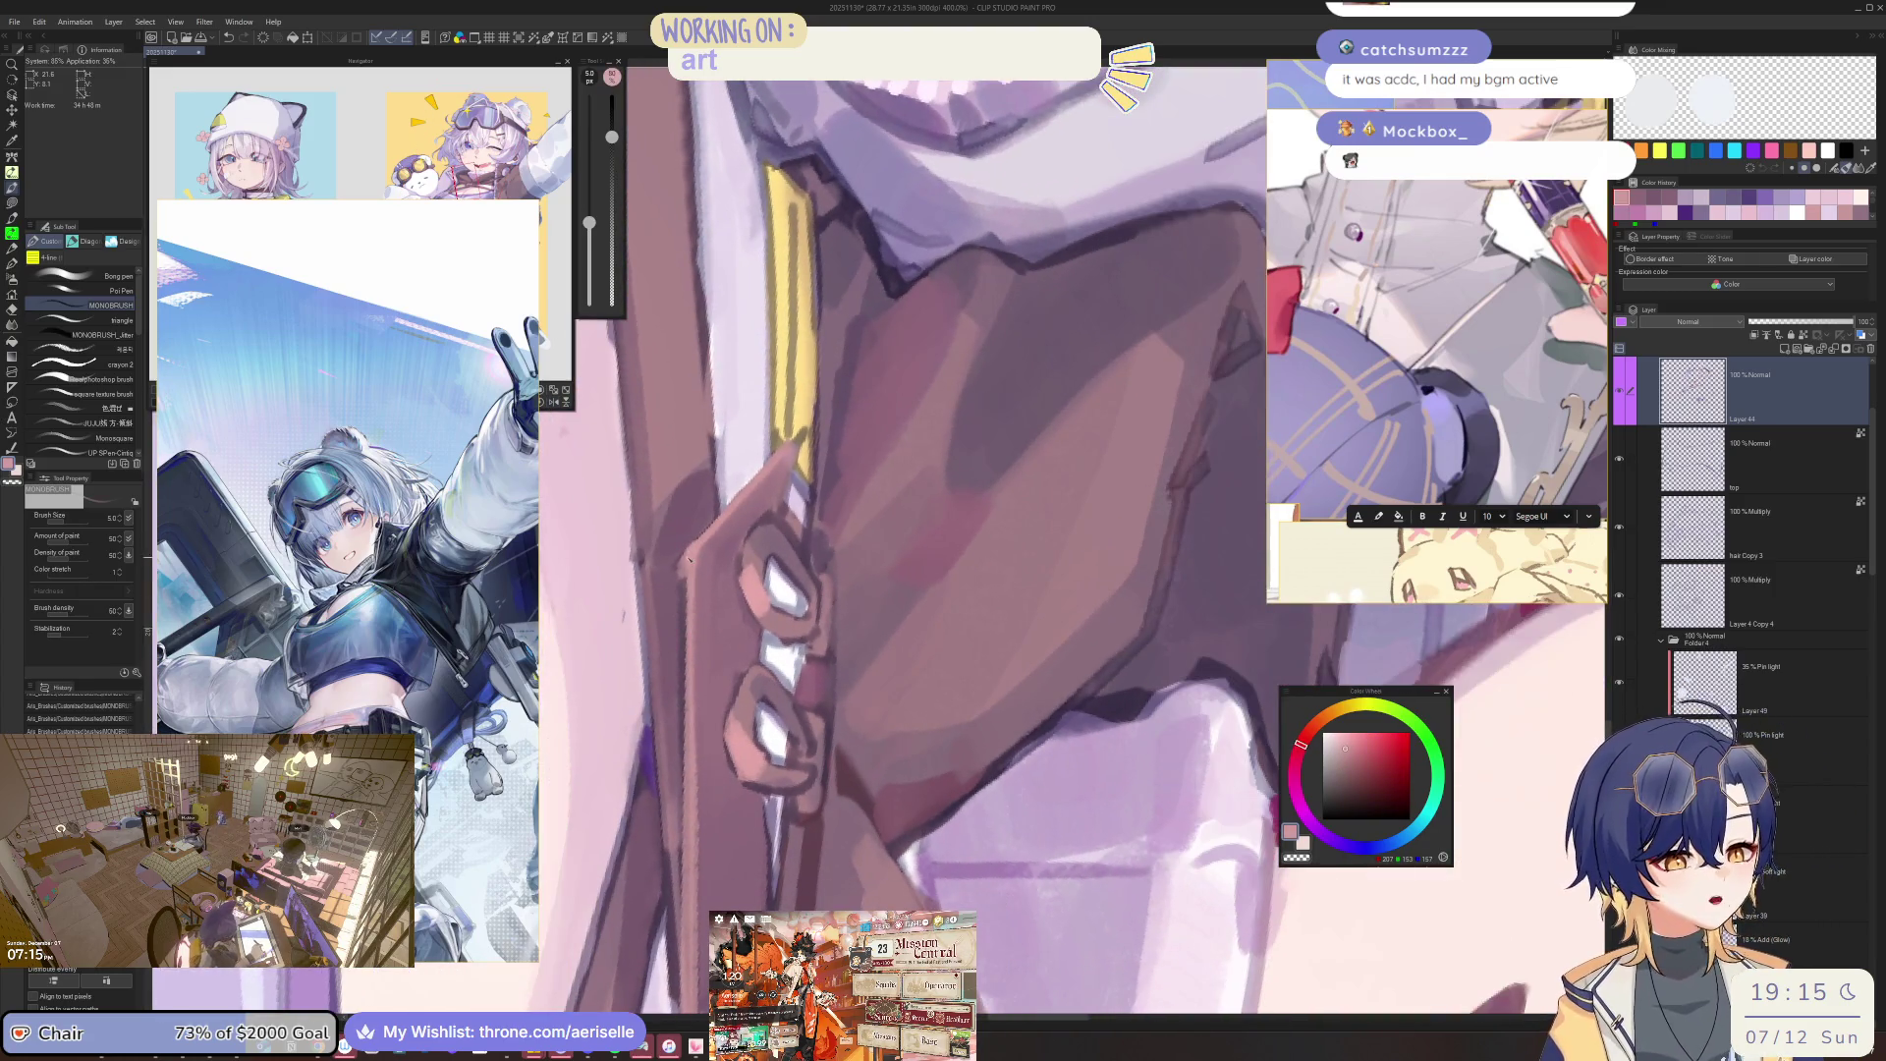
pyautogui.moveTo(688, 727)
pyautogui.mouseDown()
pyautogui.moveTo(839, 612)
pyautogui.moveTo(744, 374)
pyautogui.moveTo(740, 595)
pyautogui.mouseUp()
pyautogui.press('[')
# Add a tiny saturated mauve touch to the strap with a fine brush.
pyautogui.hotkey('ctrl', '-')
pyautogui.hotkey('ctrl', '-')
pyautogui.hotkey('ctrl', '-')
pyautogui.moveTo(752, 664); pyautogui.dragTo(963, 668)
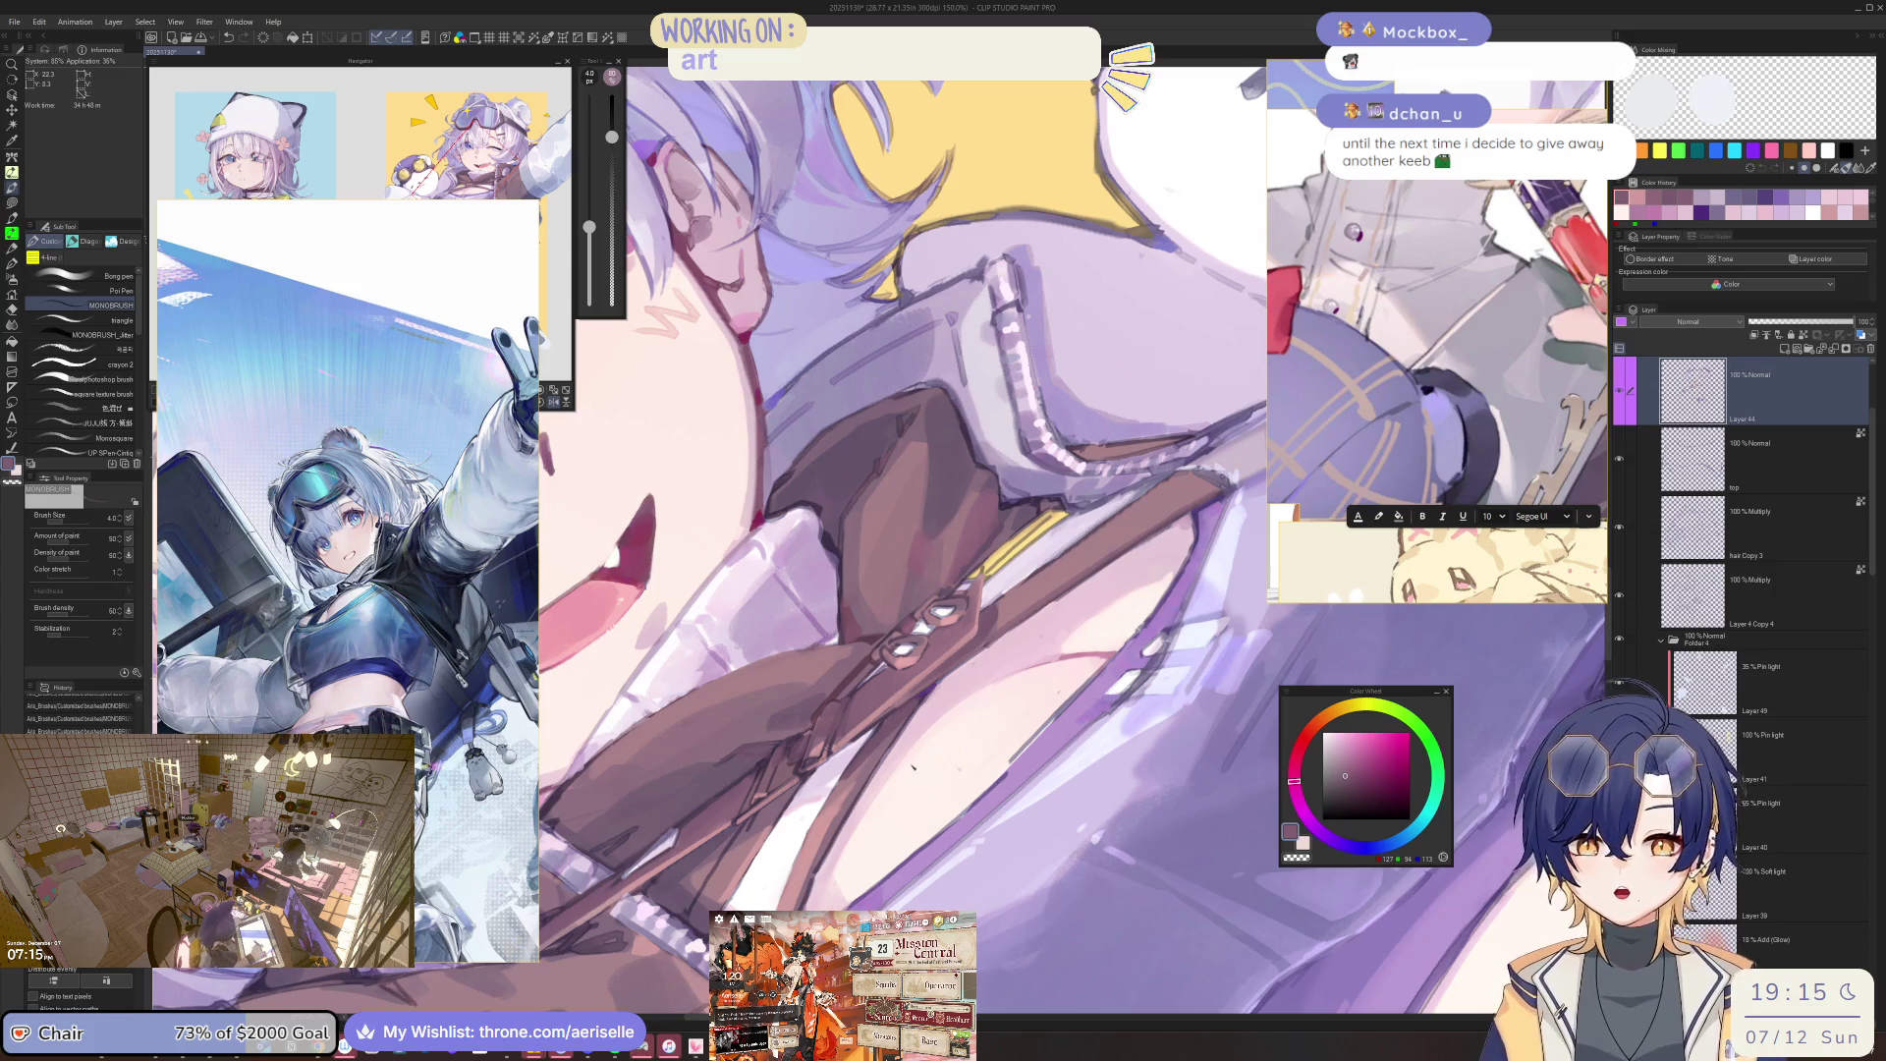
pyautogui.scroll(2, 935, 636)
pyautogui.press('[')
pyautogui.press('[')
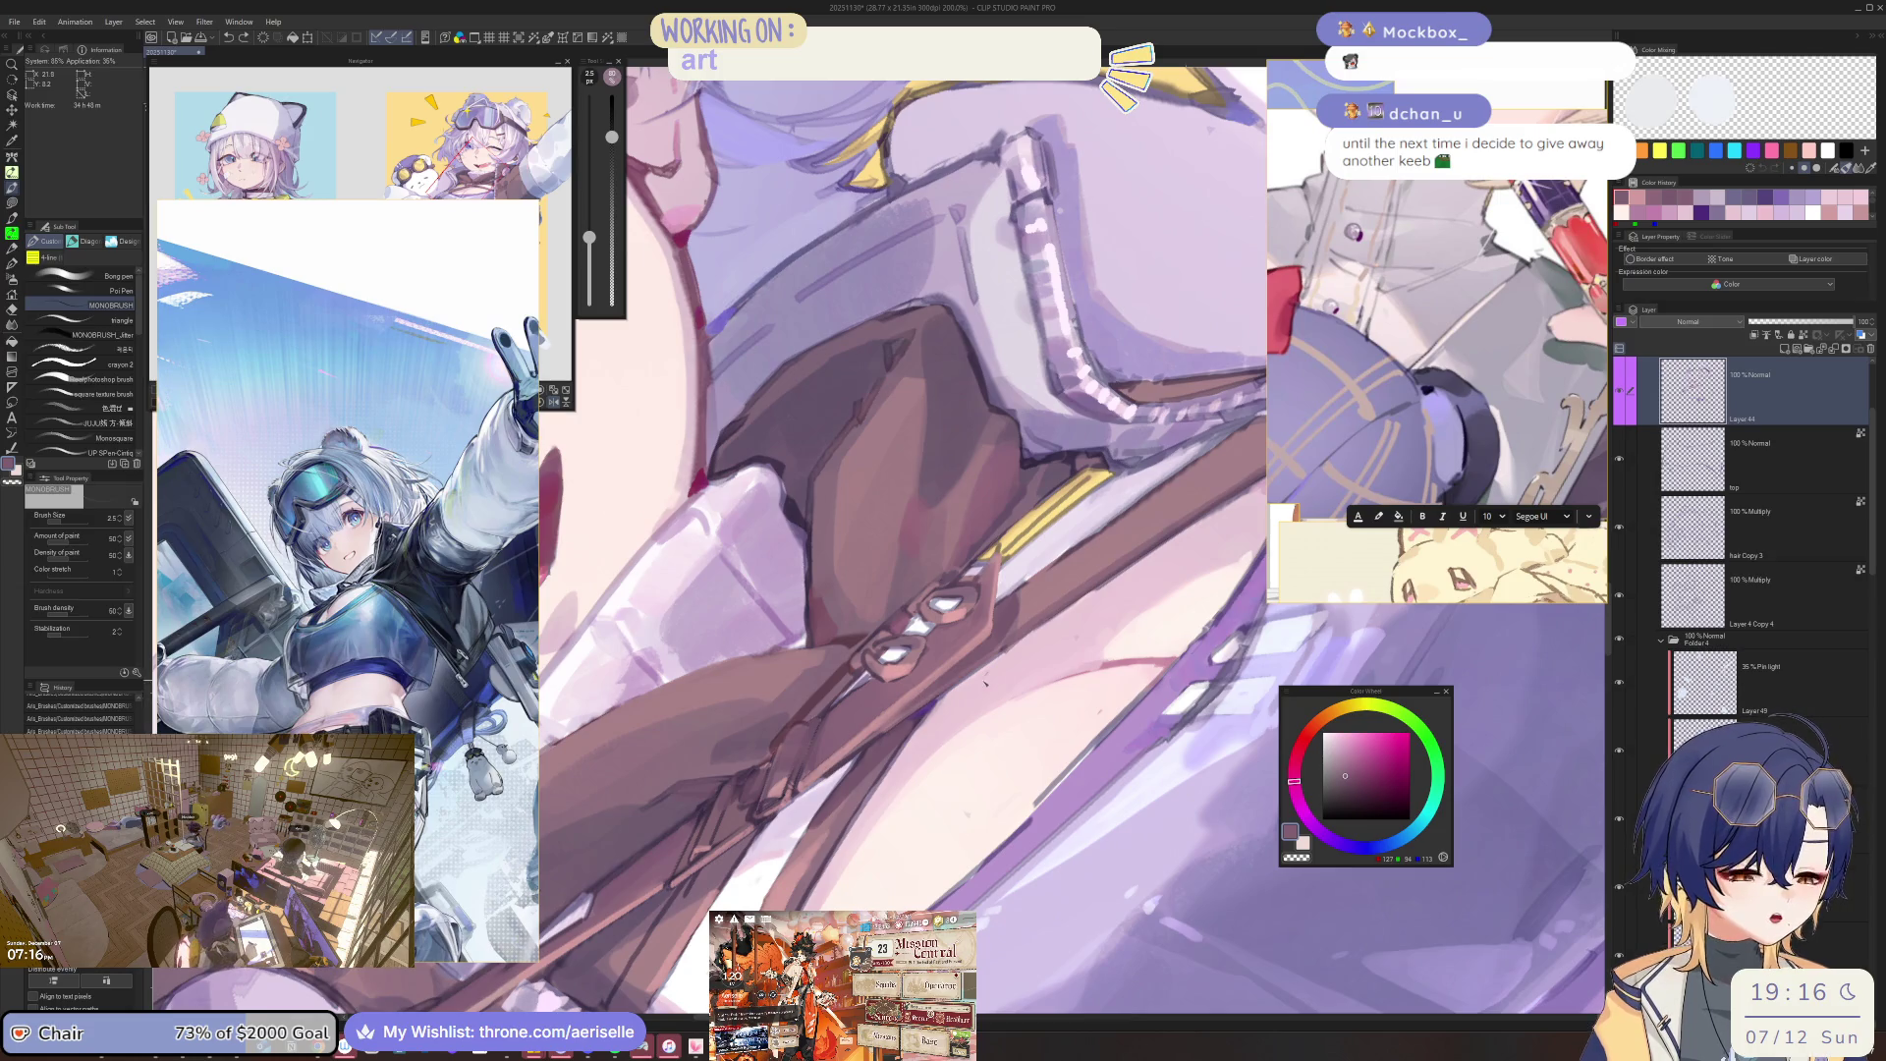
pyautogui.click(1352, 776)
pyautogui.moveTo(924, 693); pyautogui.dragTo(913, 706)
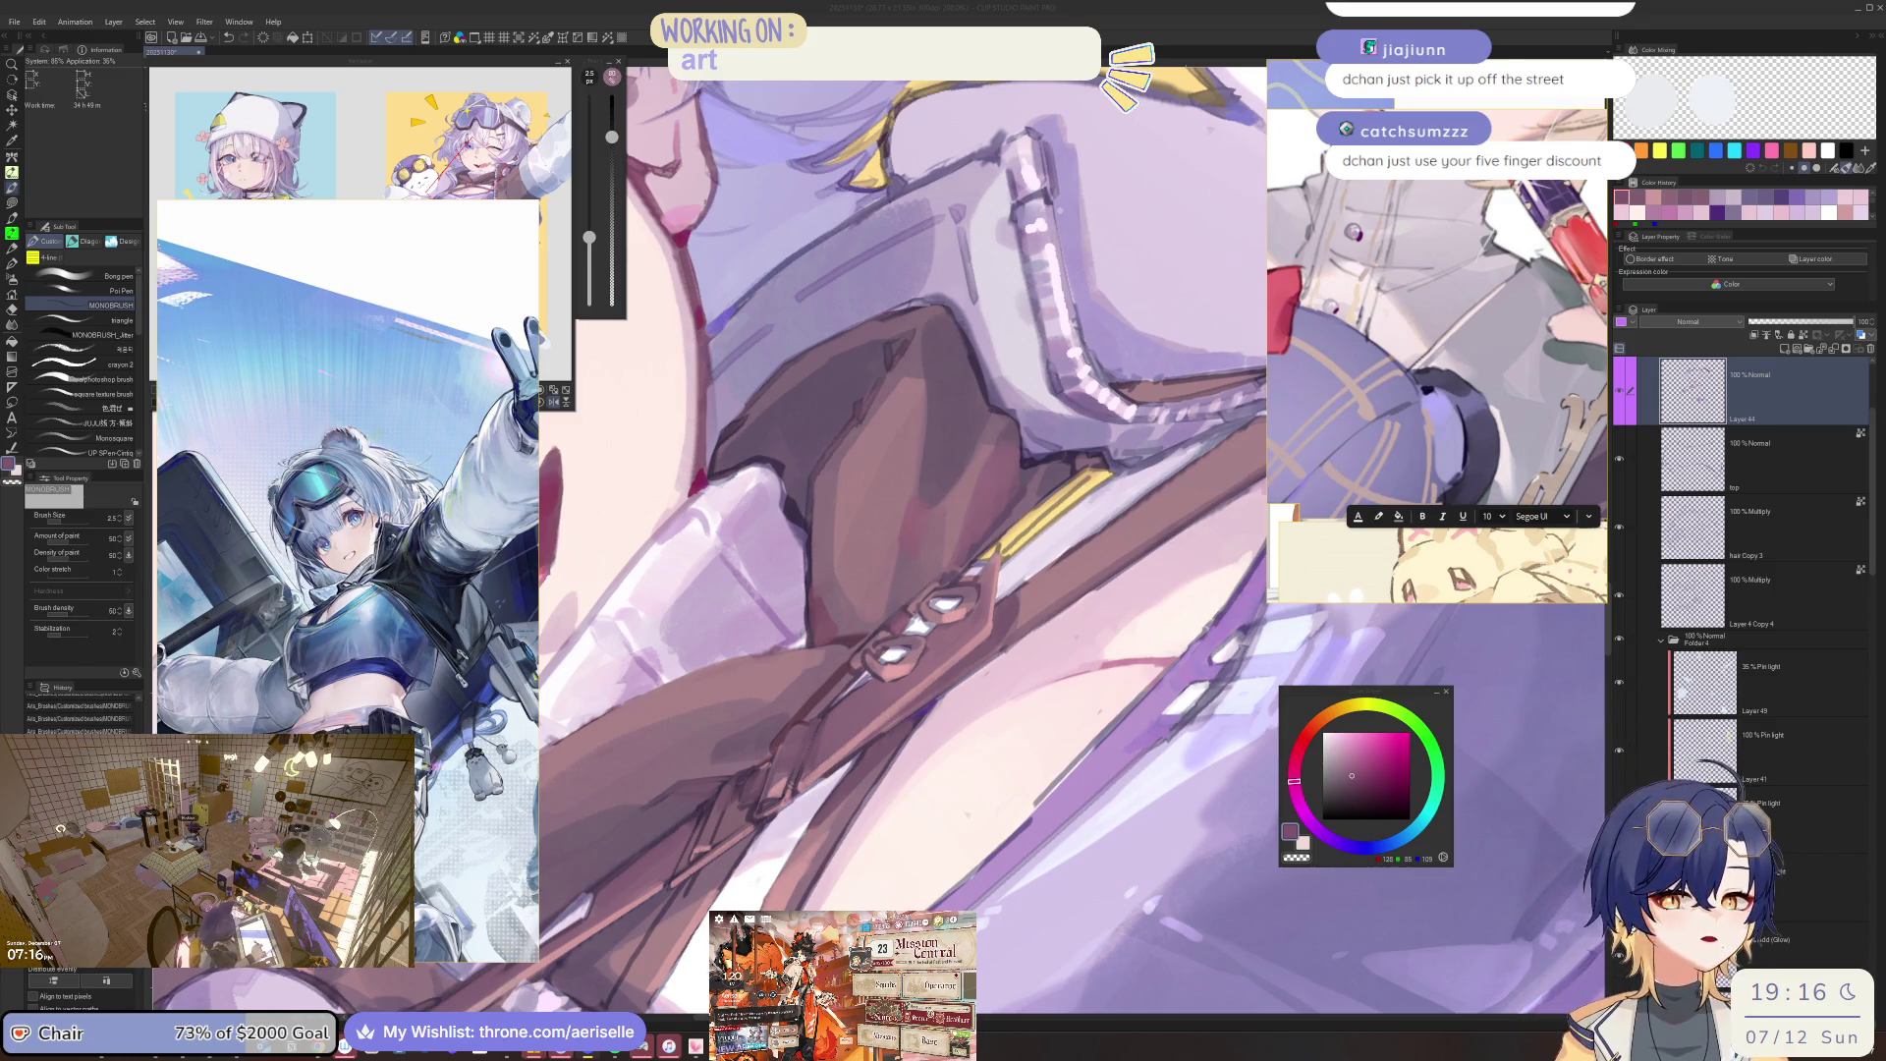
# Paint strap mauve over part of the white buckle highlight and save the illustration.
pyautogui.moveTo(1338, 696); pyautogui.dragTo(1214, 661)
pyautogui.scroll(4, 881, 865)
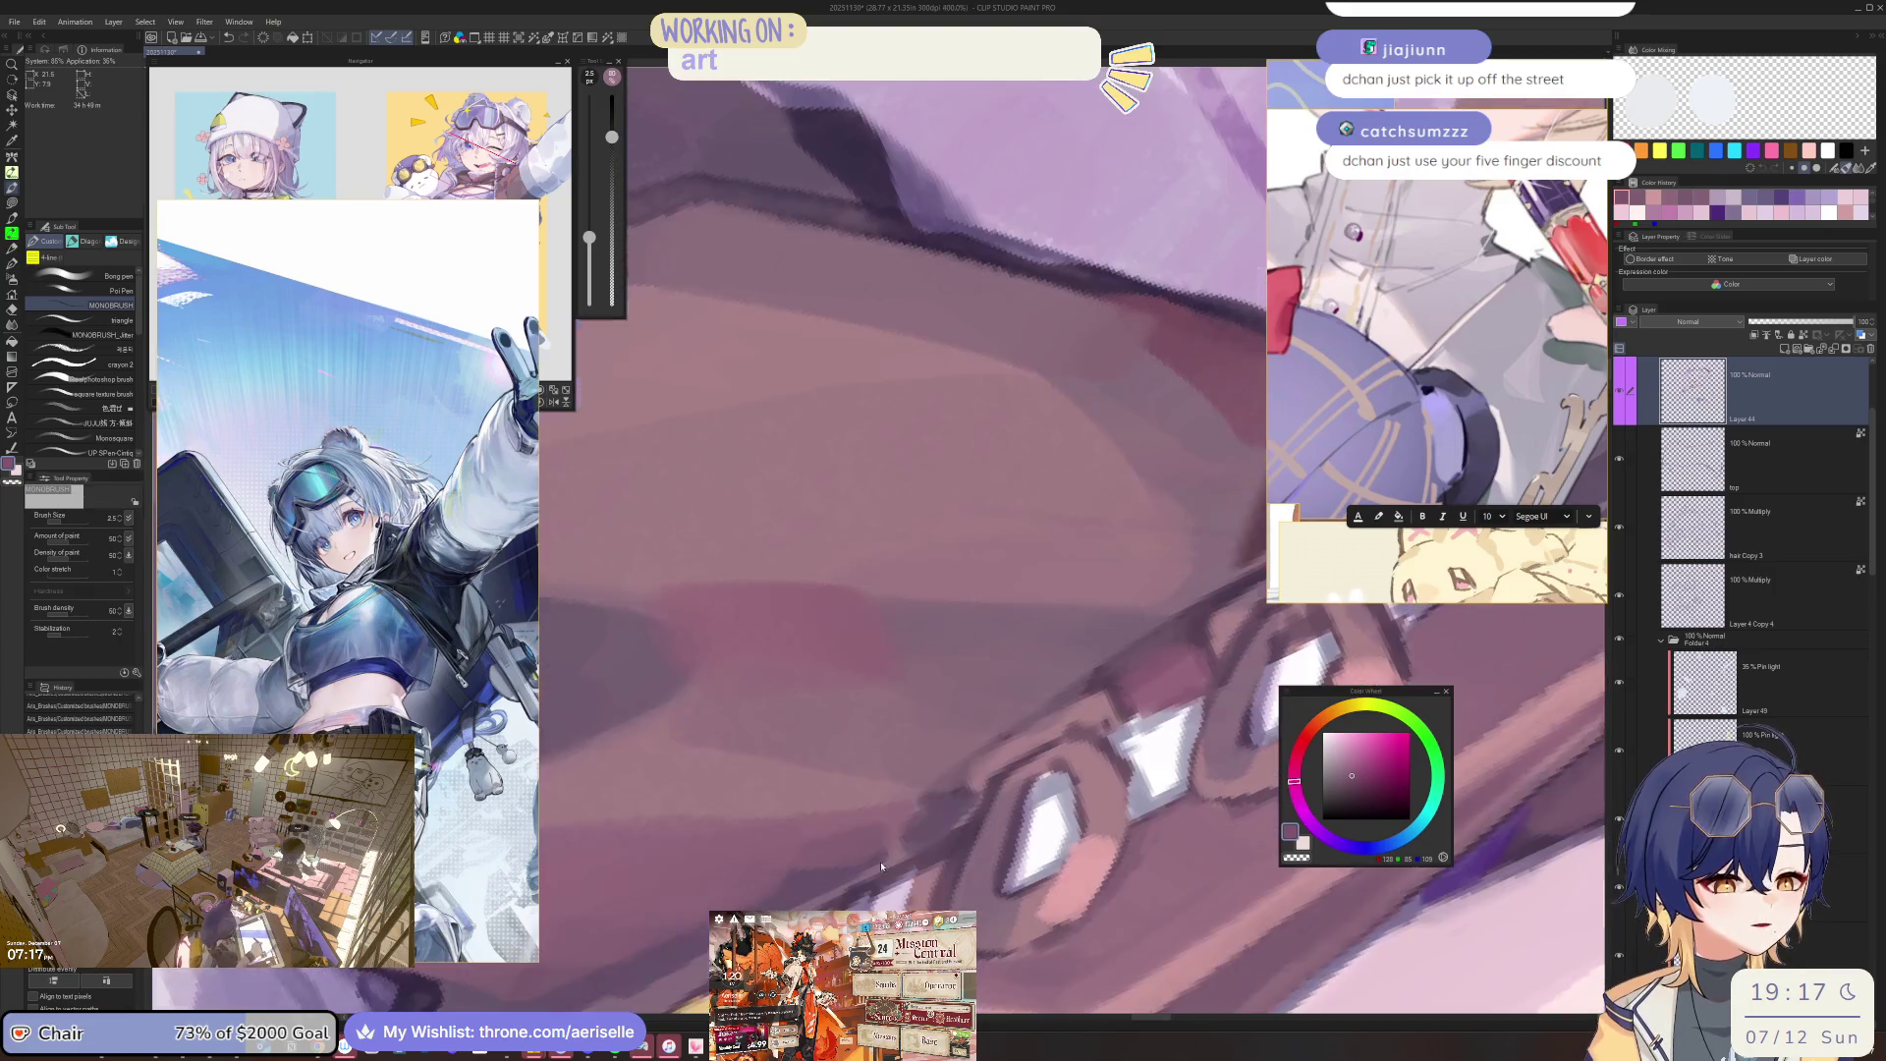
pyautogui.keyDown('alt'); pyautogui.click(1157, 727); pyautogui.keyUp('alt')
pyautogui.moveTo(1174, 716); pyautogui.dragTo(1151, 737)
pyautogui.press(']')
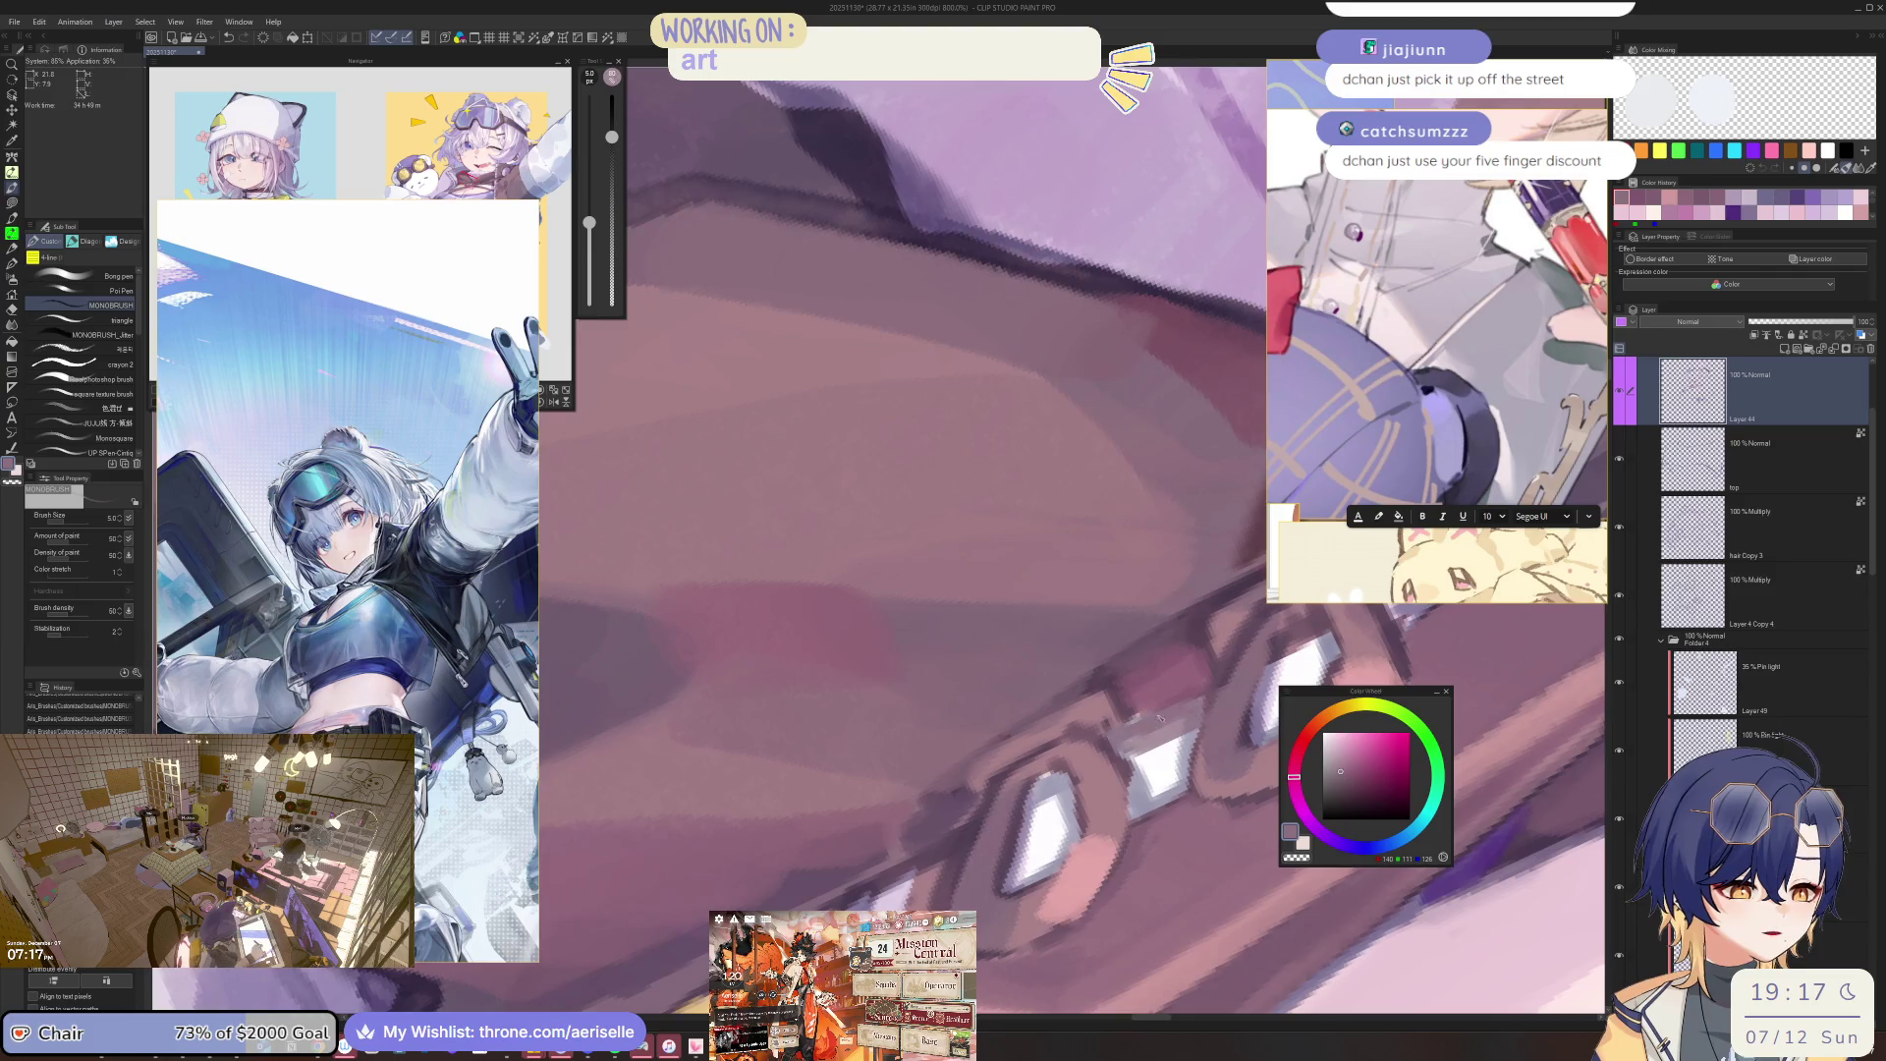
pyautogui.scroll(-4, 1152, 737)
pyautogui.scroll(1, 1145, 739)
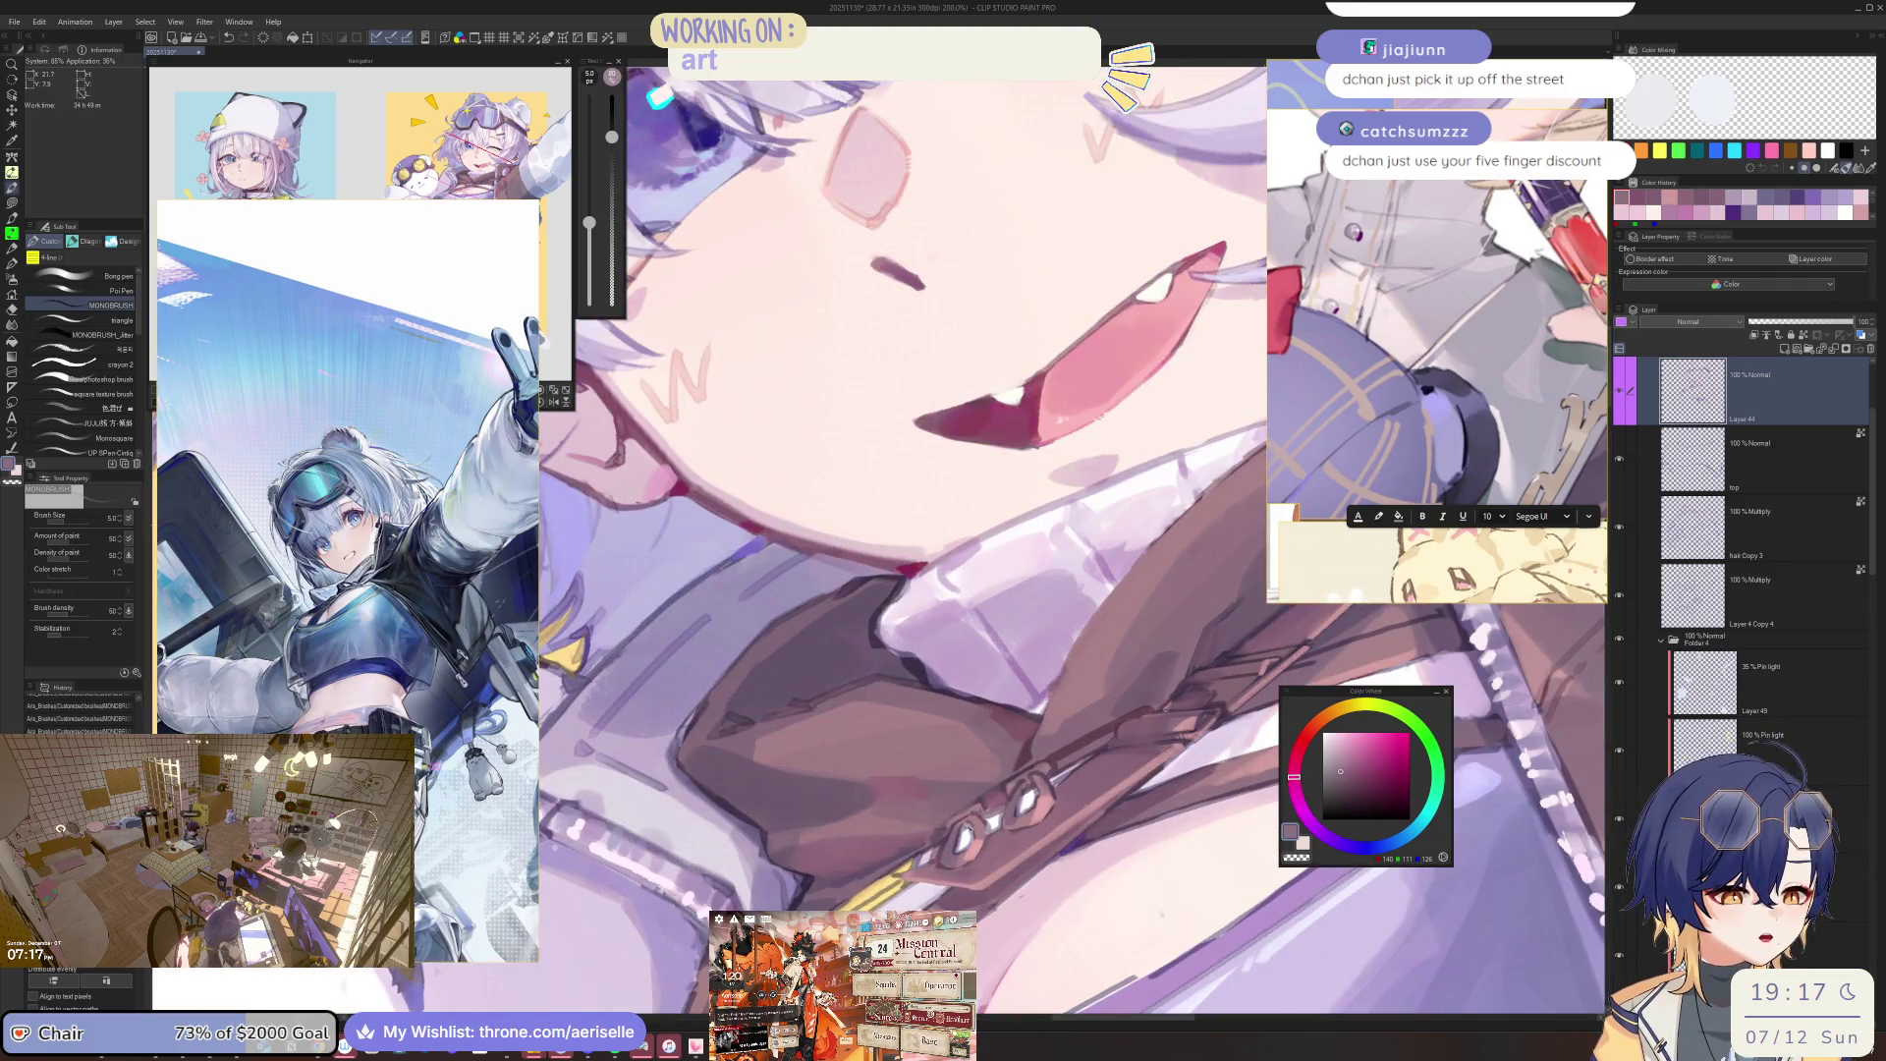
pyautogui.scroll(-3, 1144, 739)
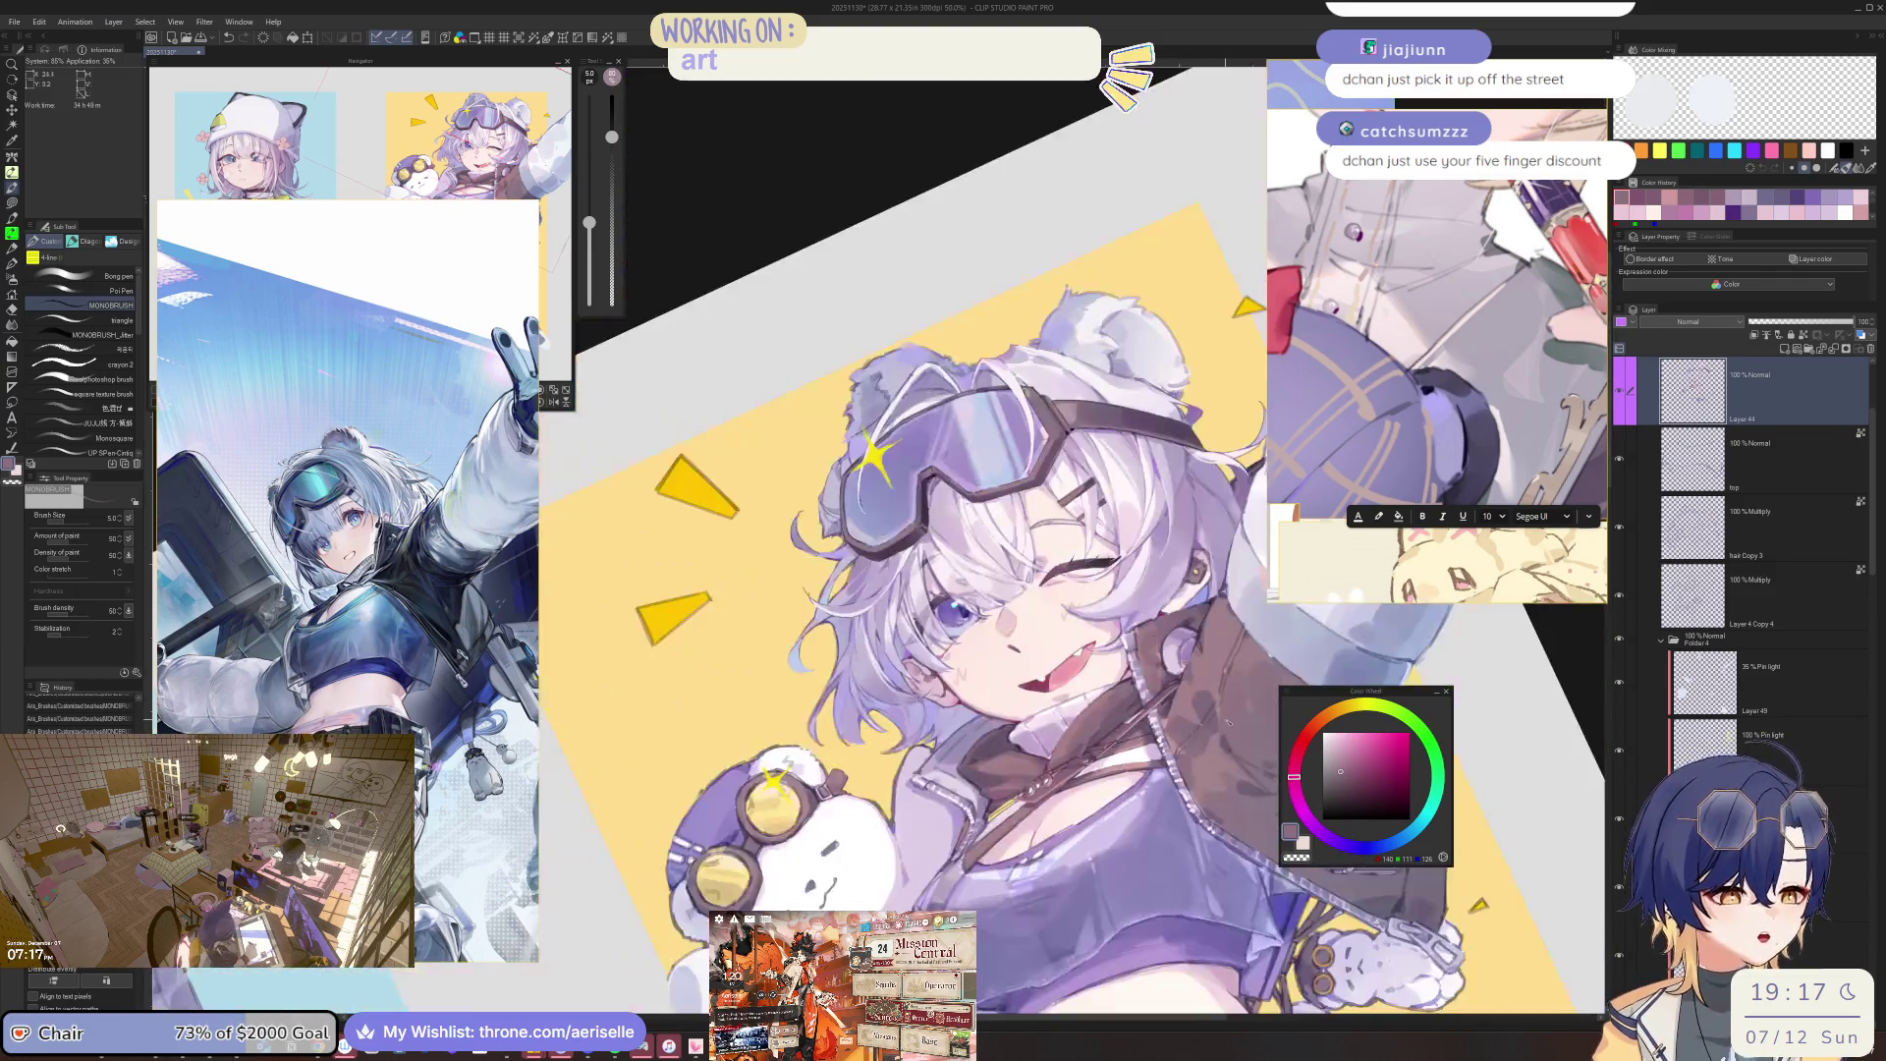
pyautogui.scroll(3, 929, 818)
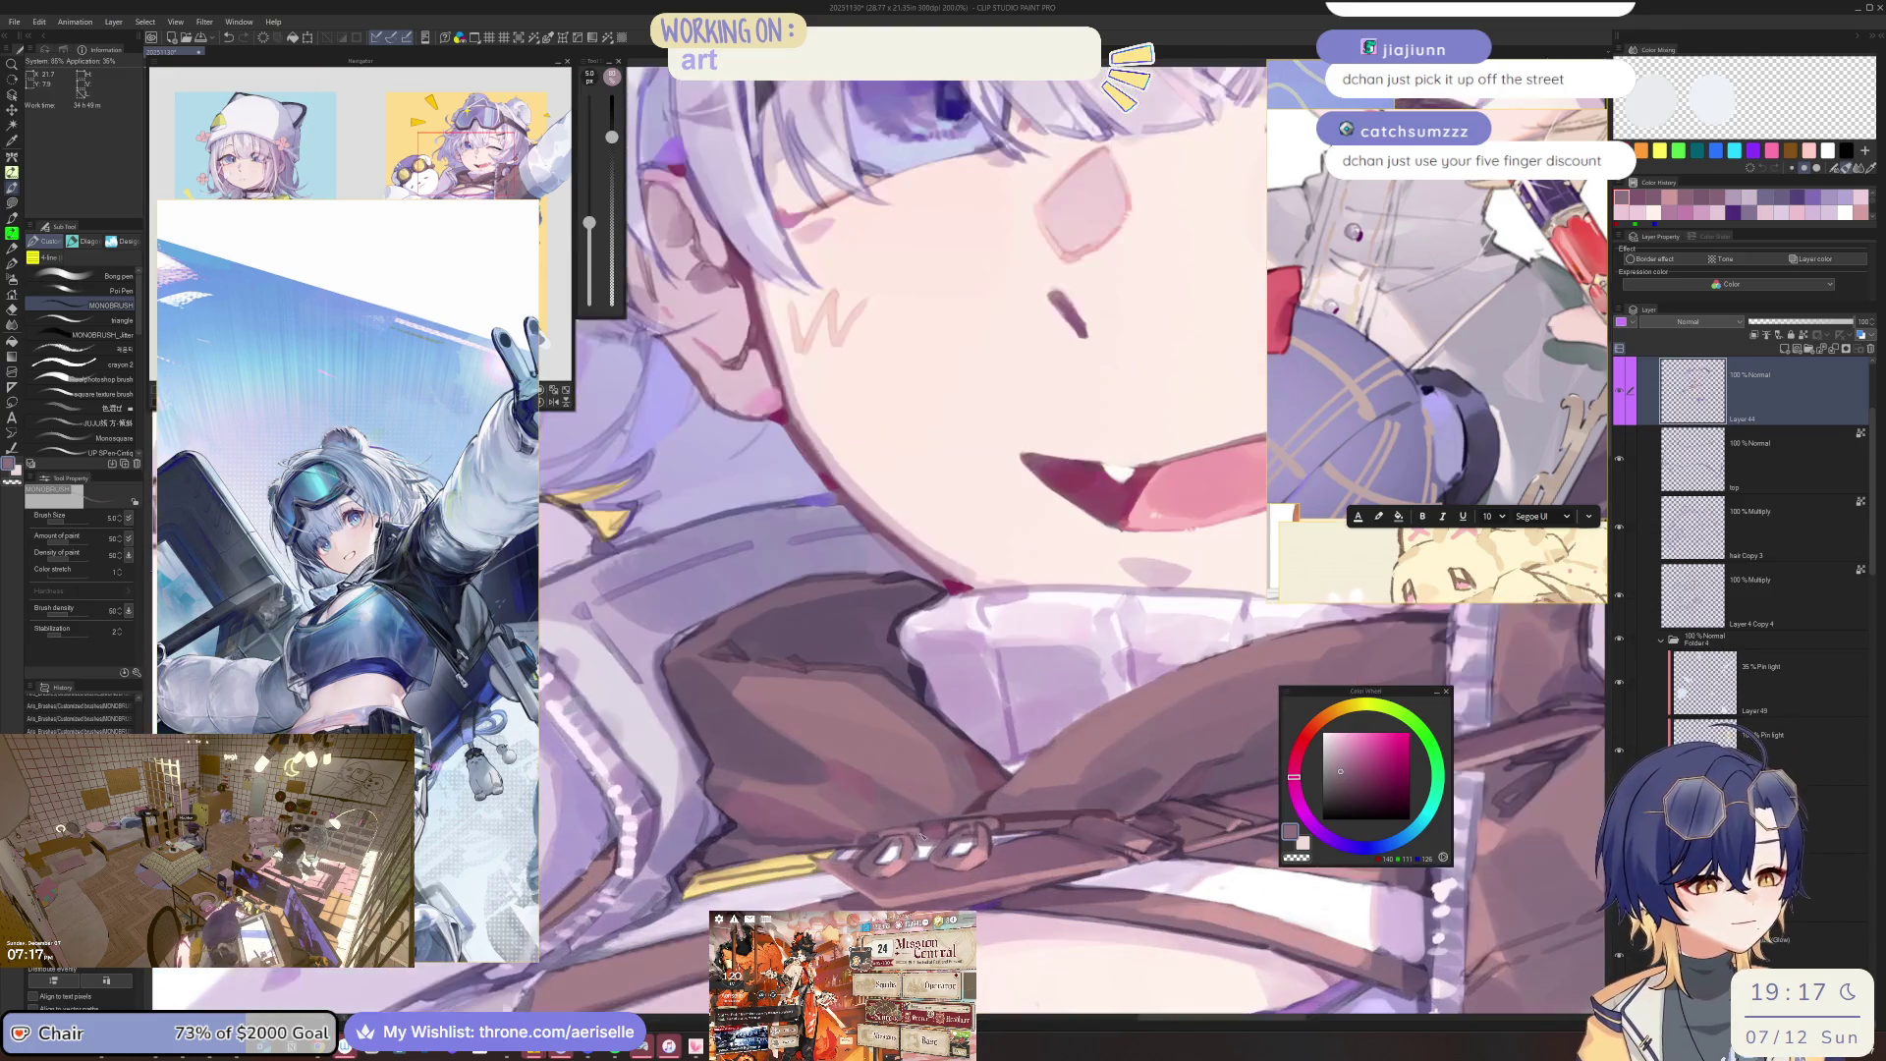
pyautogui.moveTo(944, 807); pyautogui.dragTo(1071, 770)
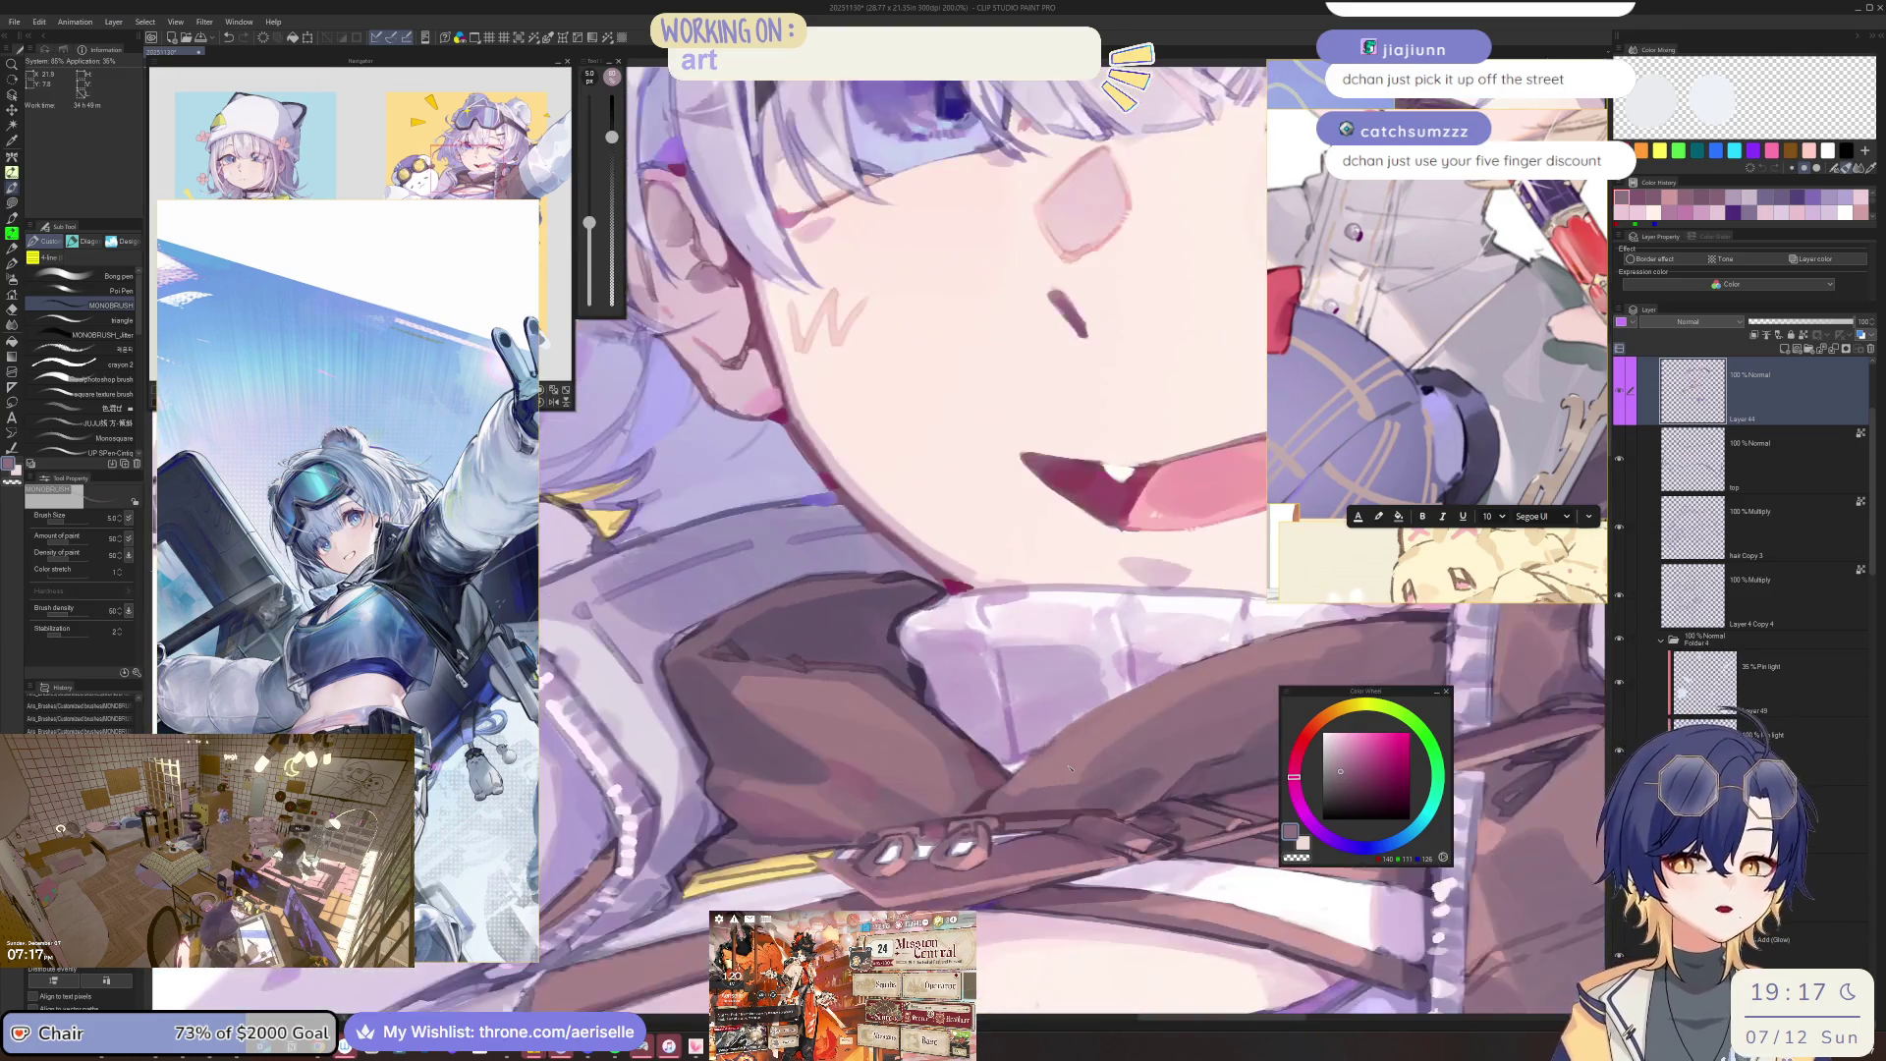
pyautogui.hotkey('ctrl', 's')
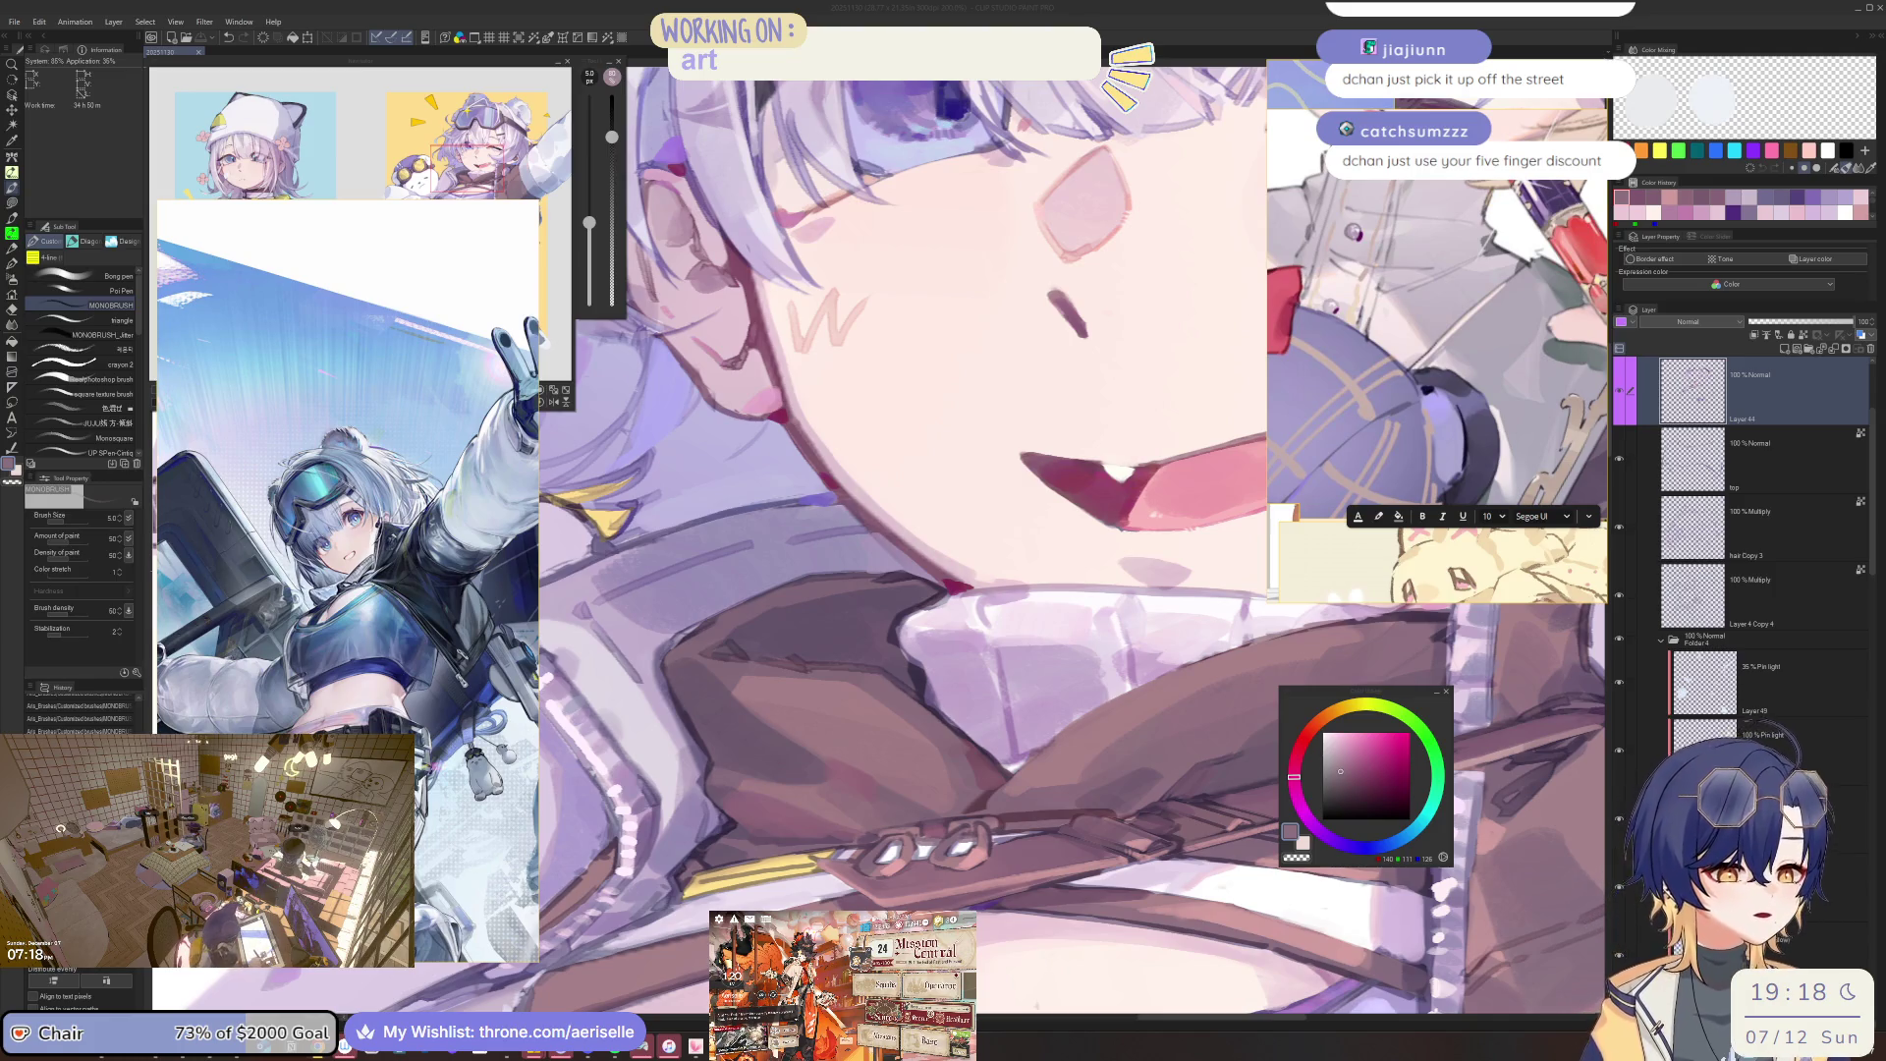
# Switch to the triangle brush and pick a new colour for face touch-ups.
pyautogui.scroll(-3, 970, 674)
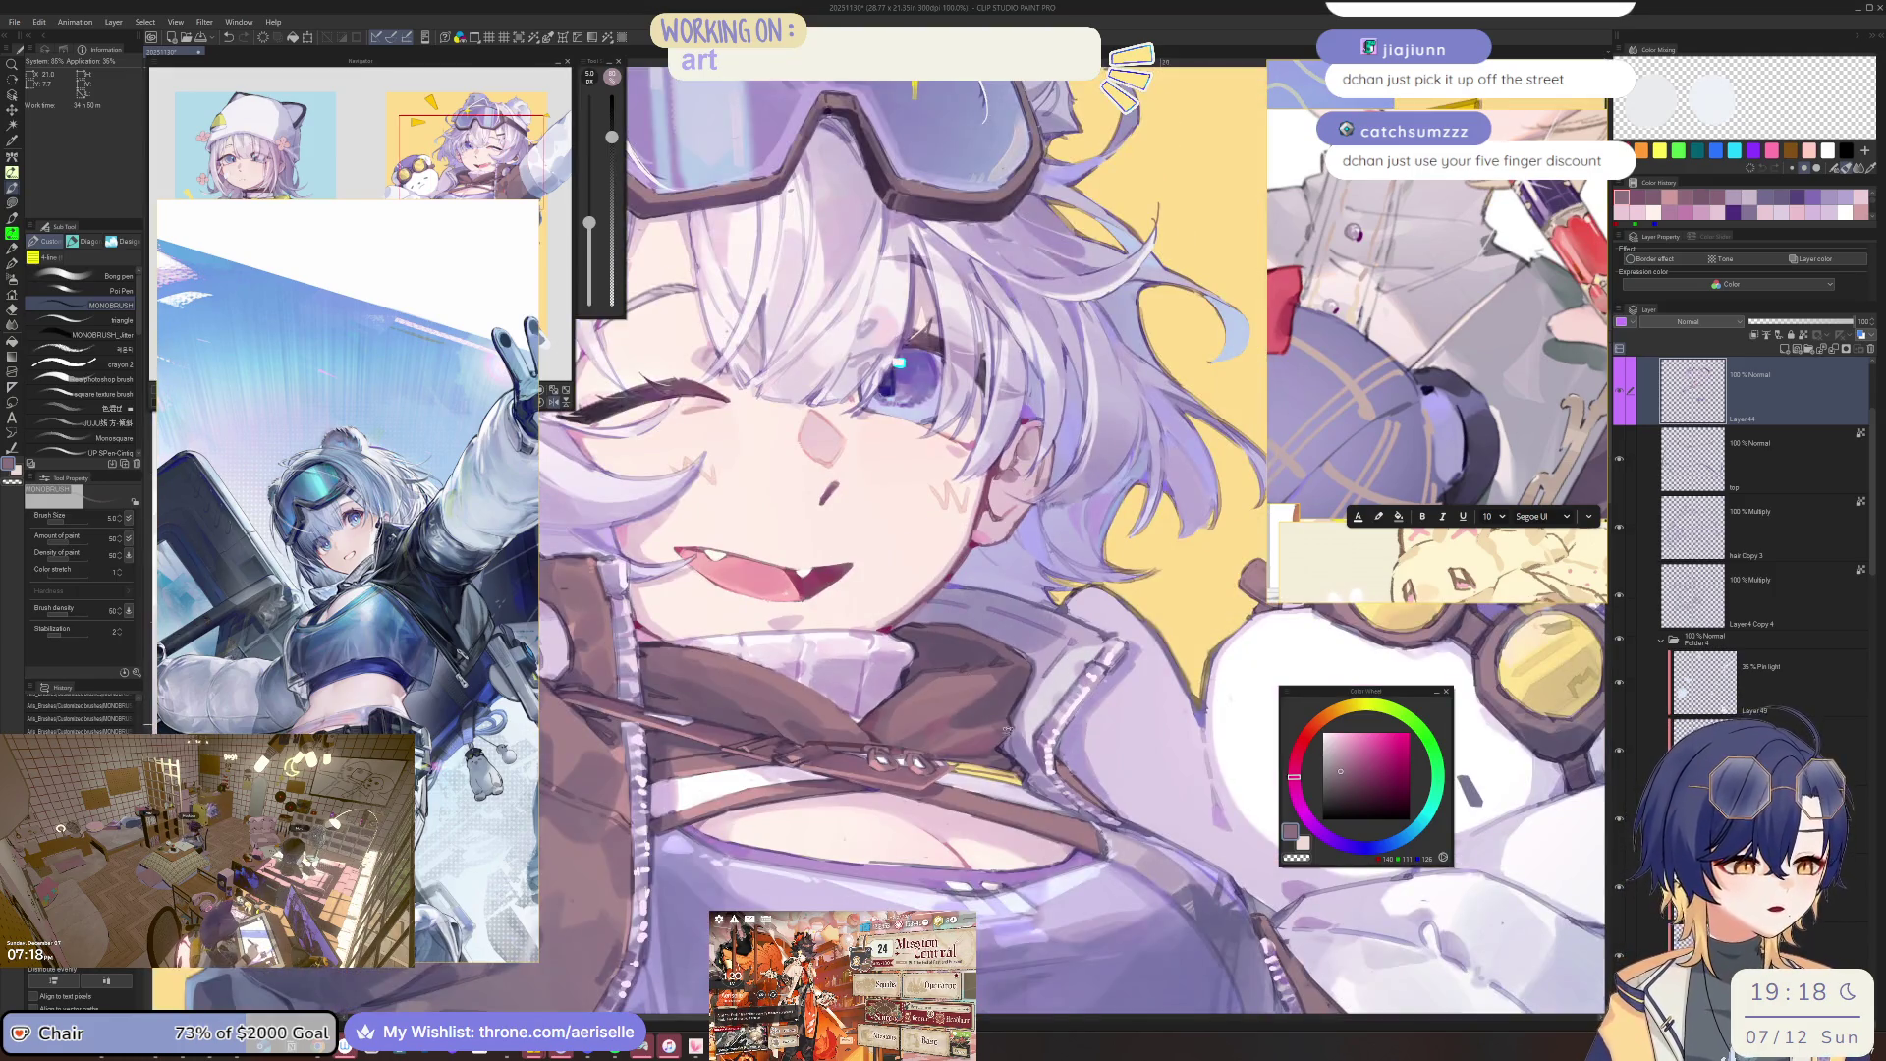
pyautogui.scroll(-2, 1182, 725)
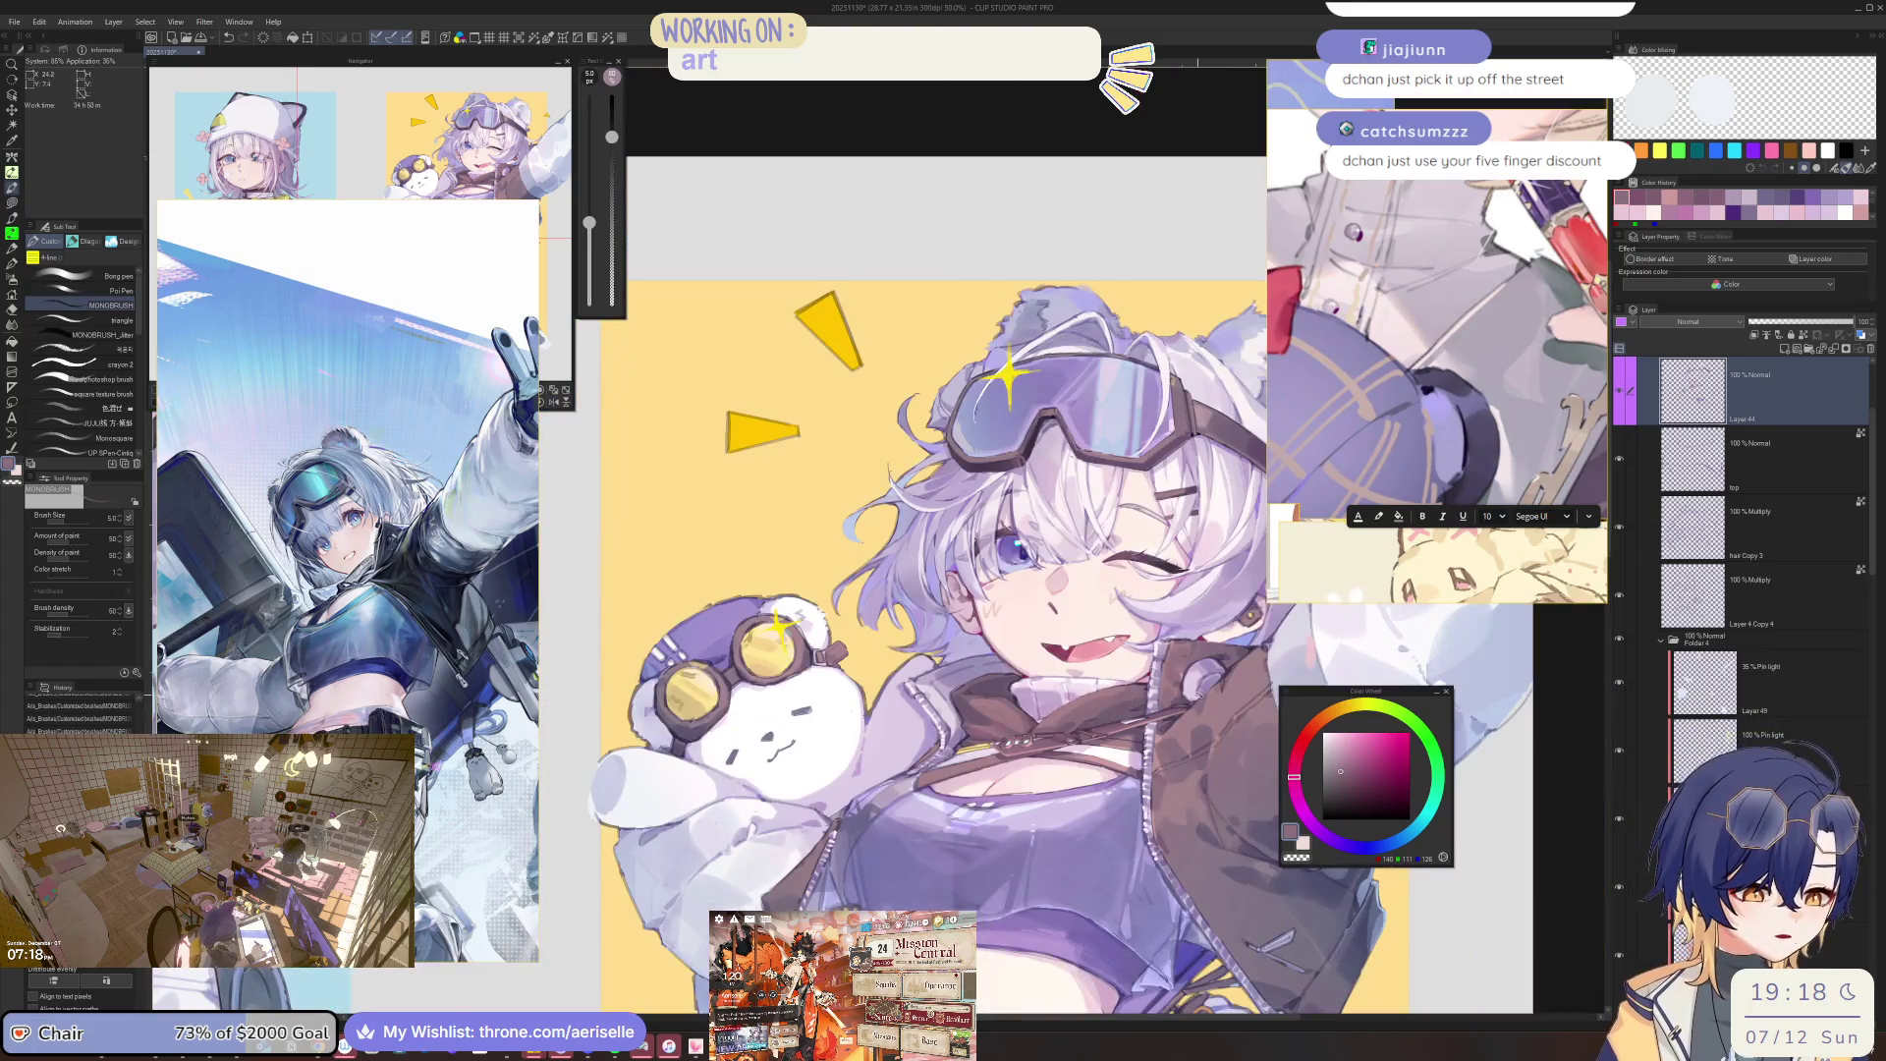
pyautogui.scroll(3, 1096, 712)
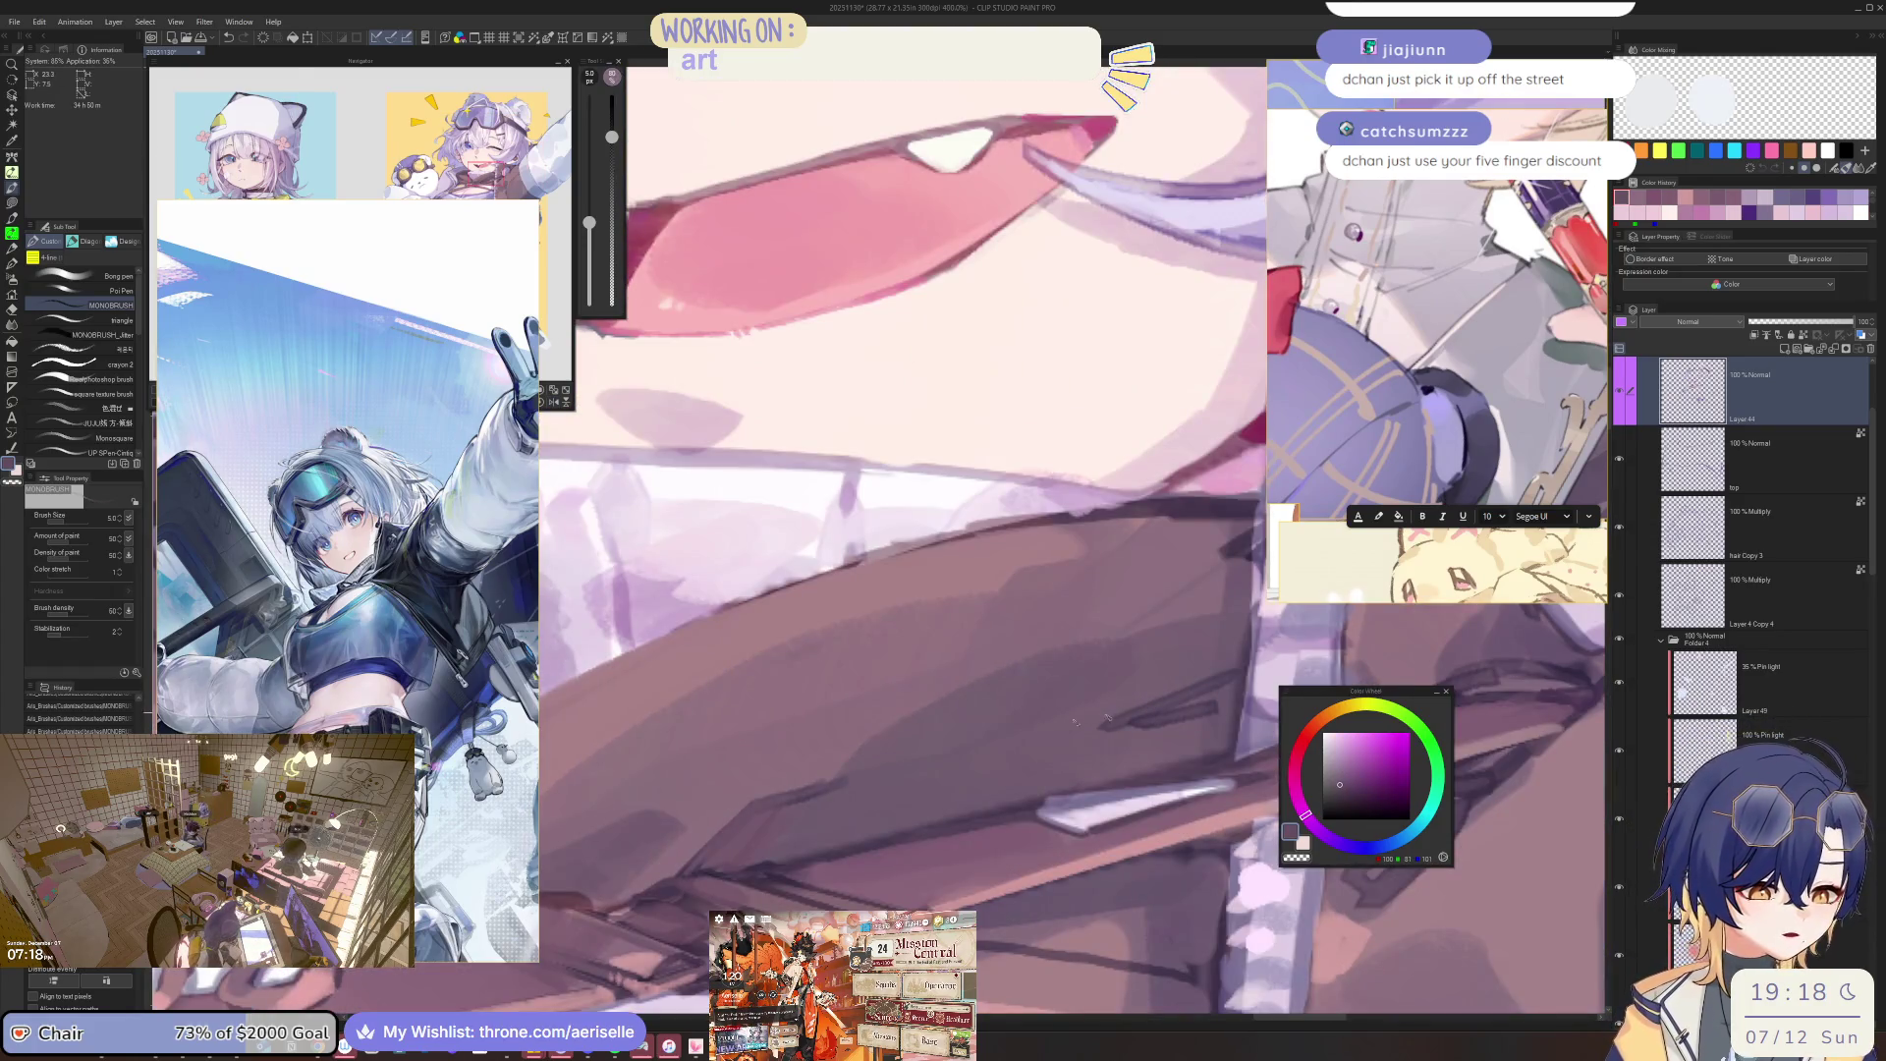
pyautogui.press('.')
pyautogui.scroll(-3, 863, 782)
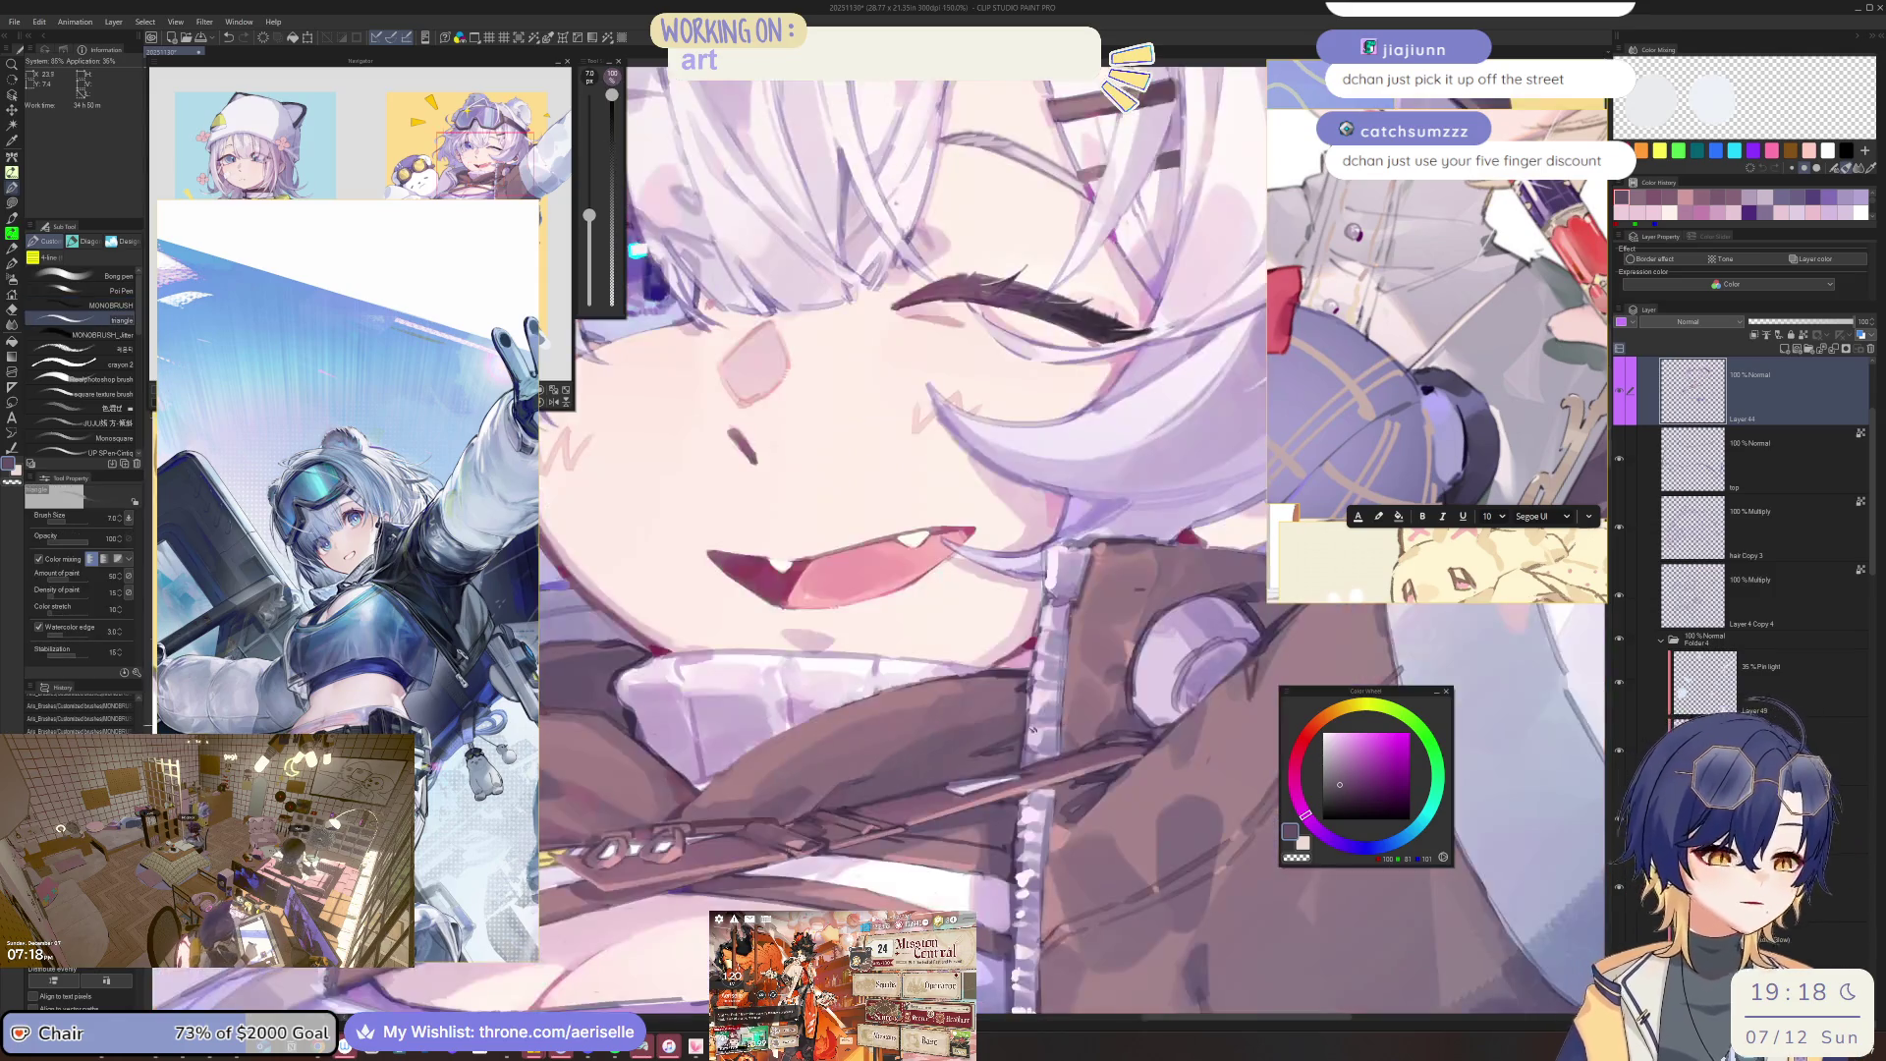
pyautogui.keyDown('alt'); pyautogui.click(877, 778); pyautogui.keyUp('alt')
pyautogui.press(']')
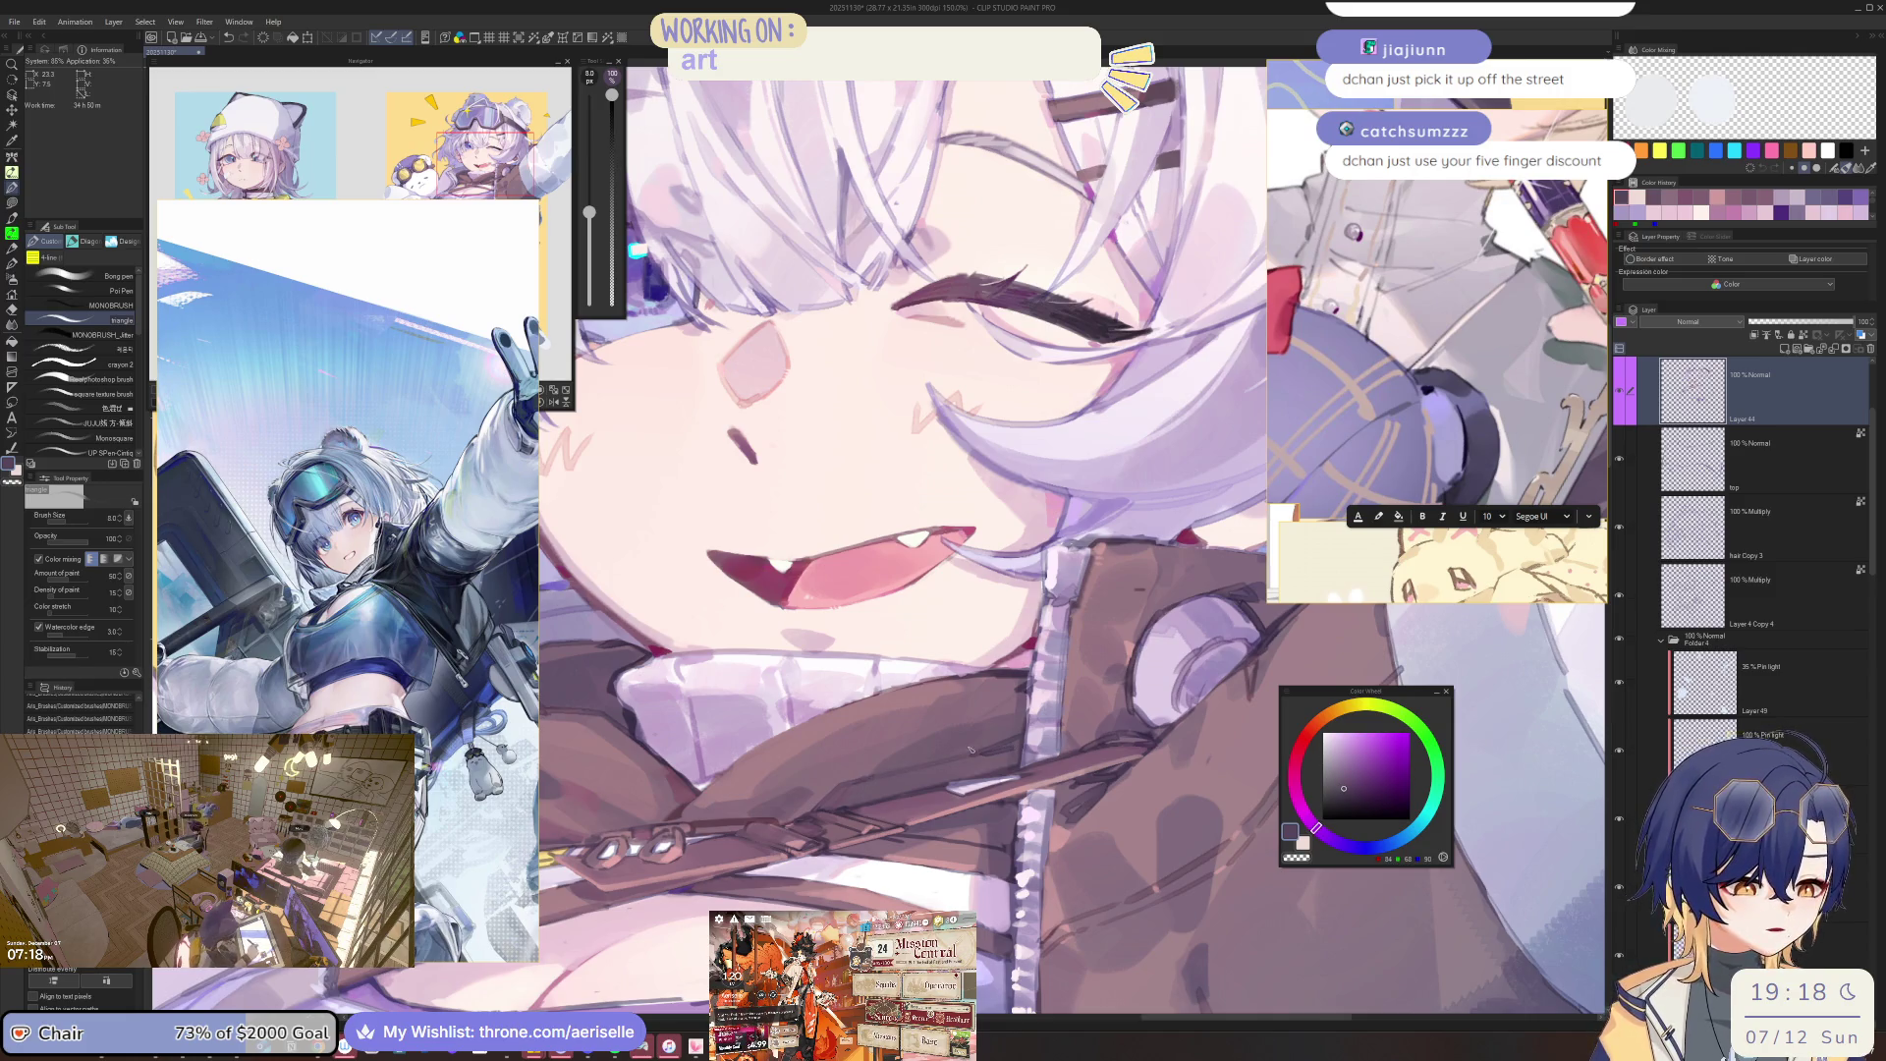
pyautogui.scroll(-6, 926, 766)
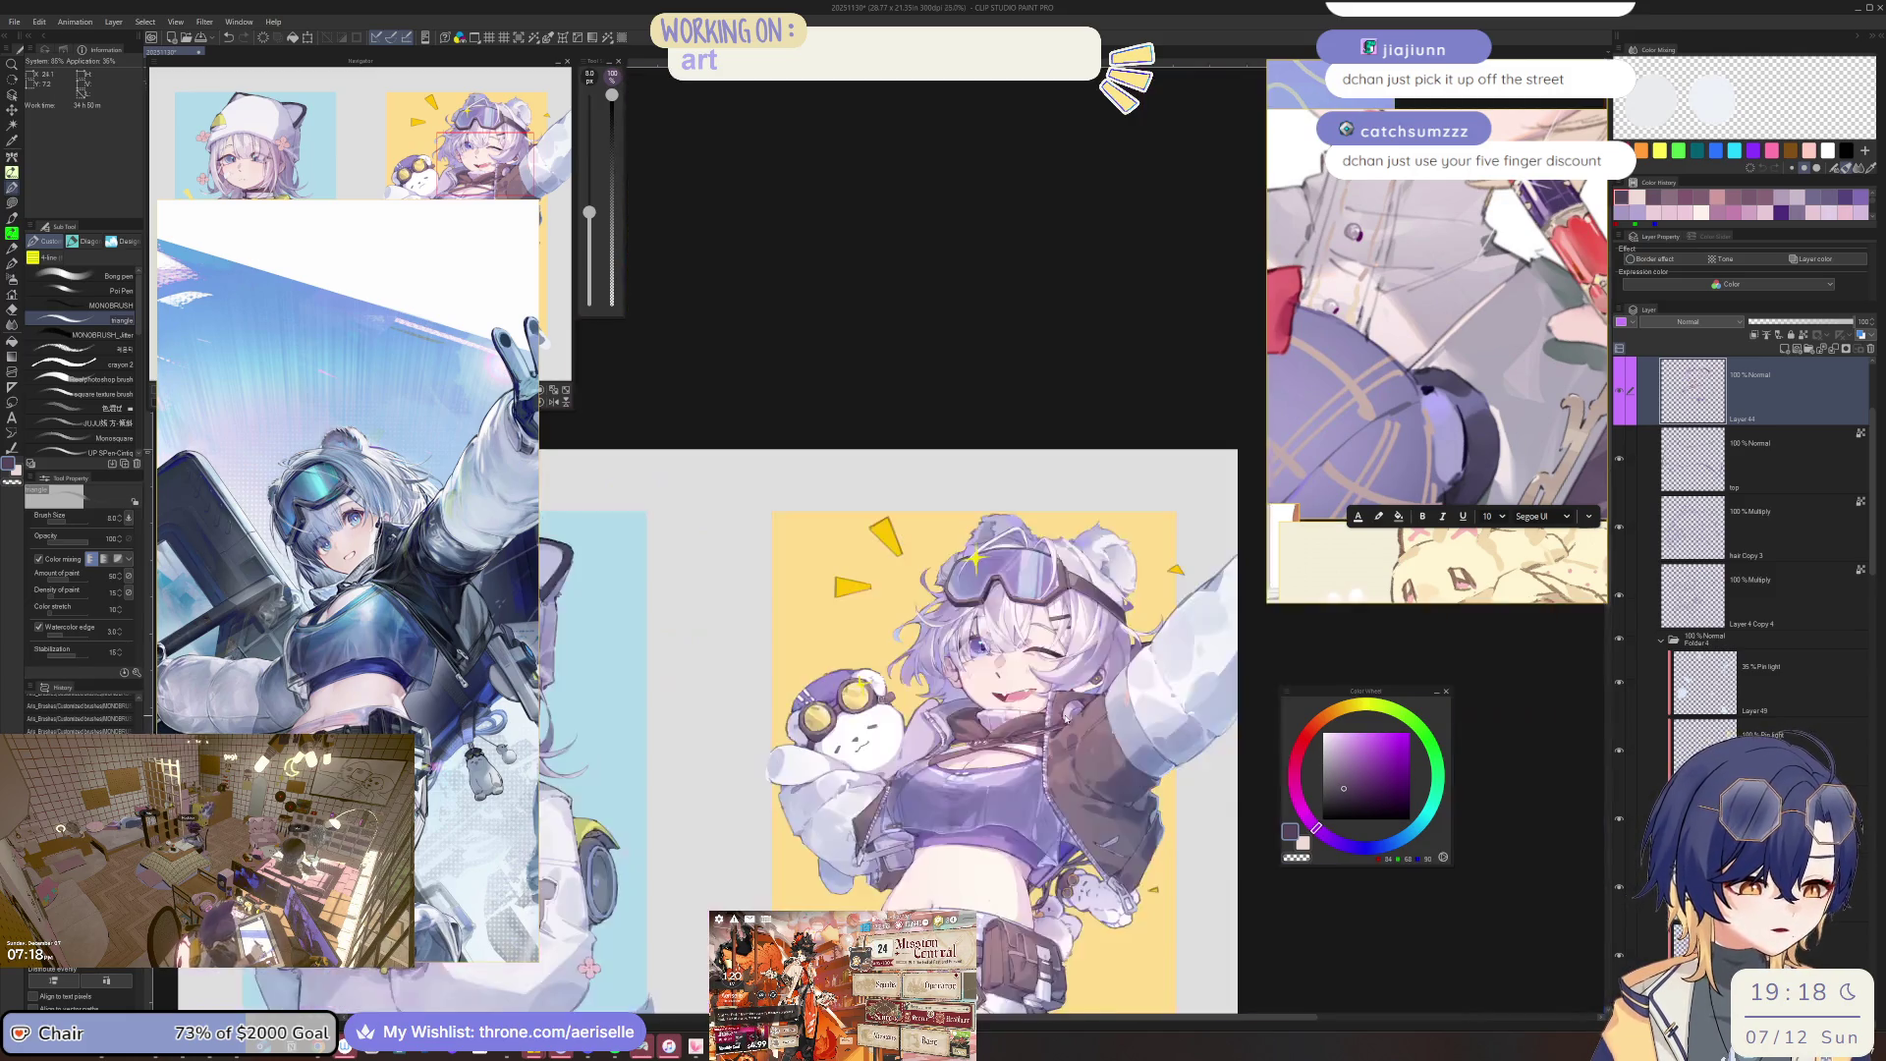
pyautogui.scroll(6, 747, 747)
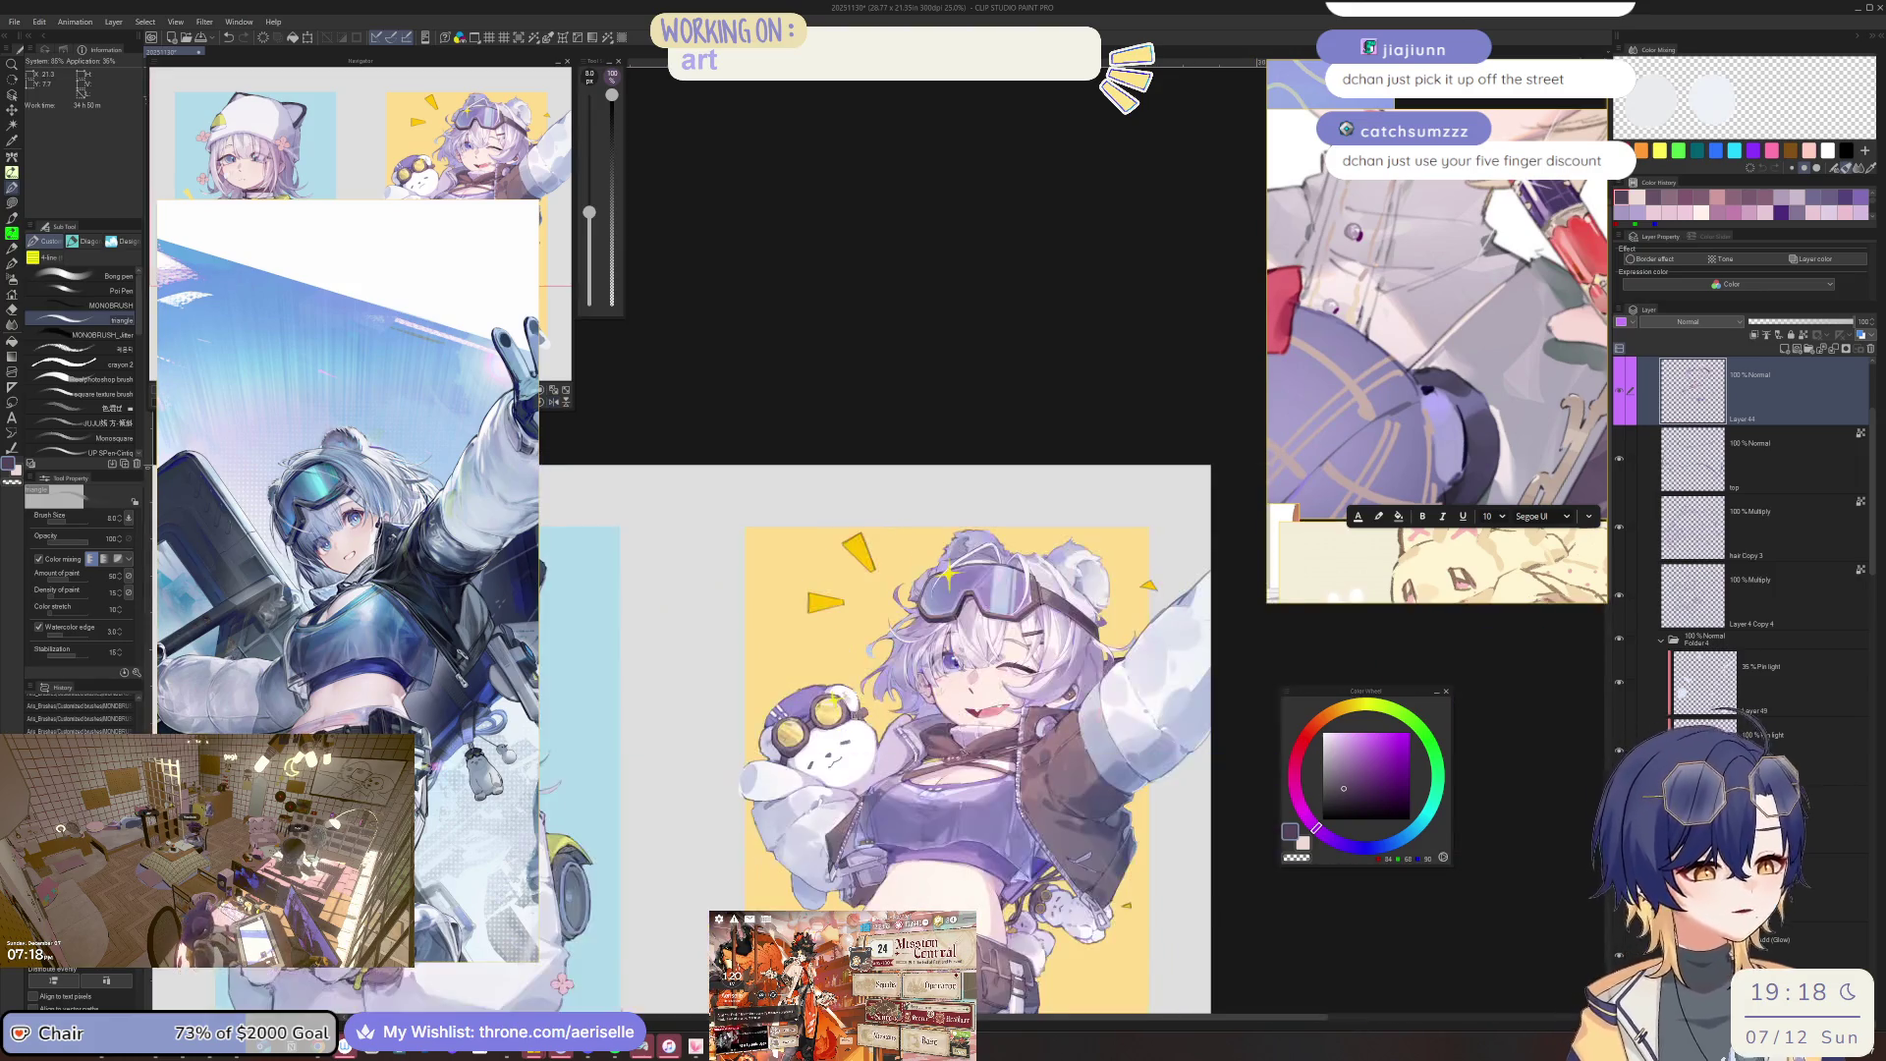
# Zoom in on the girl's face and enlarge the brush in steps.
pyautogui.press(']')
pyautogui.press(']')
pyautogui.press(']')
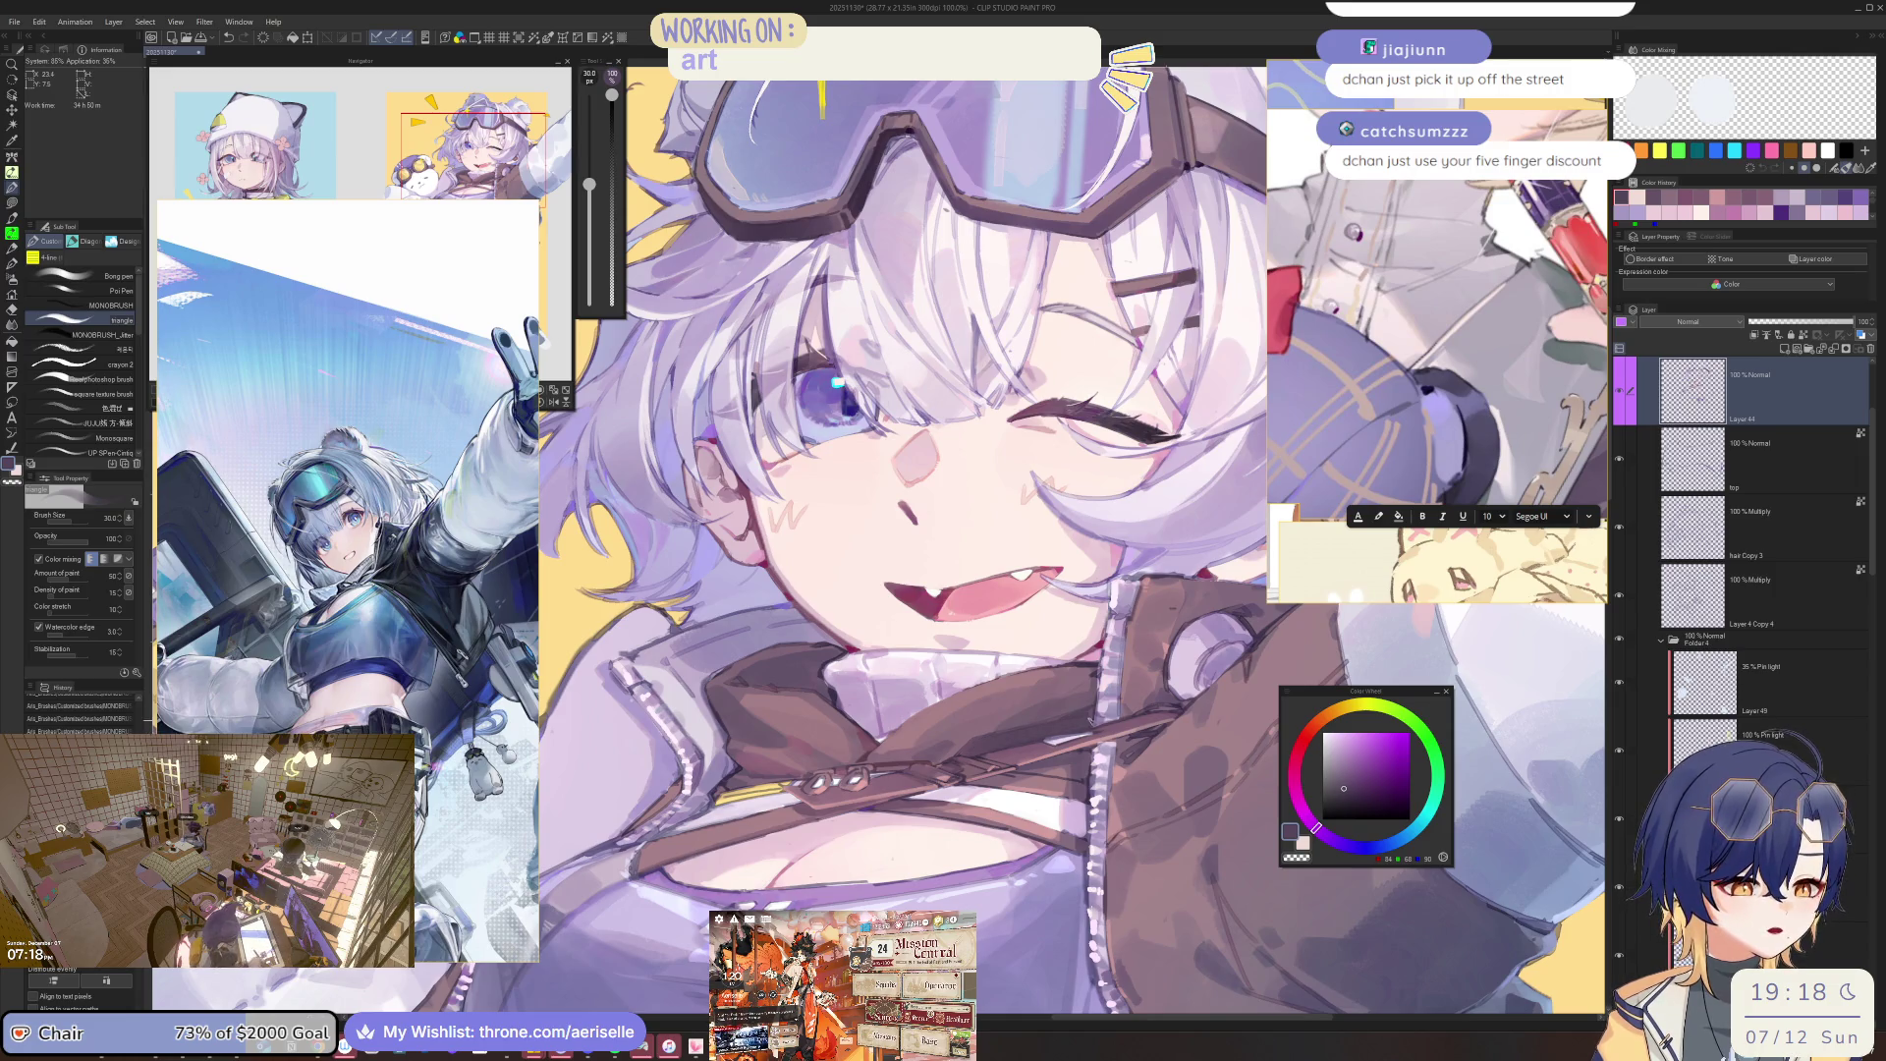
pyautogui.scroll(-4, 715, 821)
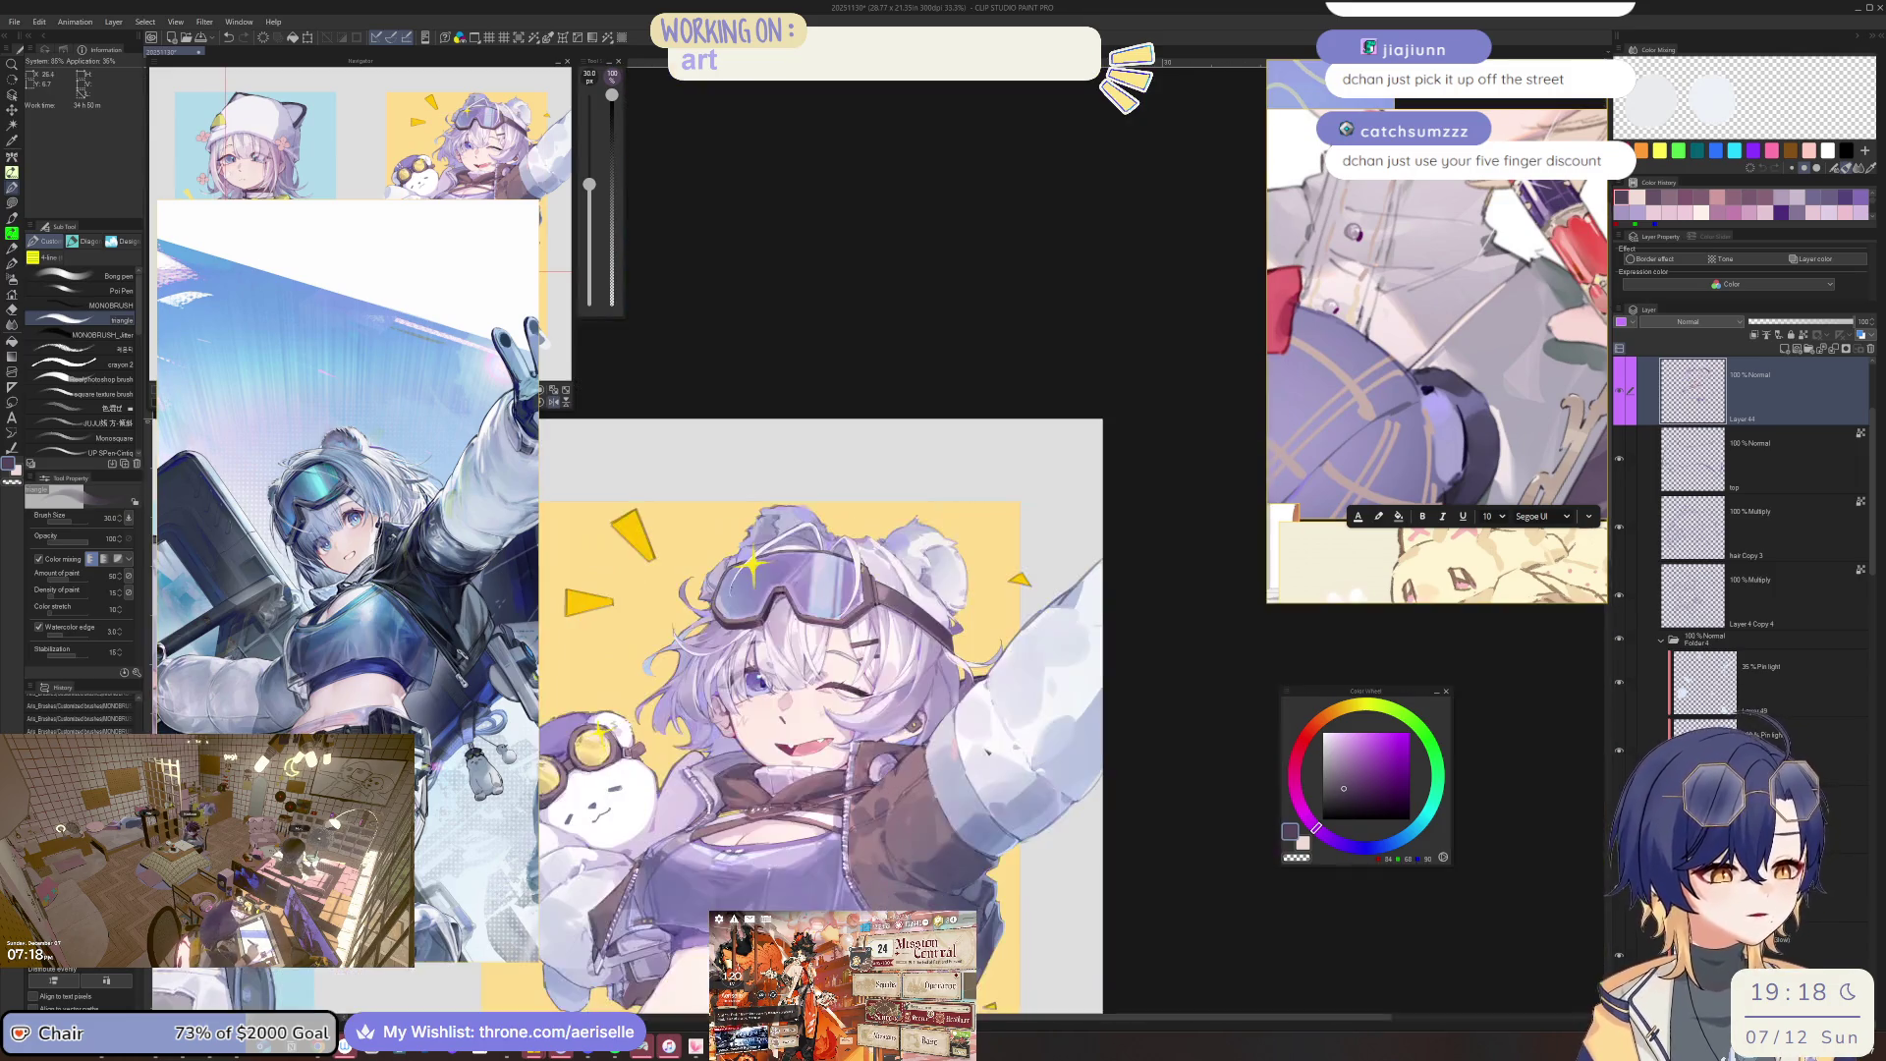
pyautogui.scroll(4, 747, 786)
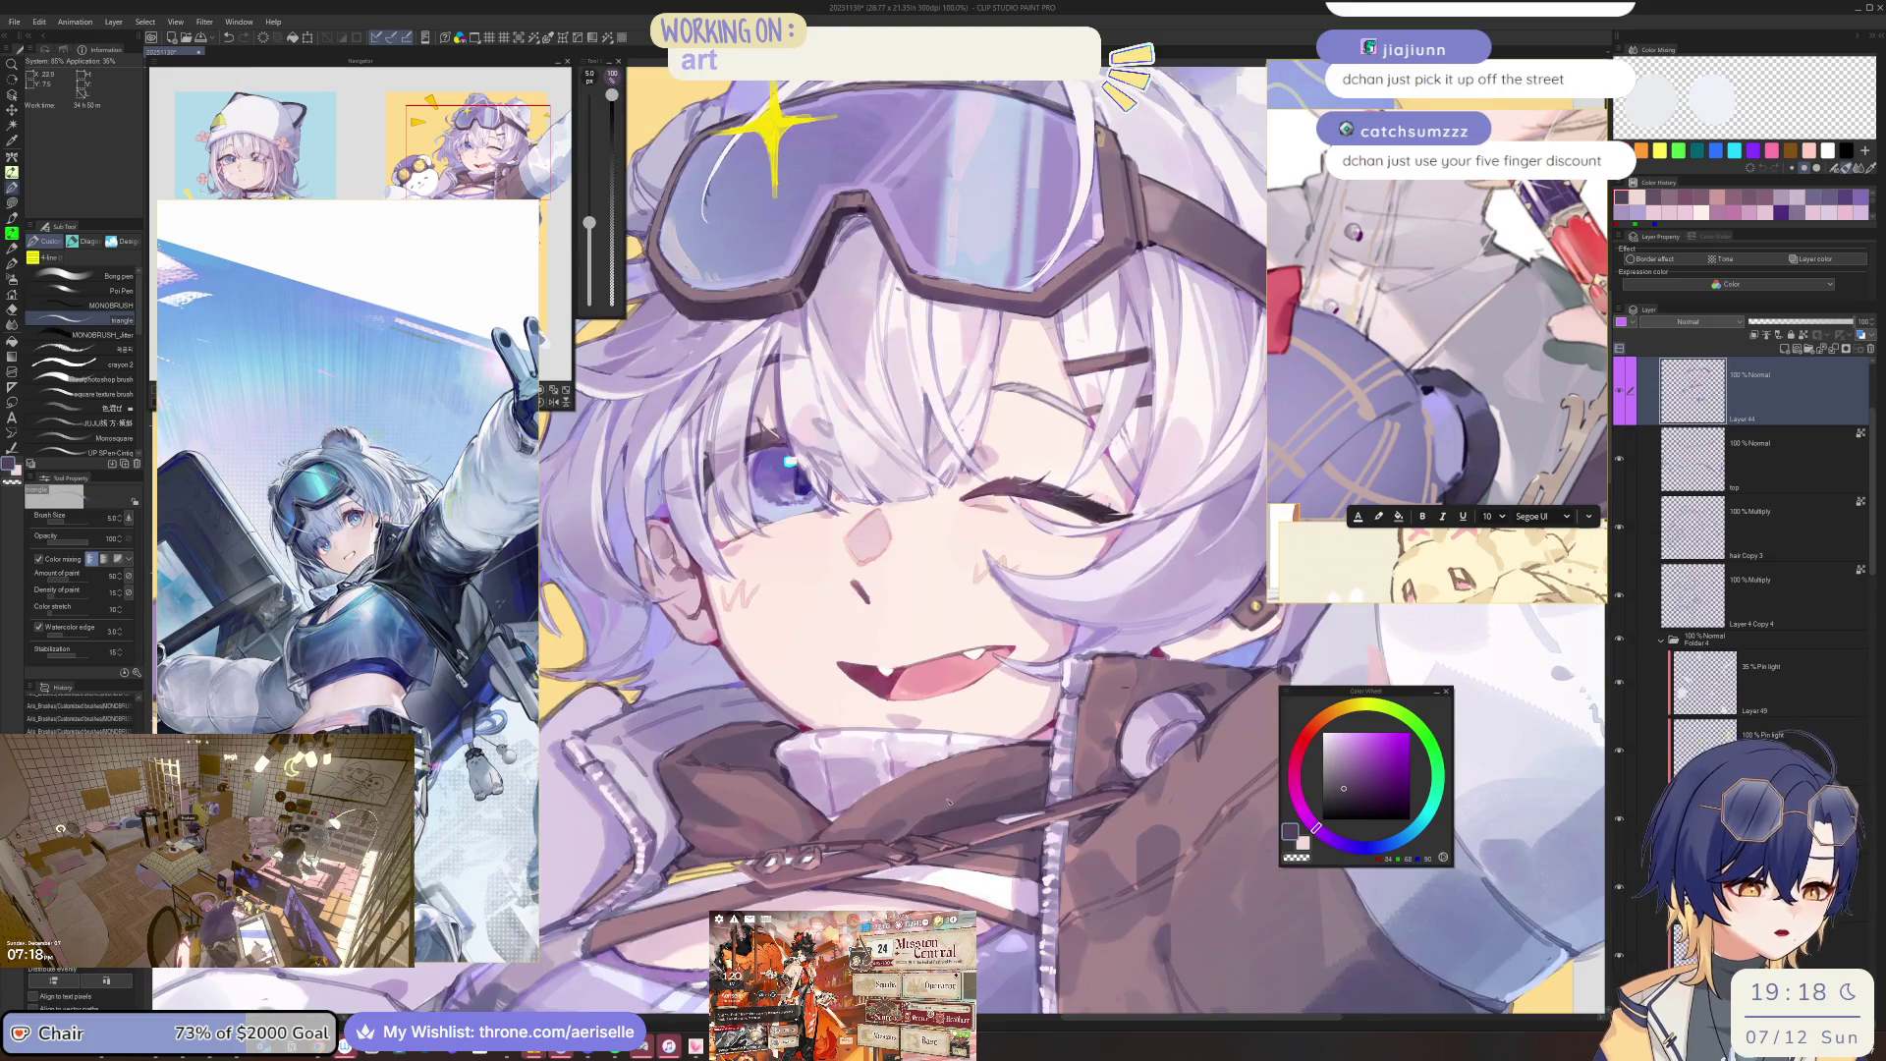
pyautogui.press(']')
pyautogui.press(']')
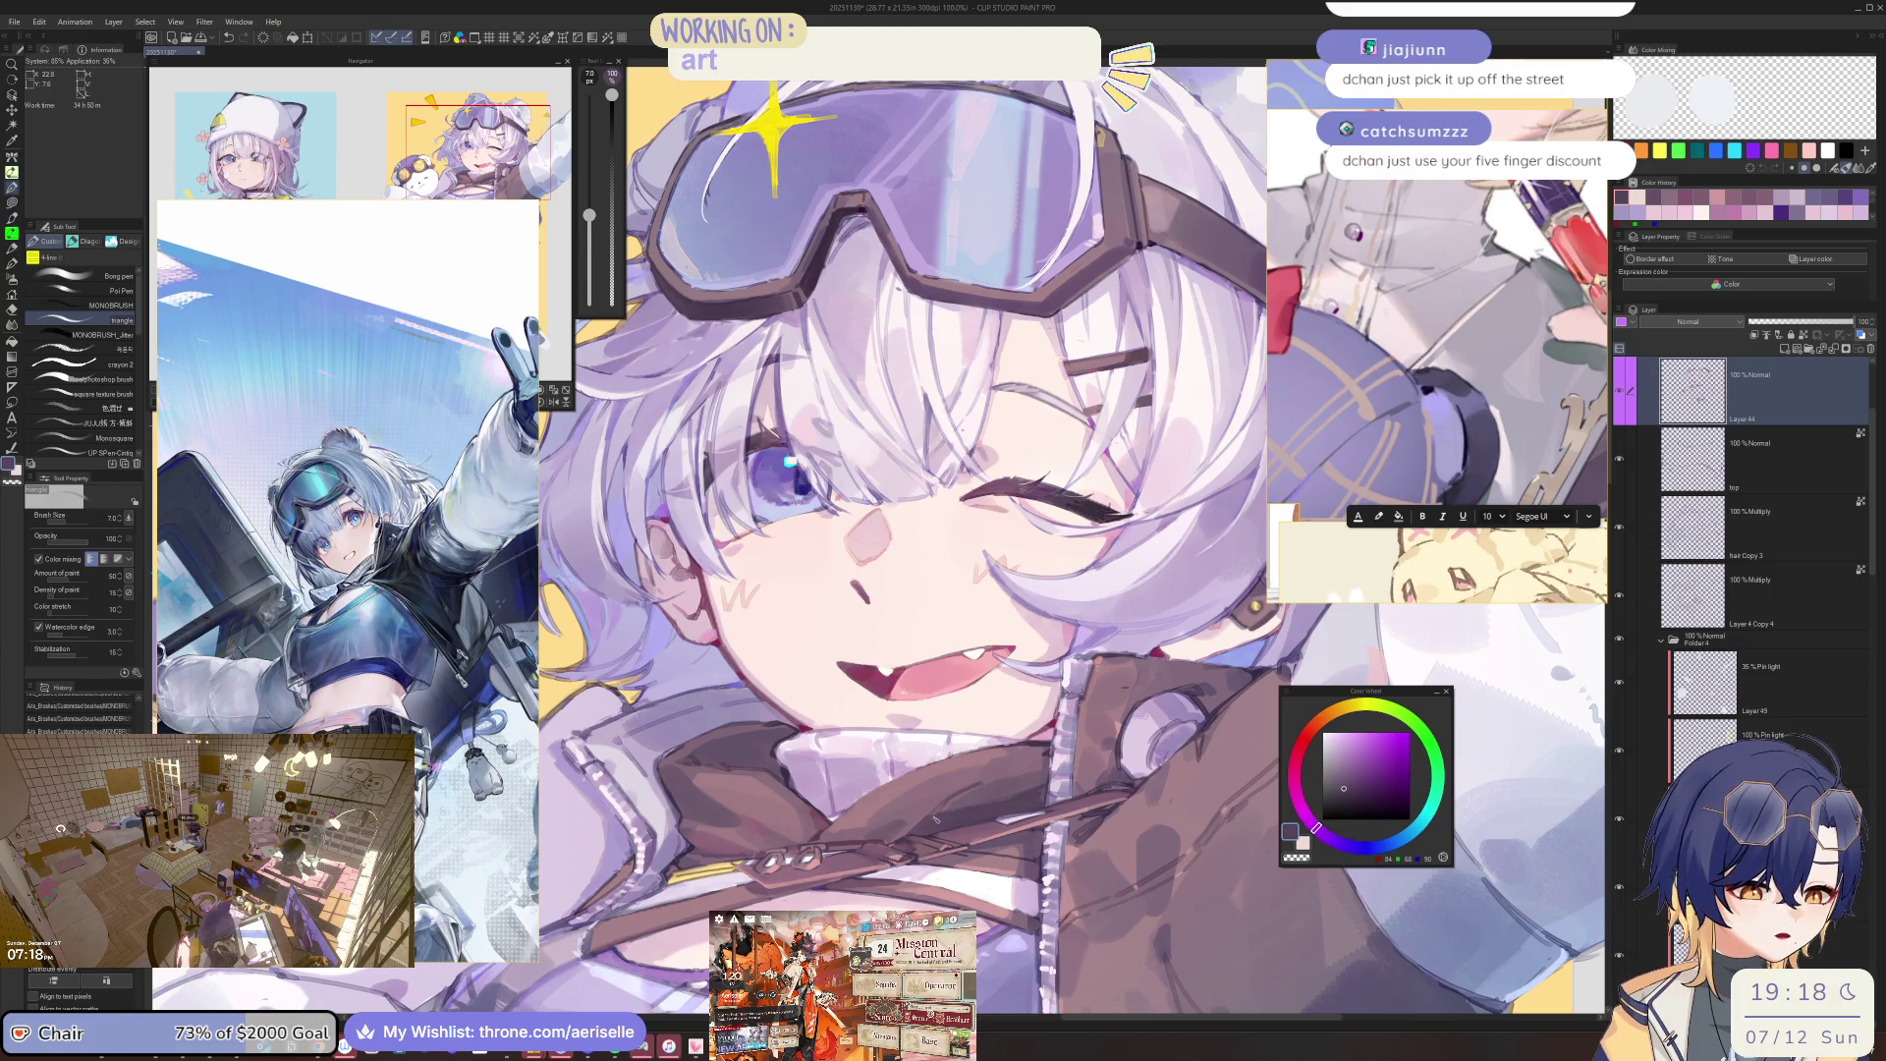
pyautogui.scroll(-4, 925, 824)
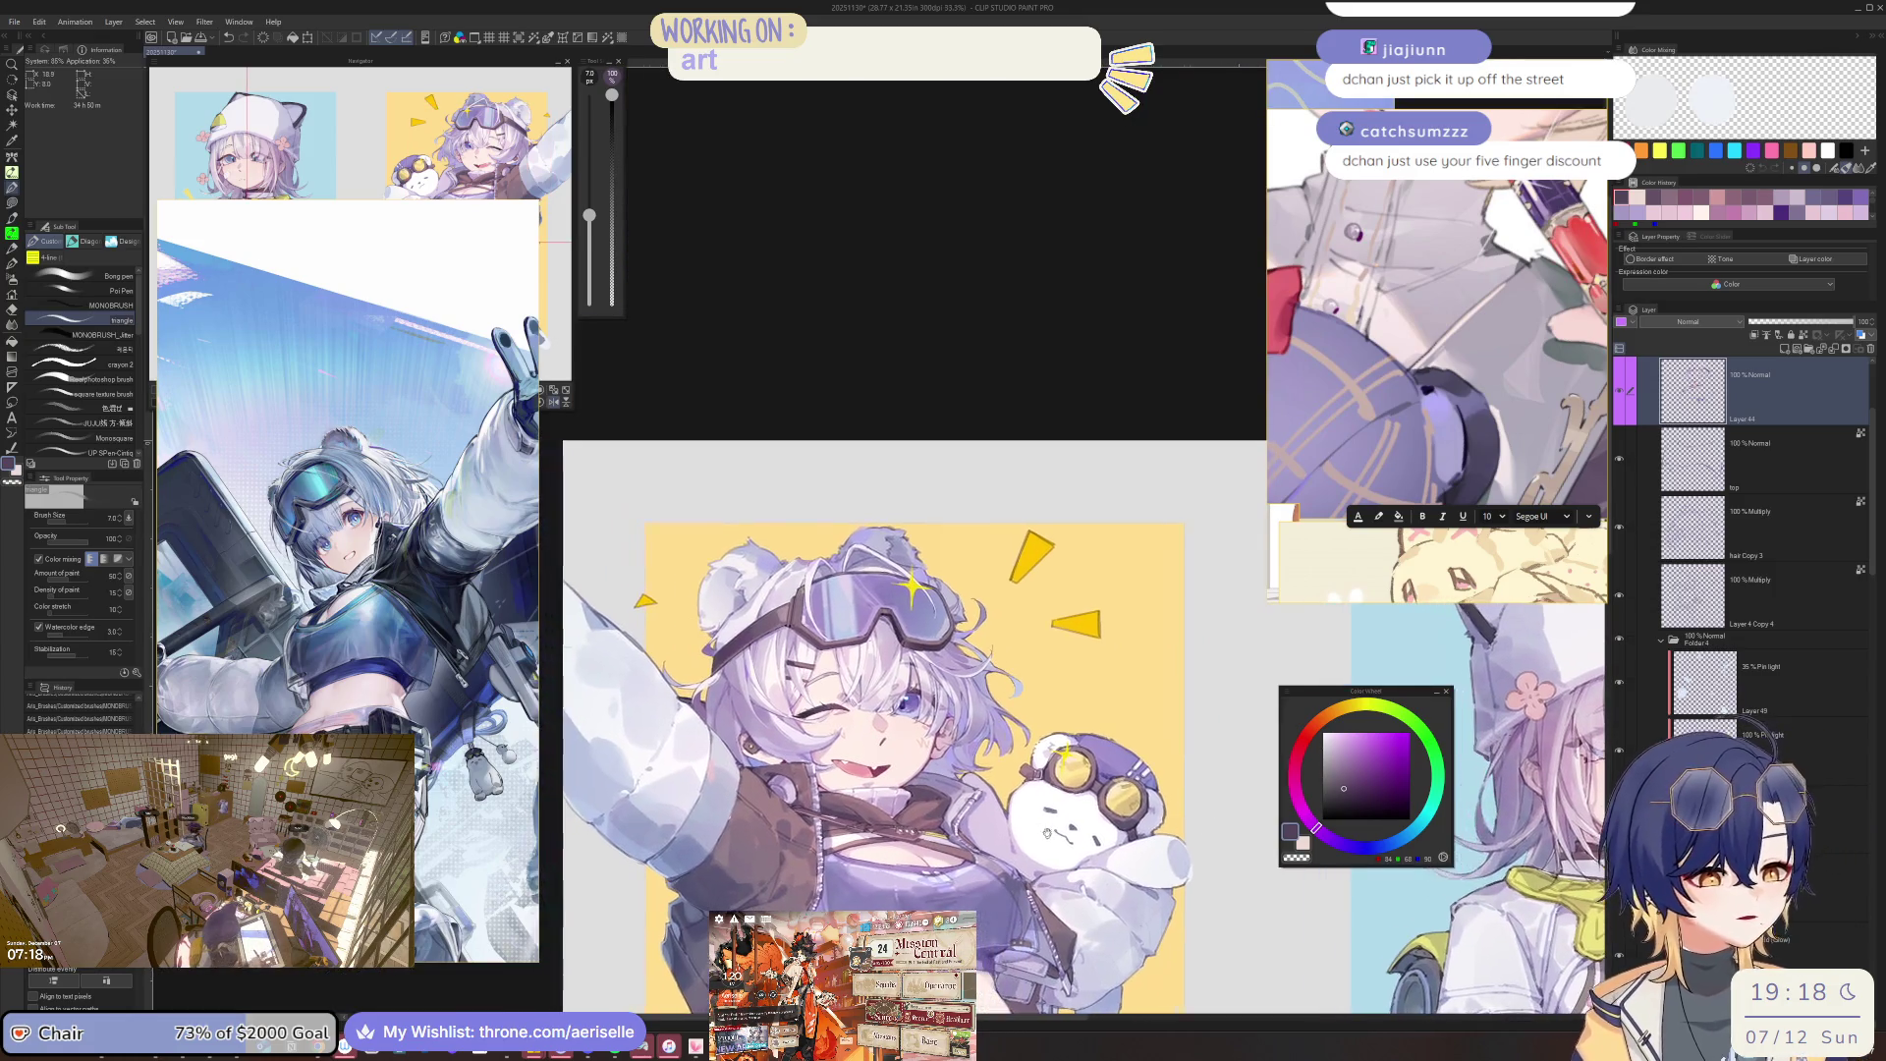
pyautogui.scroll(2, 921, 817)
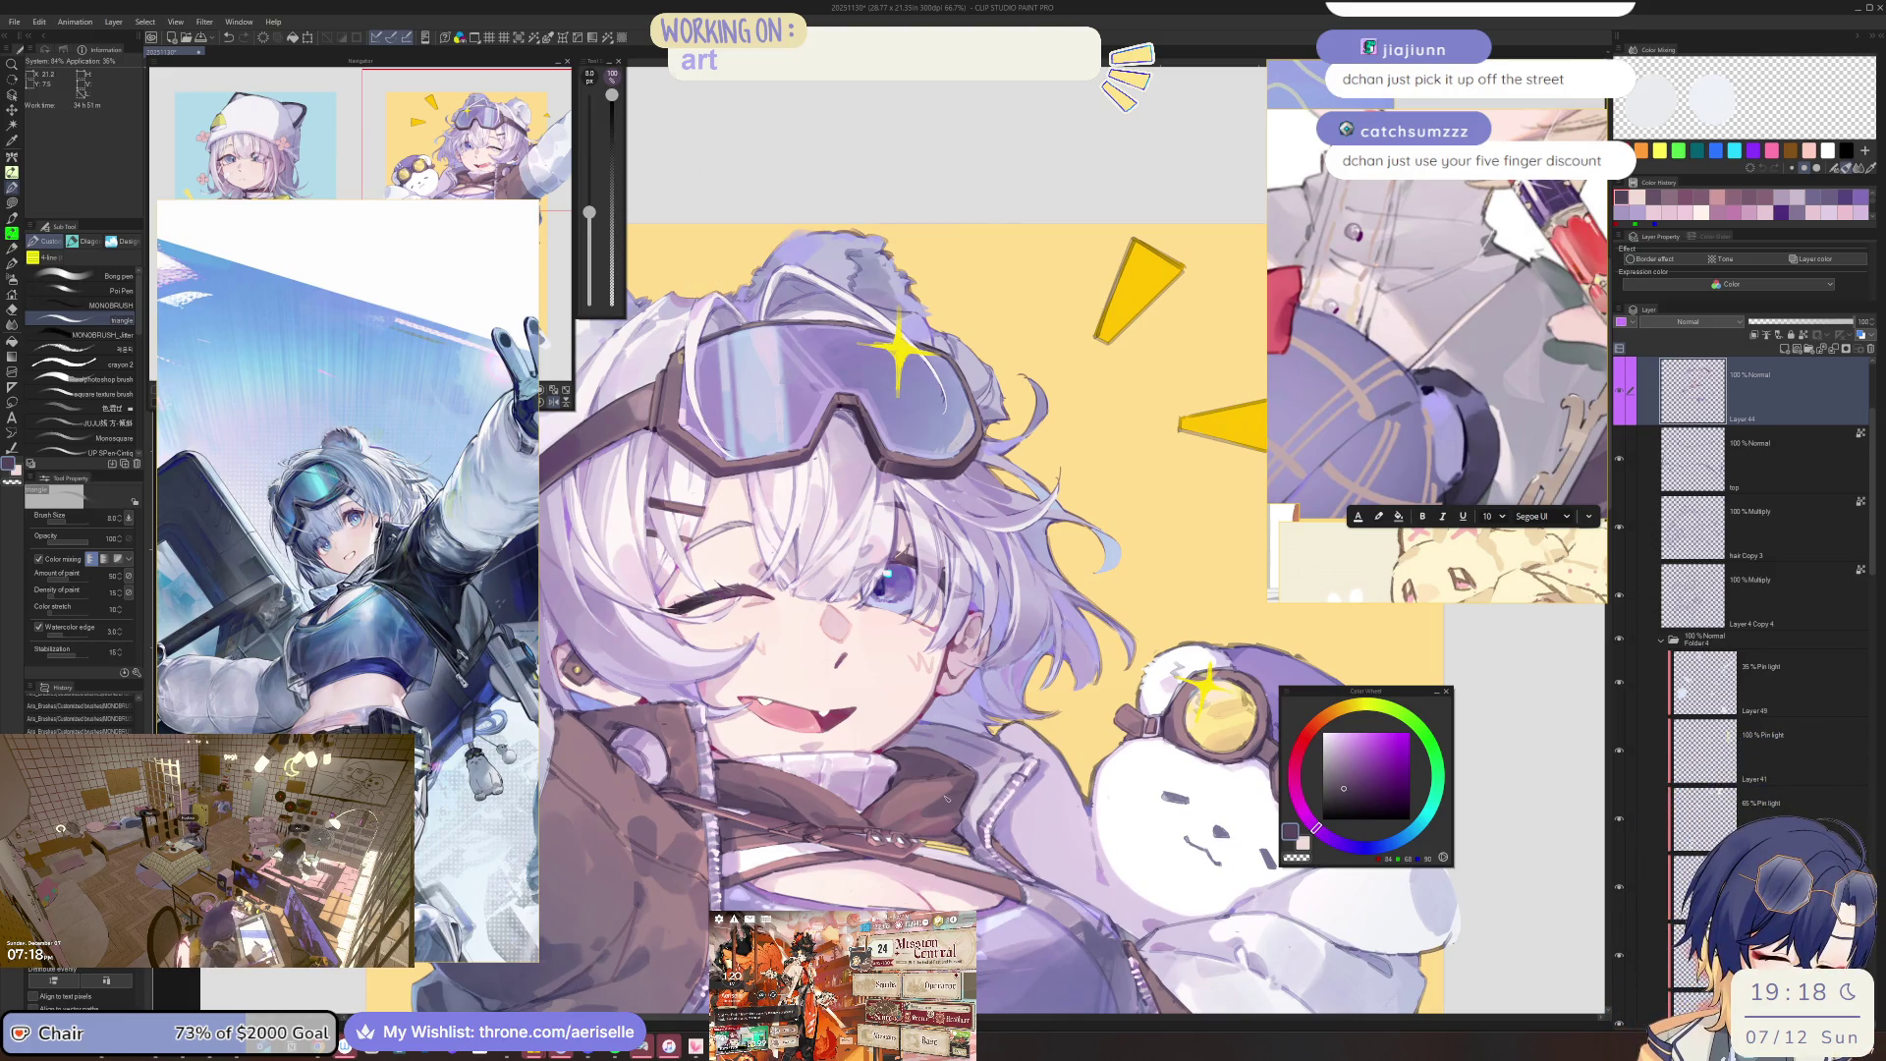
pyautogui.press(']')
pyautogui.press(']')
pyautogui.press(']')
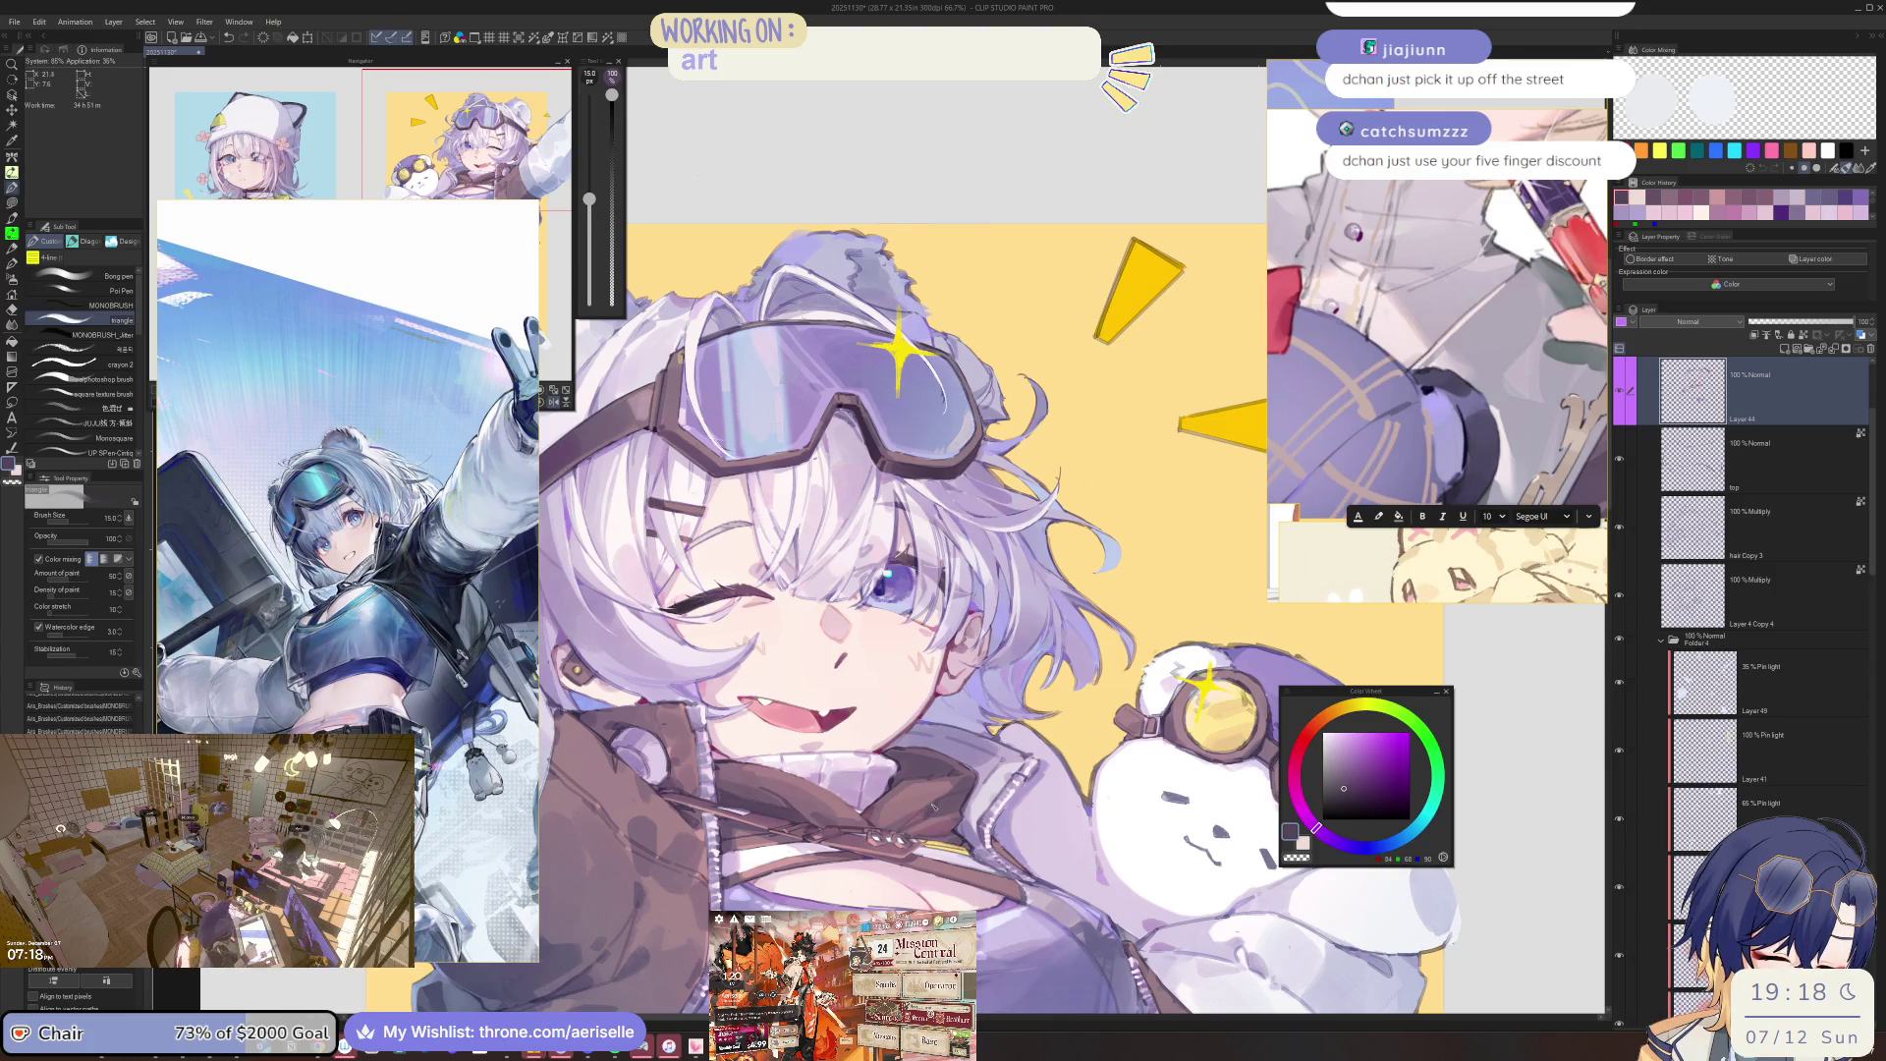
# Check the whole illustration mirrored and unmirrored, returning to the face with a smaller brush.
pyautogui.hotkey('ctrl', '@')
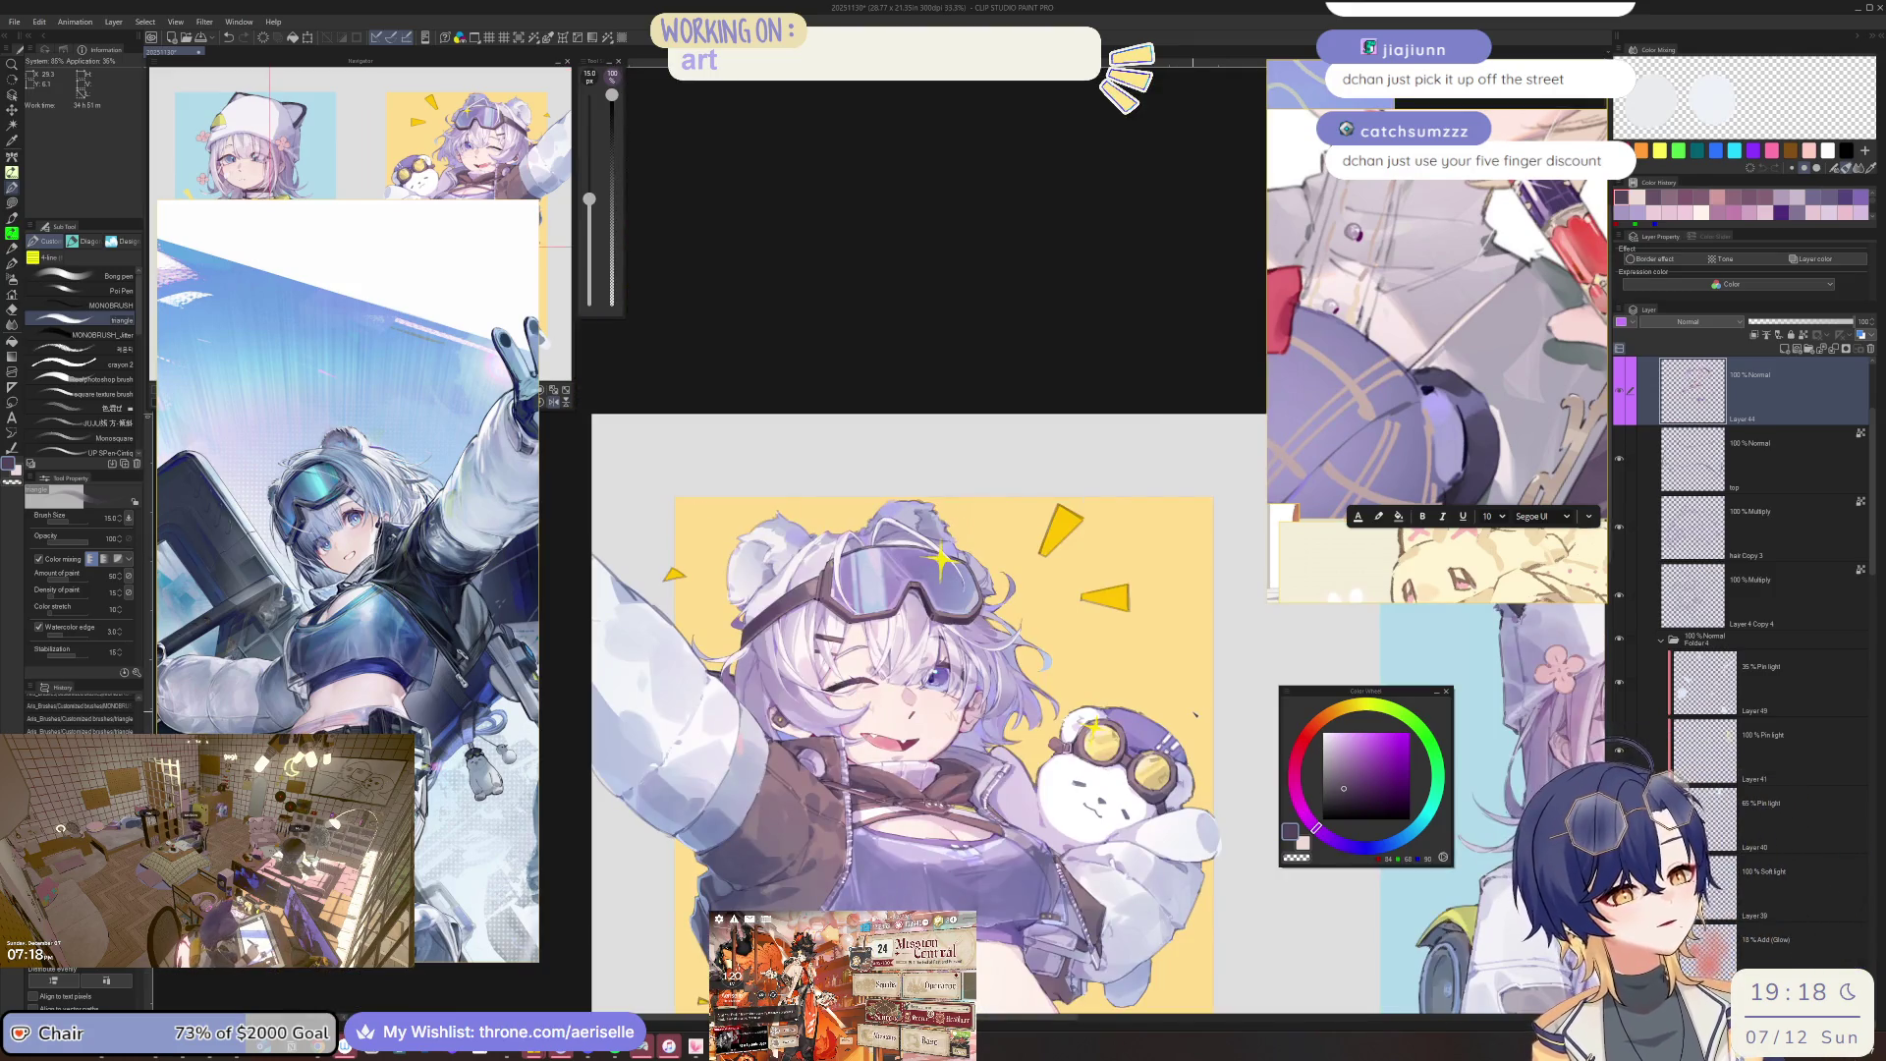
pyautogui.hotkey('ctrl', 'alt', '0')
pyautogui.press(']')
pyautogui.press(']')
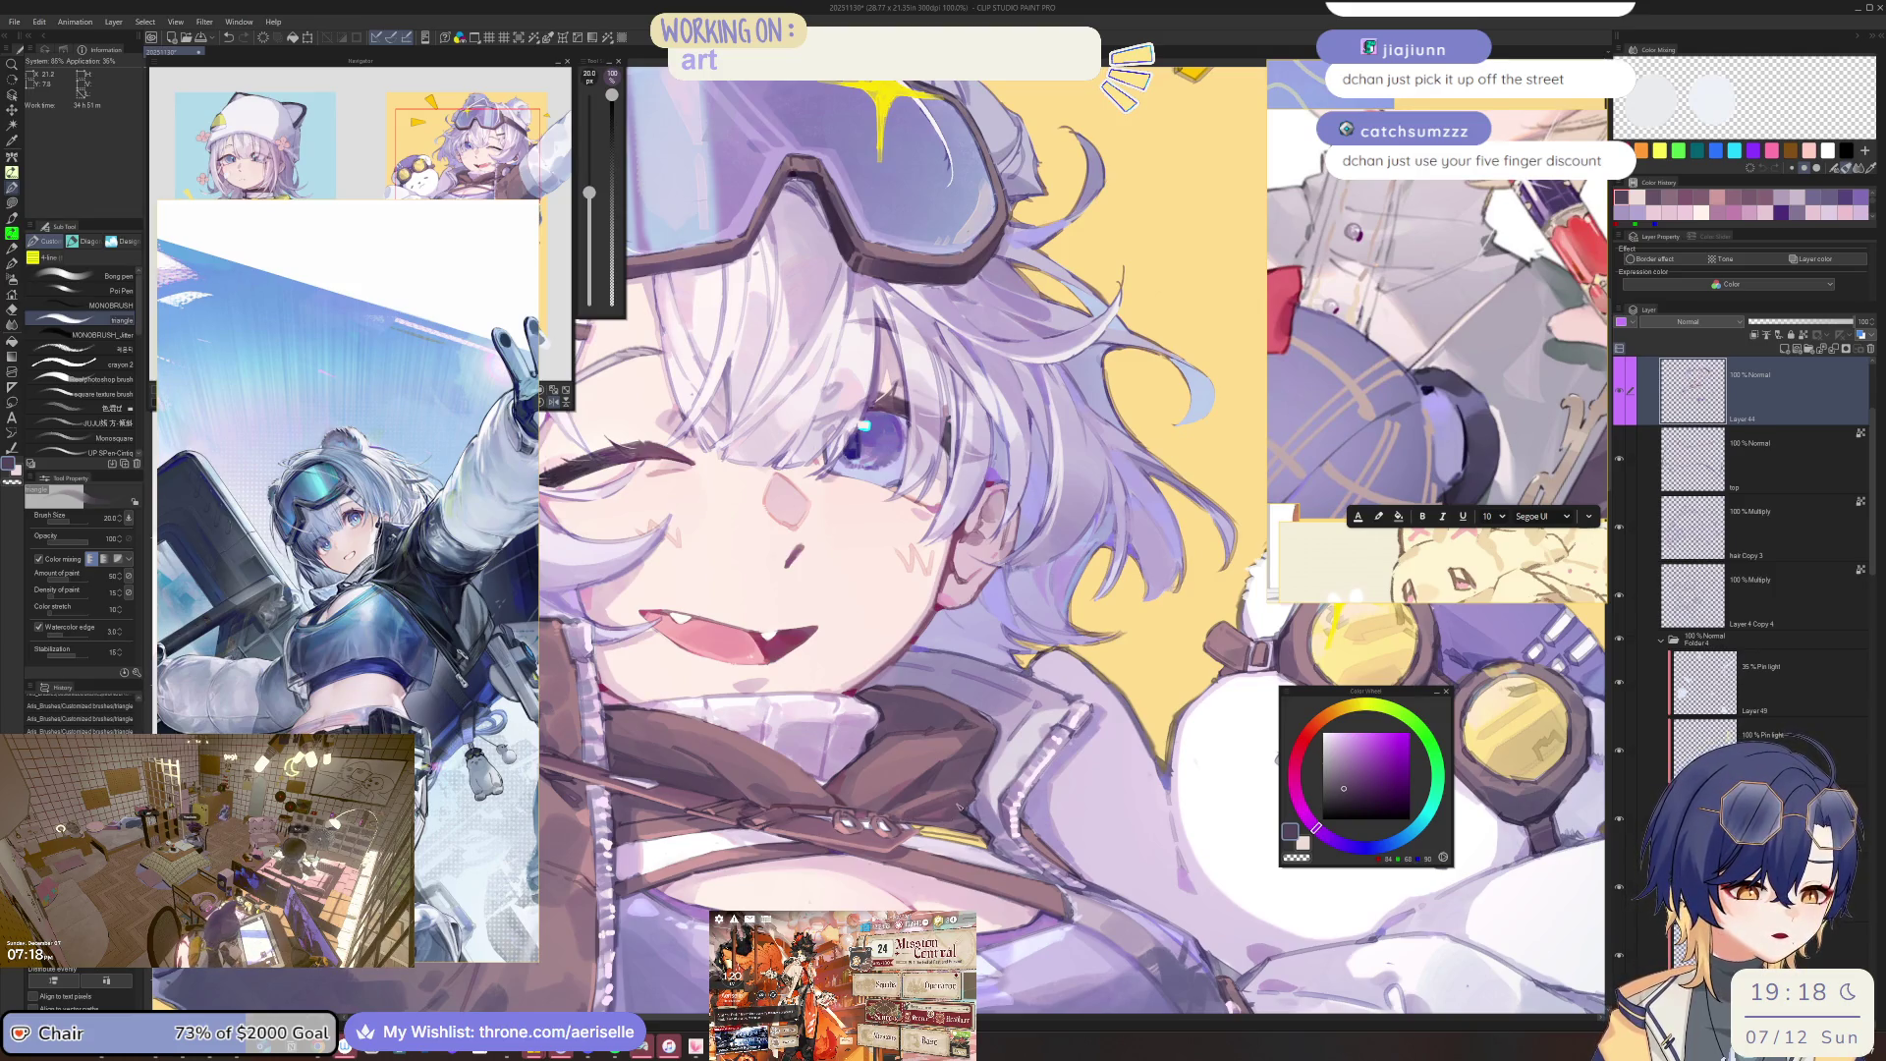
pyautogui.hotkey('ctrl', '0')
pyautogui.press('h')
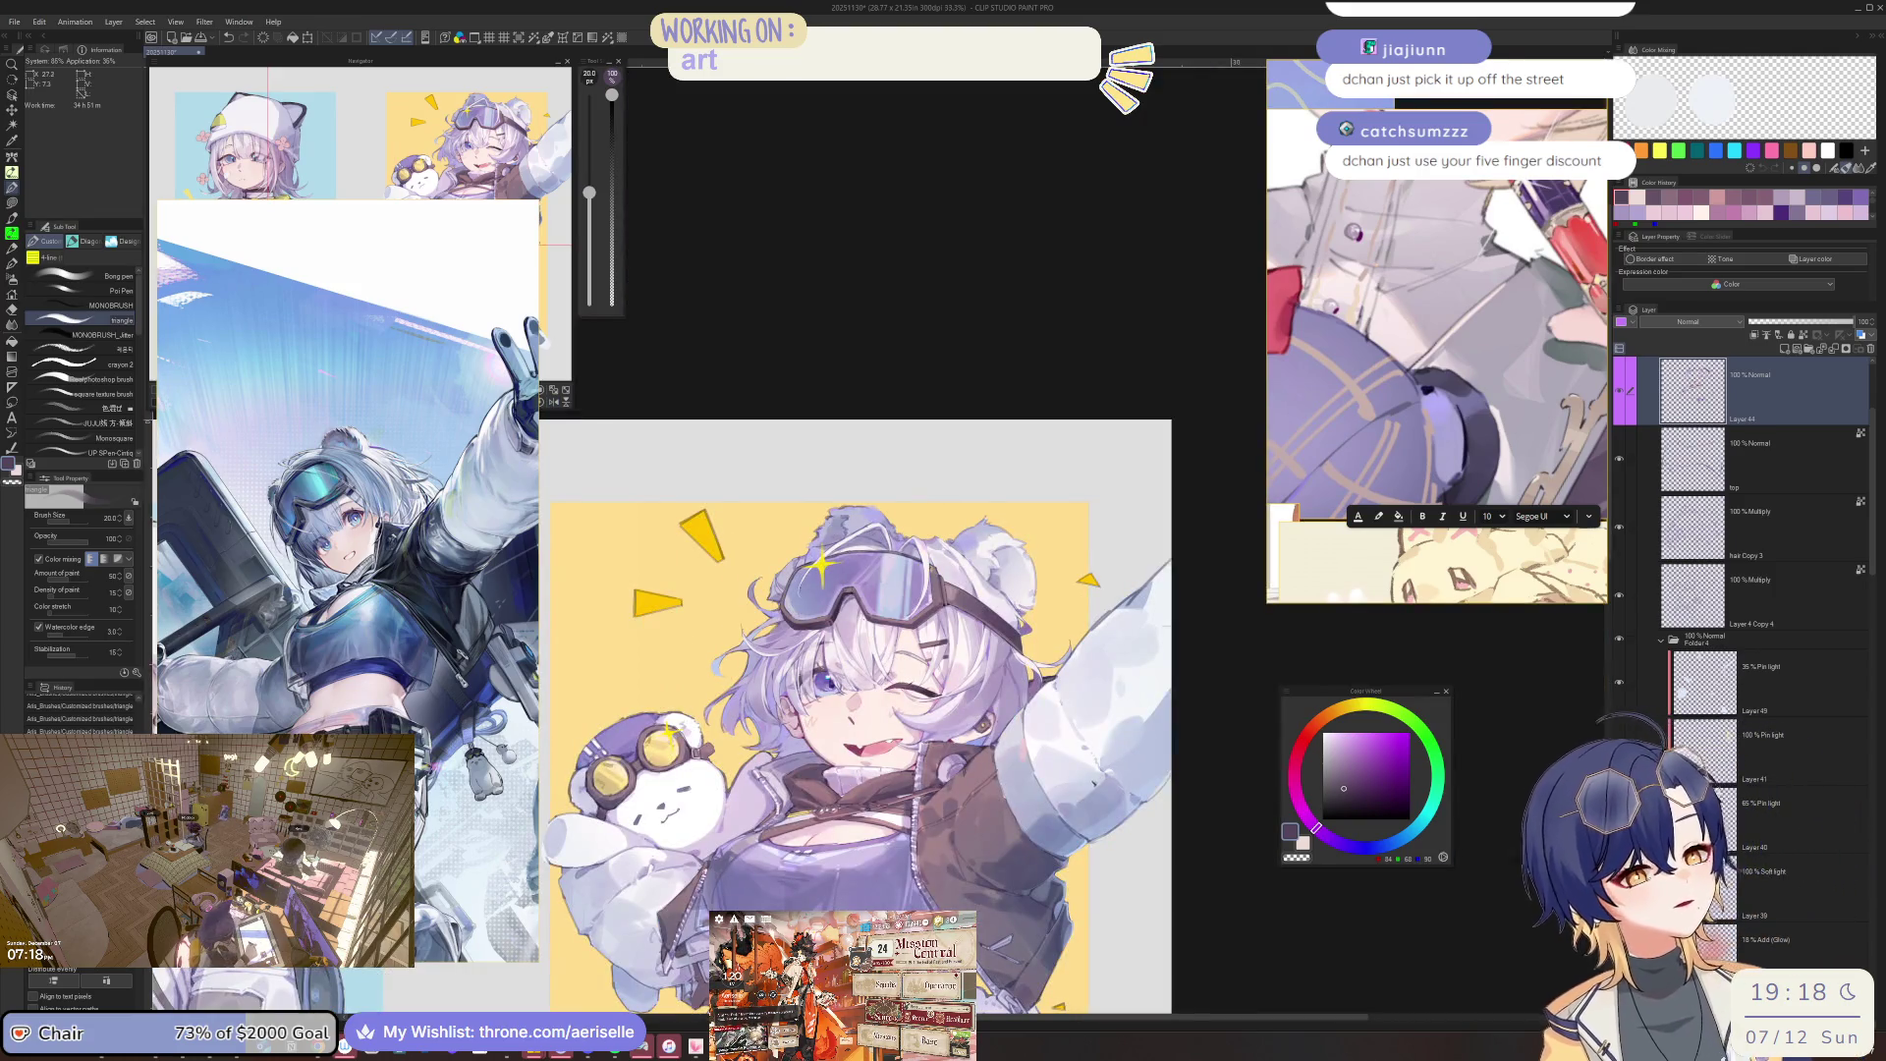
pyautogui.hotkey('ctrl', 'alt', '0')
pyautogui.press('[')
pyautogui.press('[')
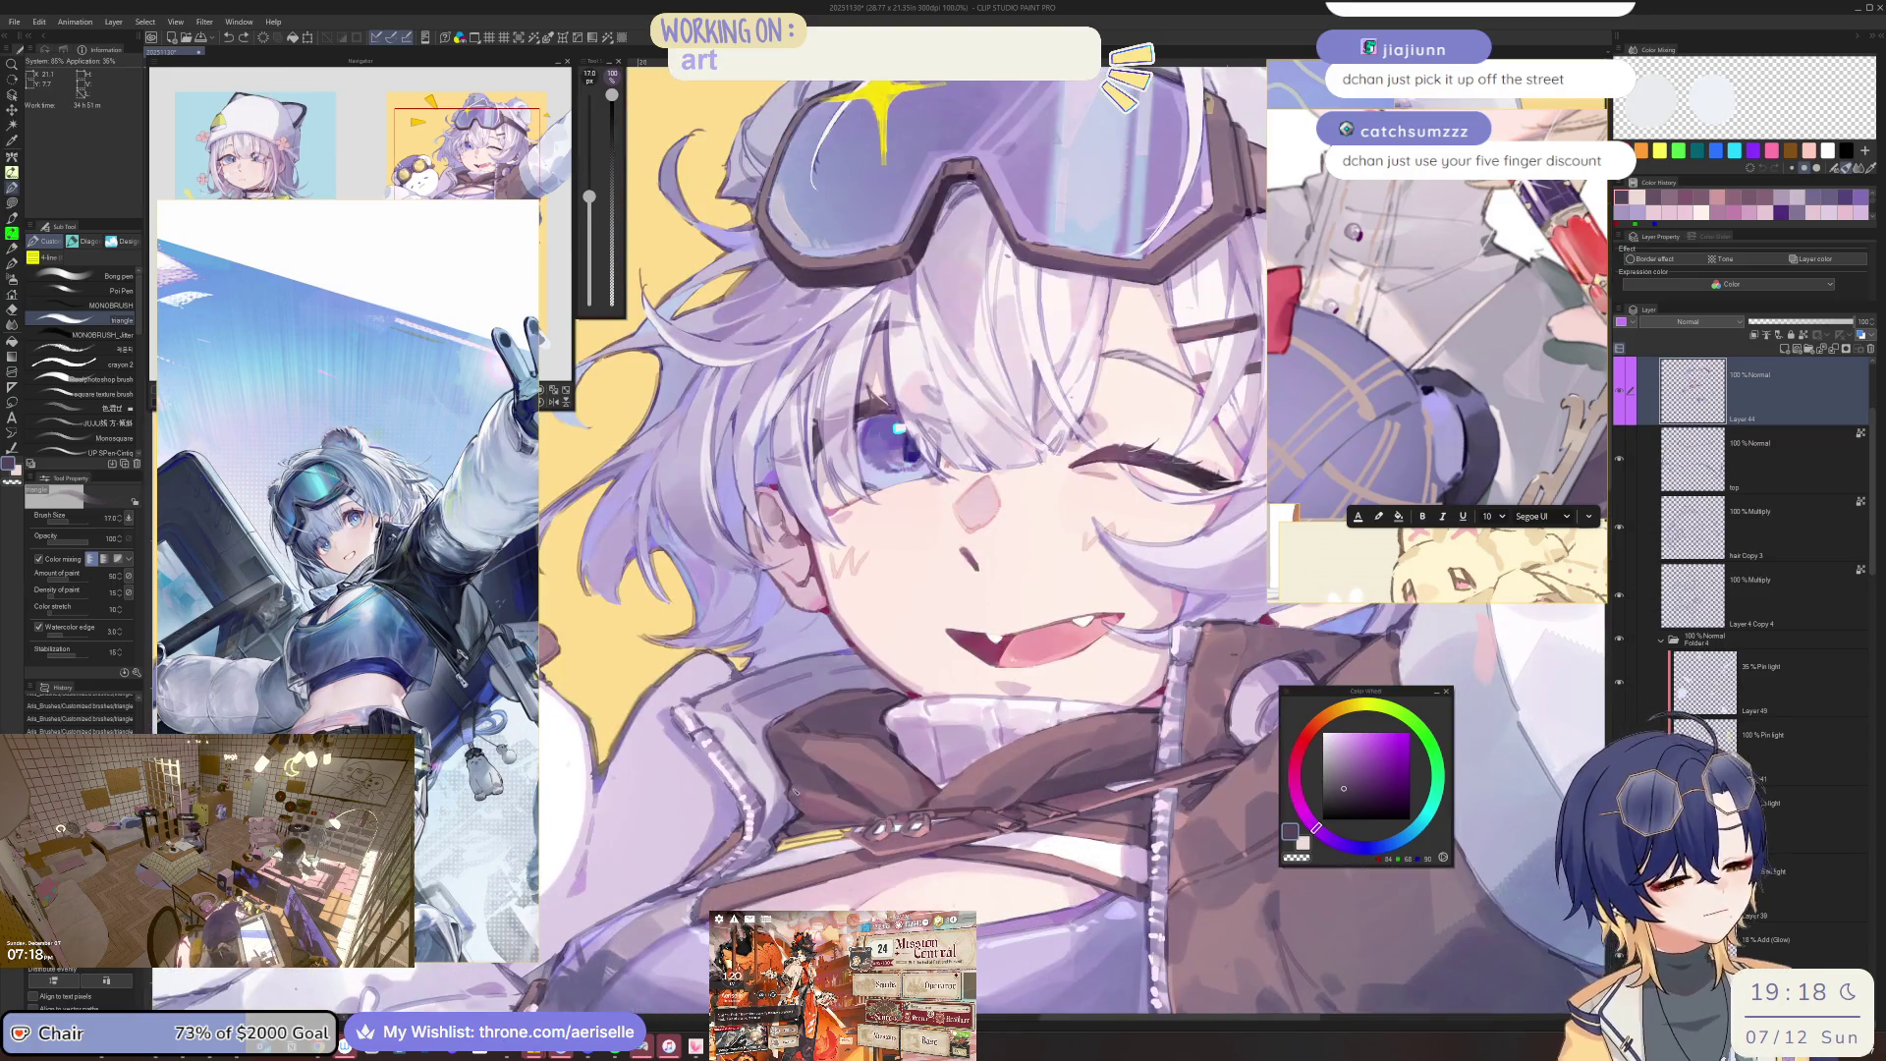
# Close in on the face and mouth with a smaller brush, tilting the view counter-clockwise.
pyautogui.press('h')
pyautogui.hotkey('ctrl', '-')
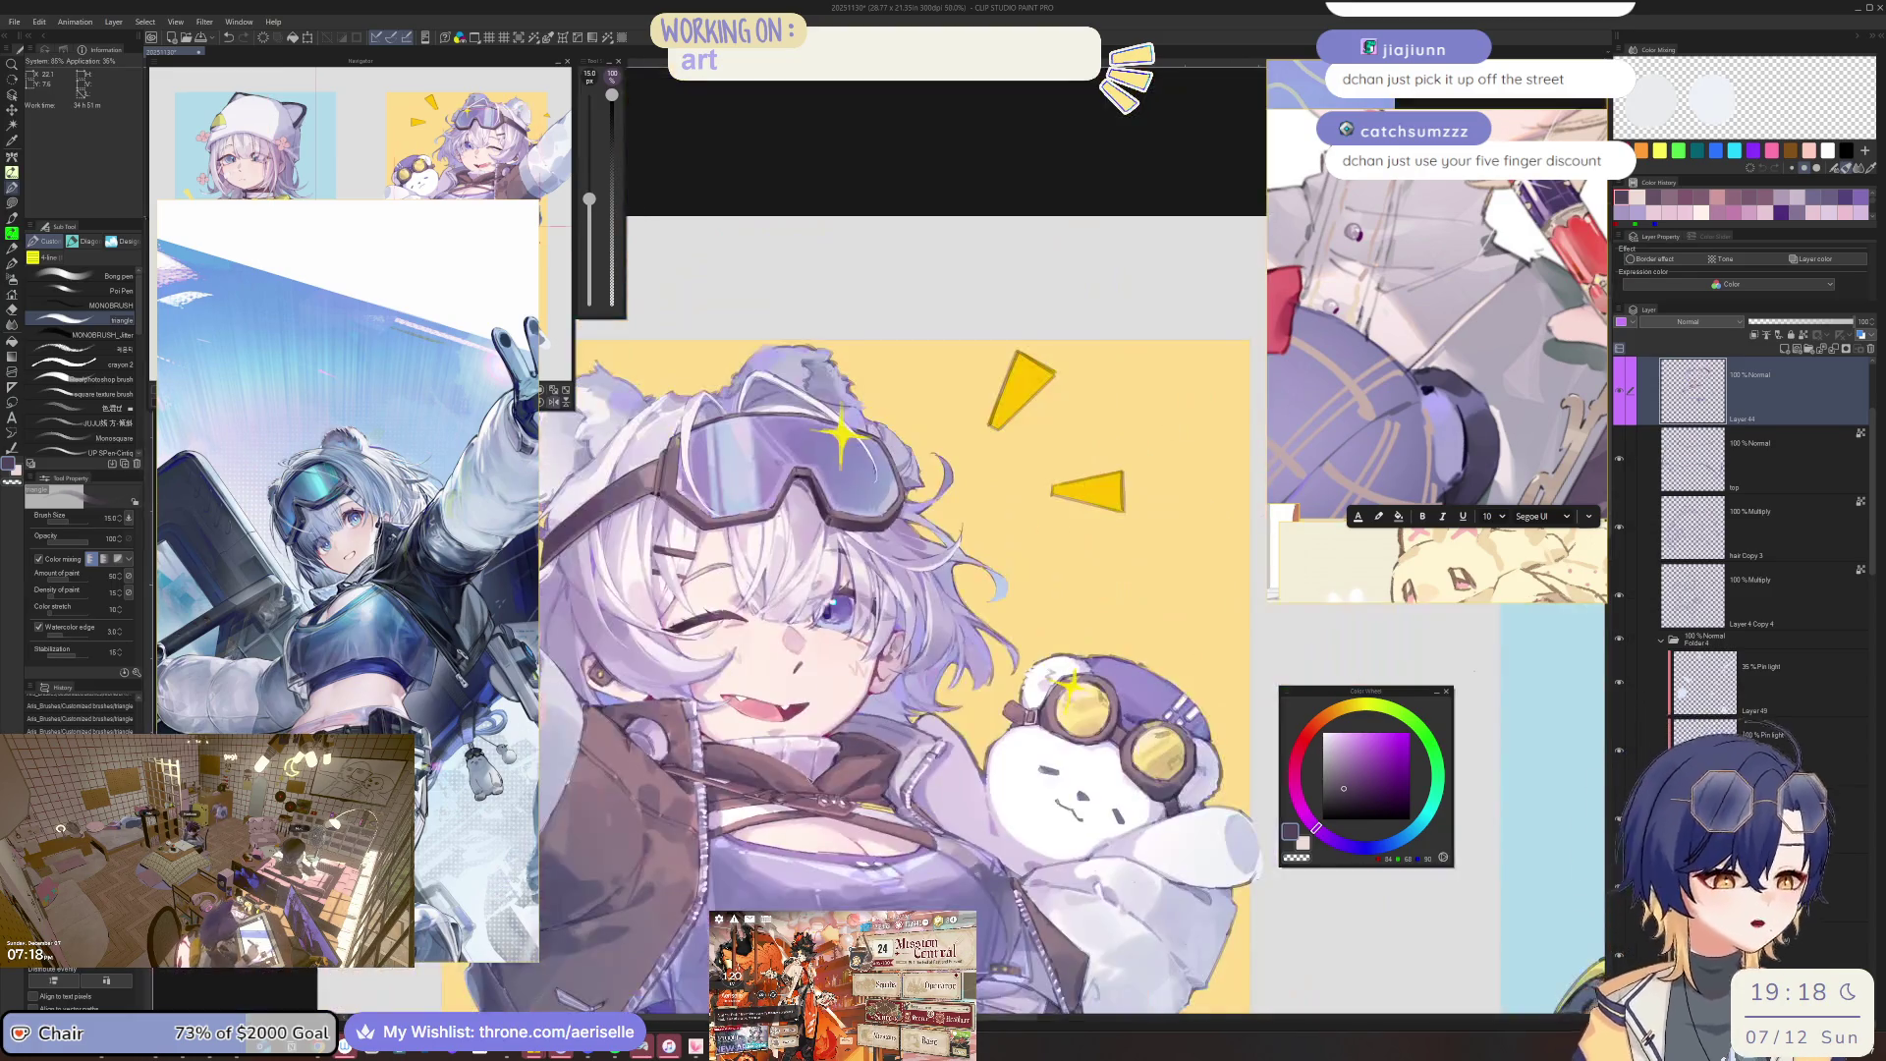
pyautogui.hotkey('ctrl', '+')
pyautogui.hotkey('ctrl', '+')
pyautogui.press('[')
pyautogui.hotkey('ctrl', '-')
pyautogui.hotkey('ctrl', '-')
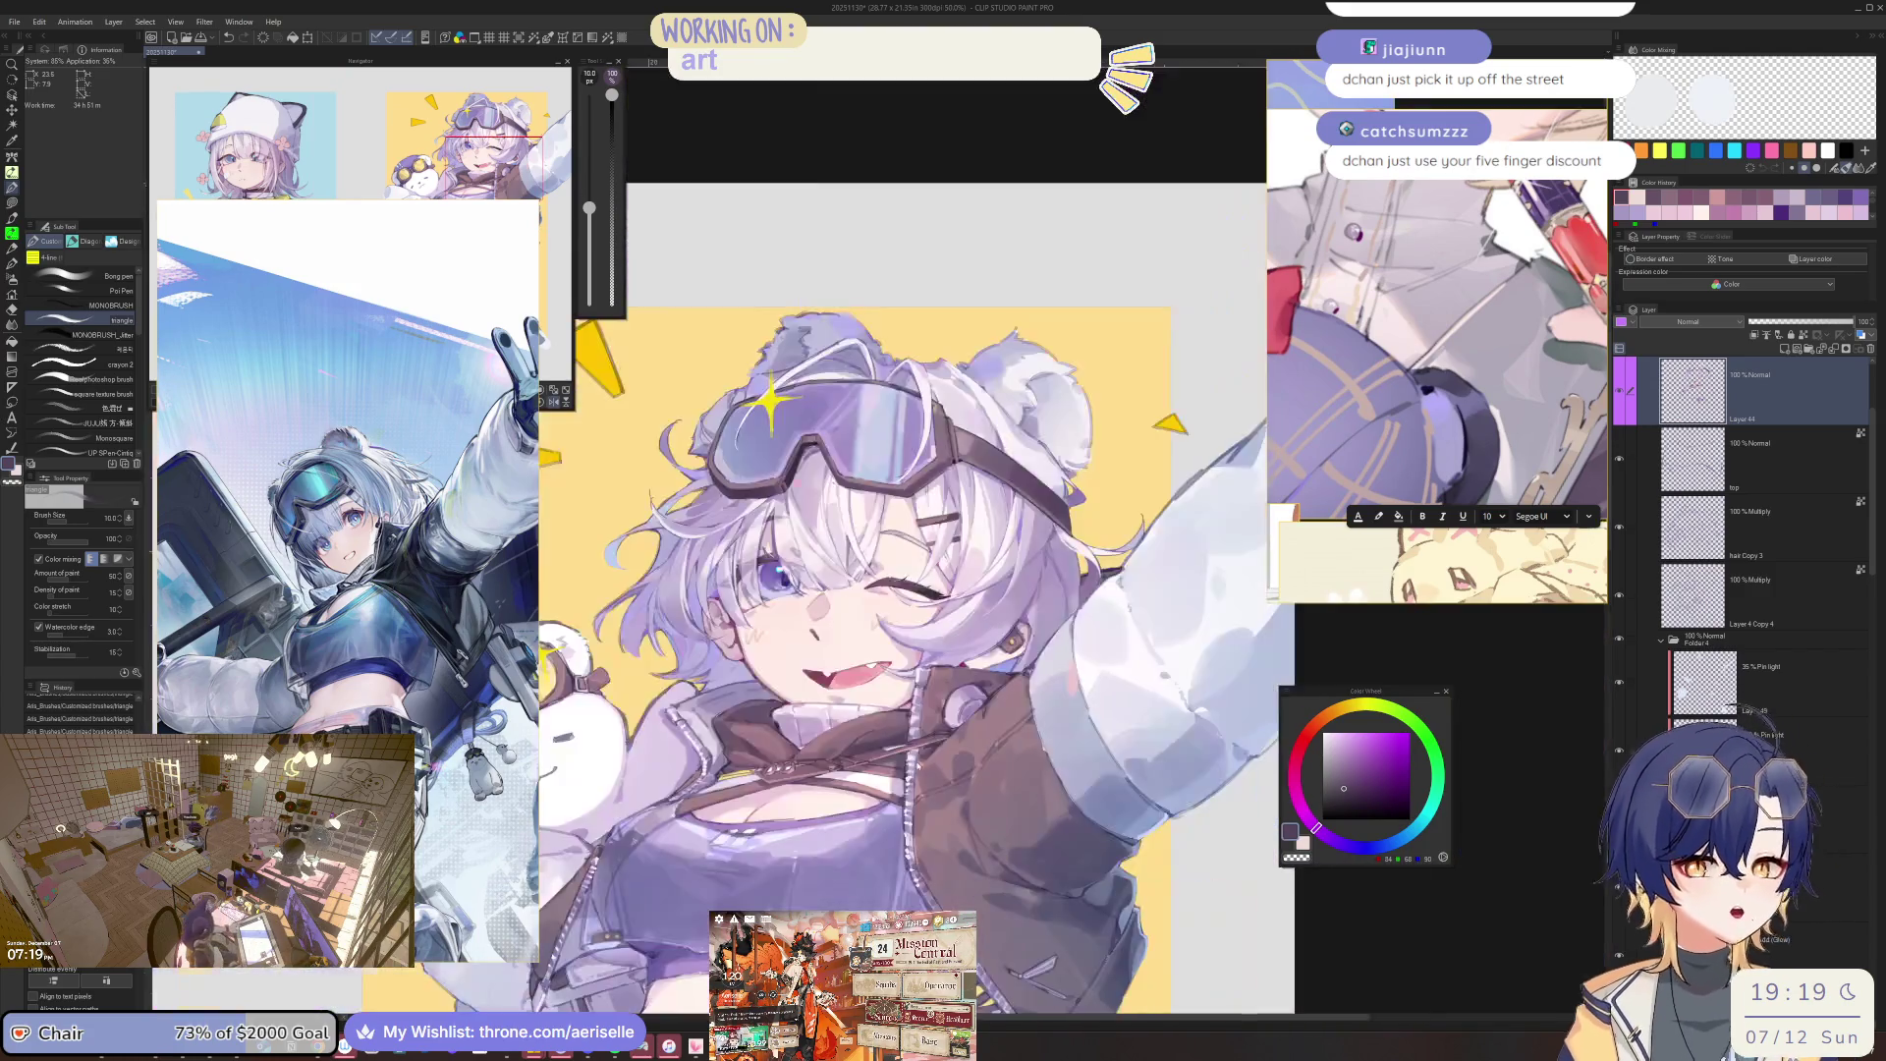
pyautogui.press('-')
pyautogui.press('-')
pyautogui.hotkey('ctrl', '+')
pyautogui.hotkey('ctrl', '+')
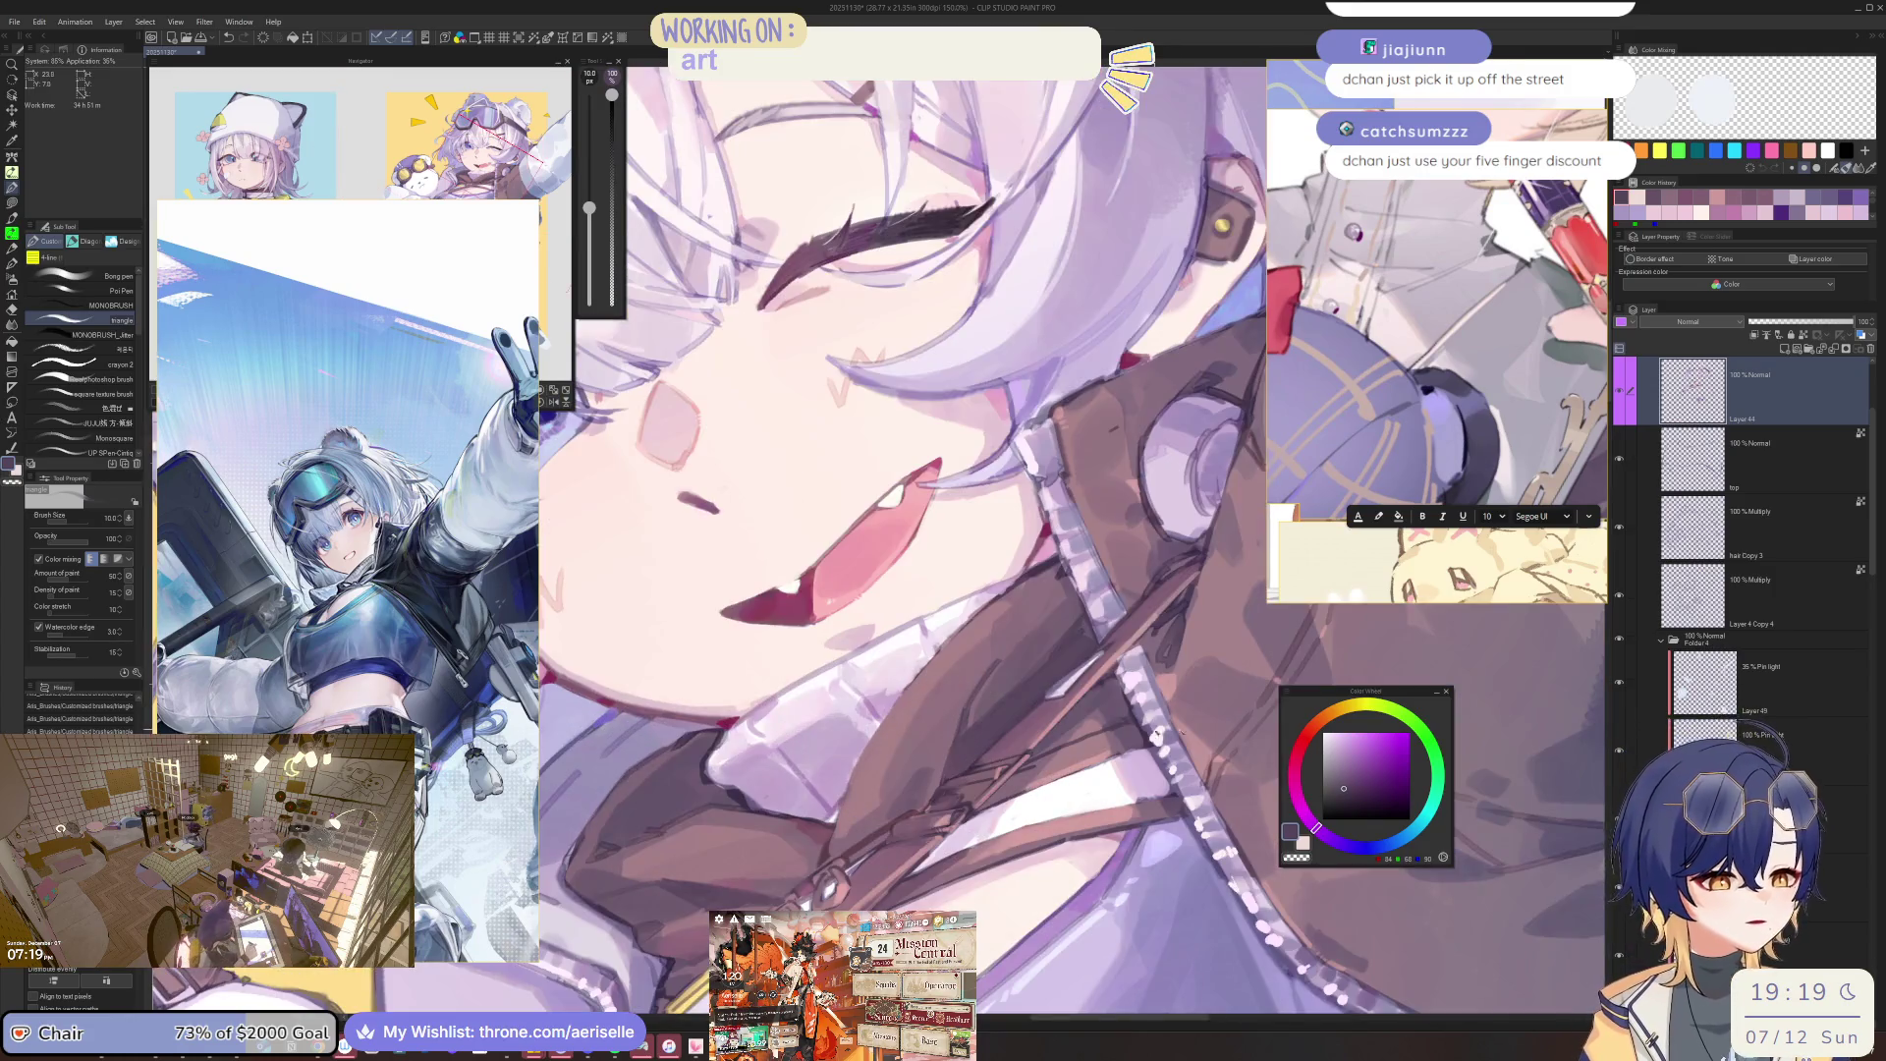
# Pick a darker purple and compare the whole image with the face, mouth and eye close-ups.
pyautogui.click(1356, 795)
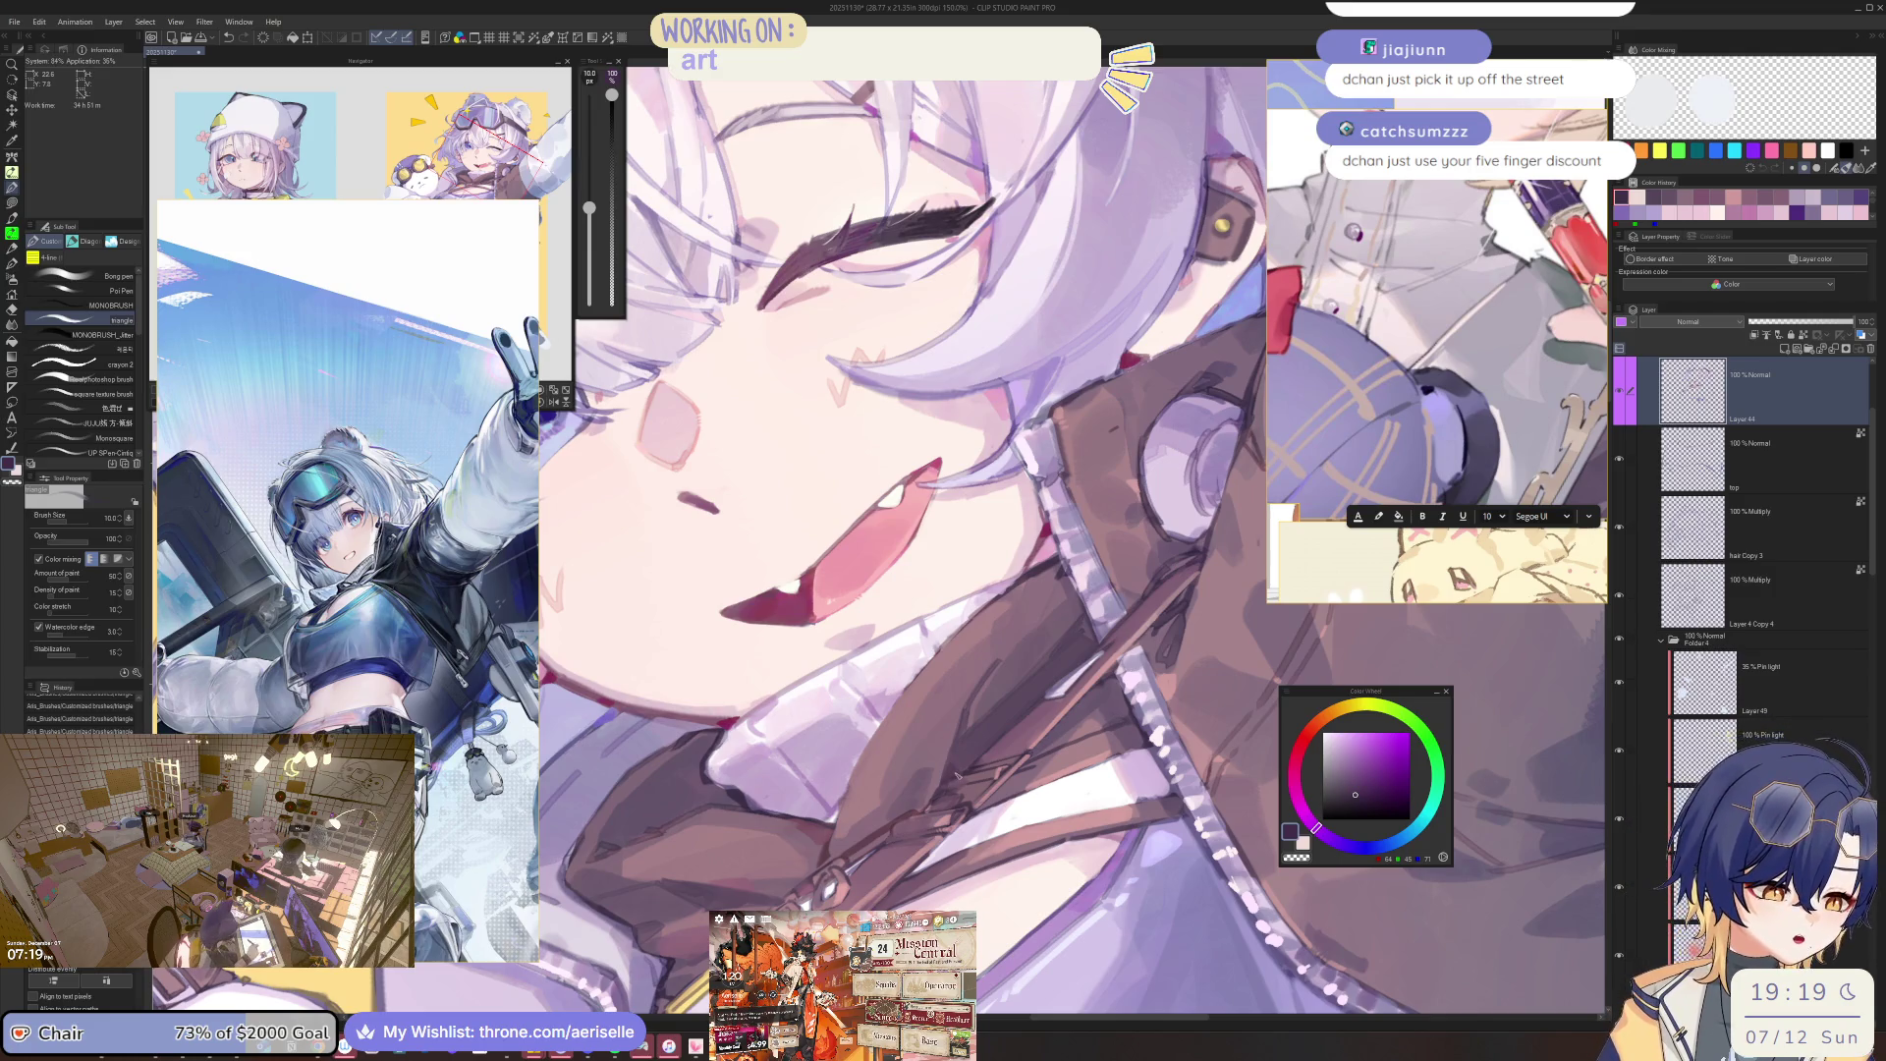
pyautogui.hotkey('ctrl', '-')
pyautogui.hotkey('ctrl', '-')
pyautogui.hotkey('ctrl', '+')
pyautogui.hotkey('ctrl', '+')
pyautogui.hotkey('ctrl', '+')
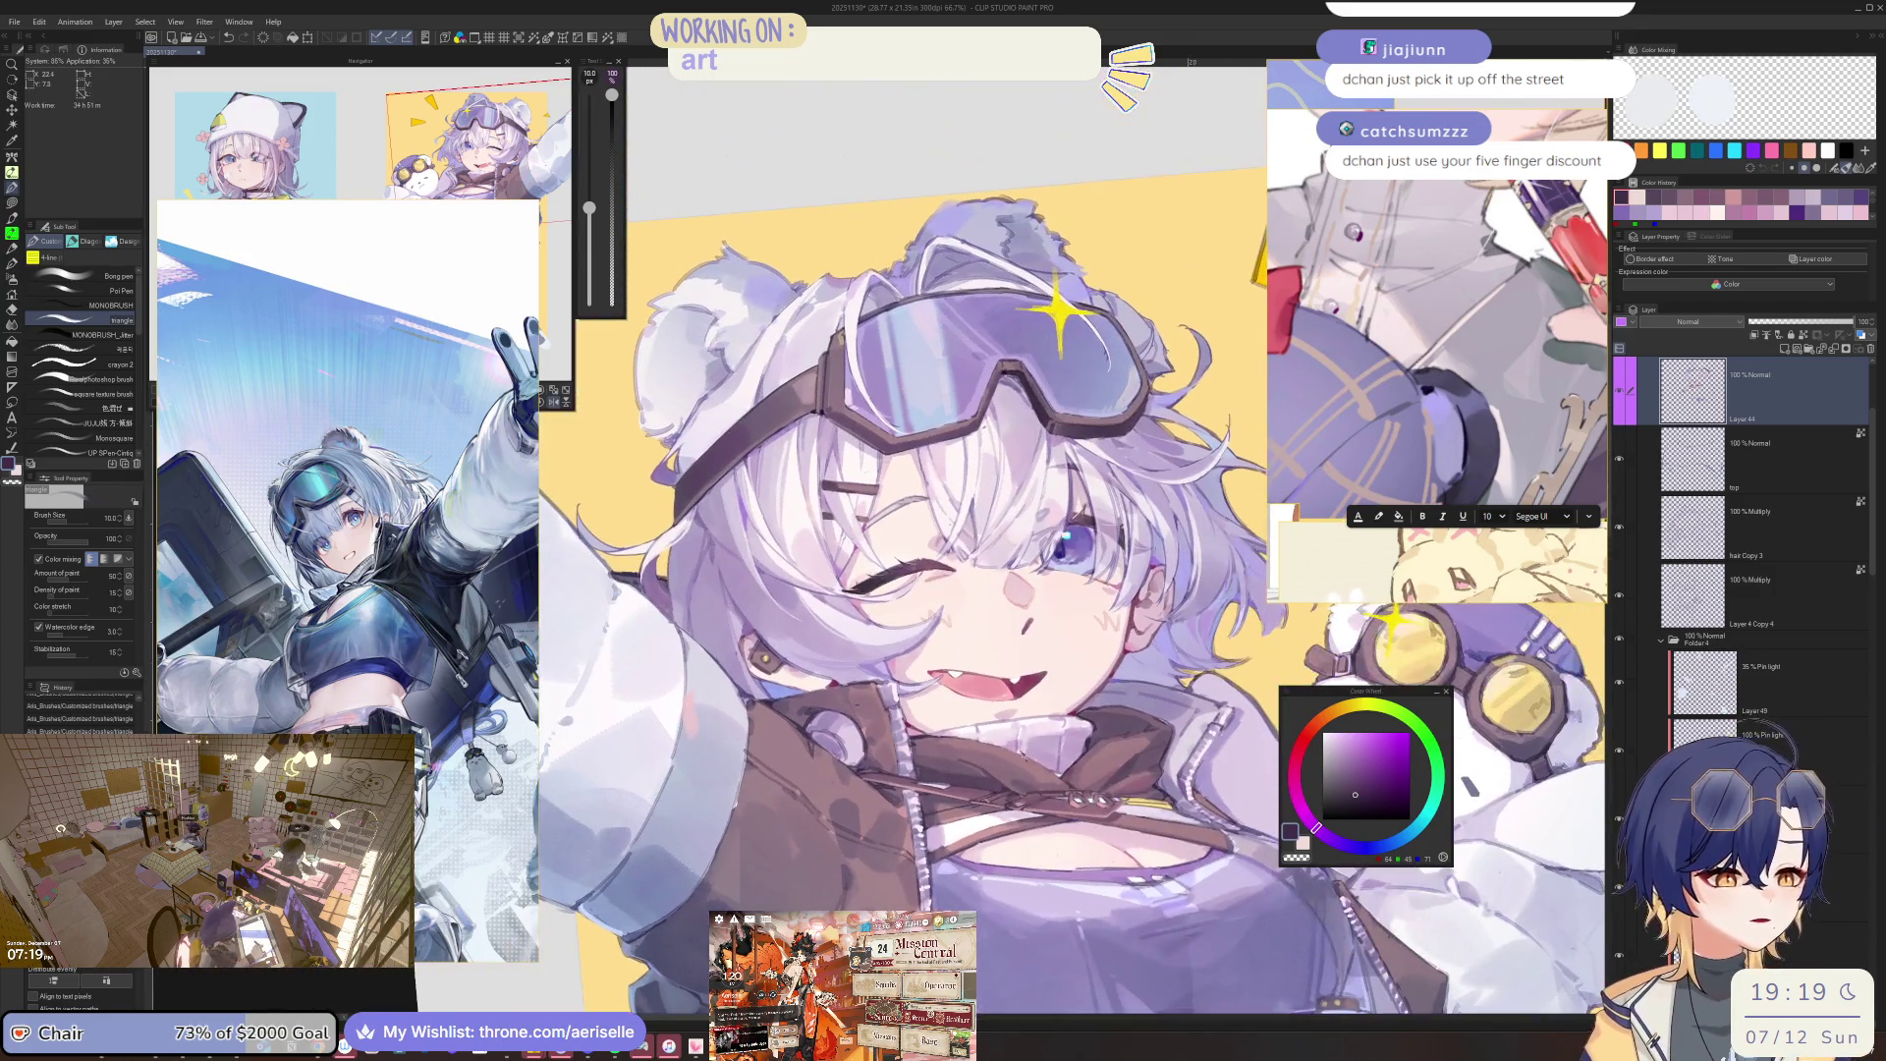
pyautogui.hotkey('ctrl', '-')
pyautogui.hotkey('ctrl', '-')
pyautogui.hotkey('ctrl', '-')
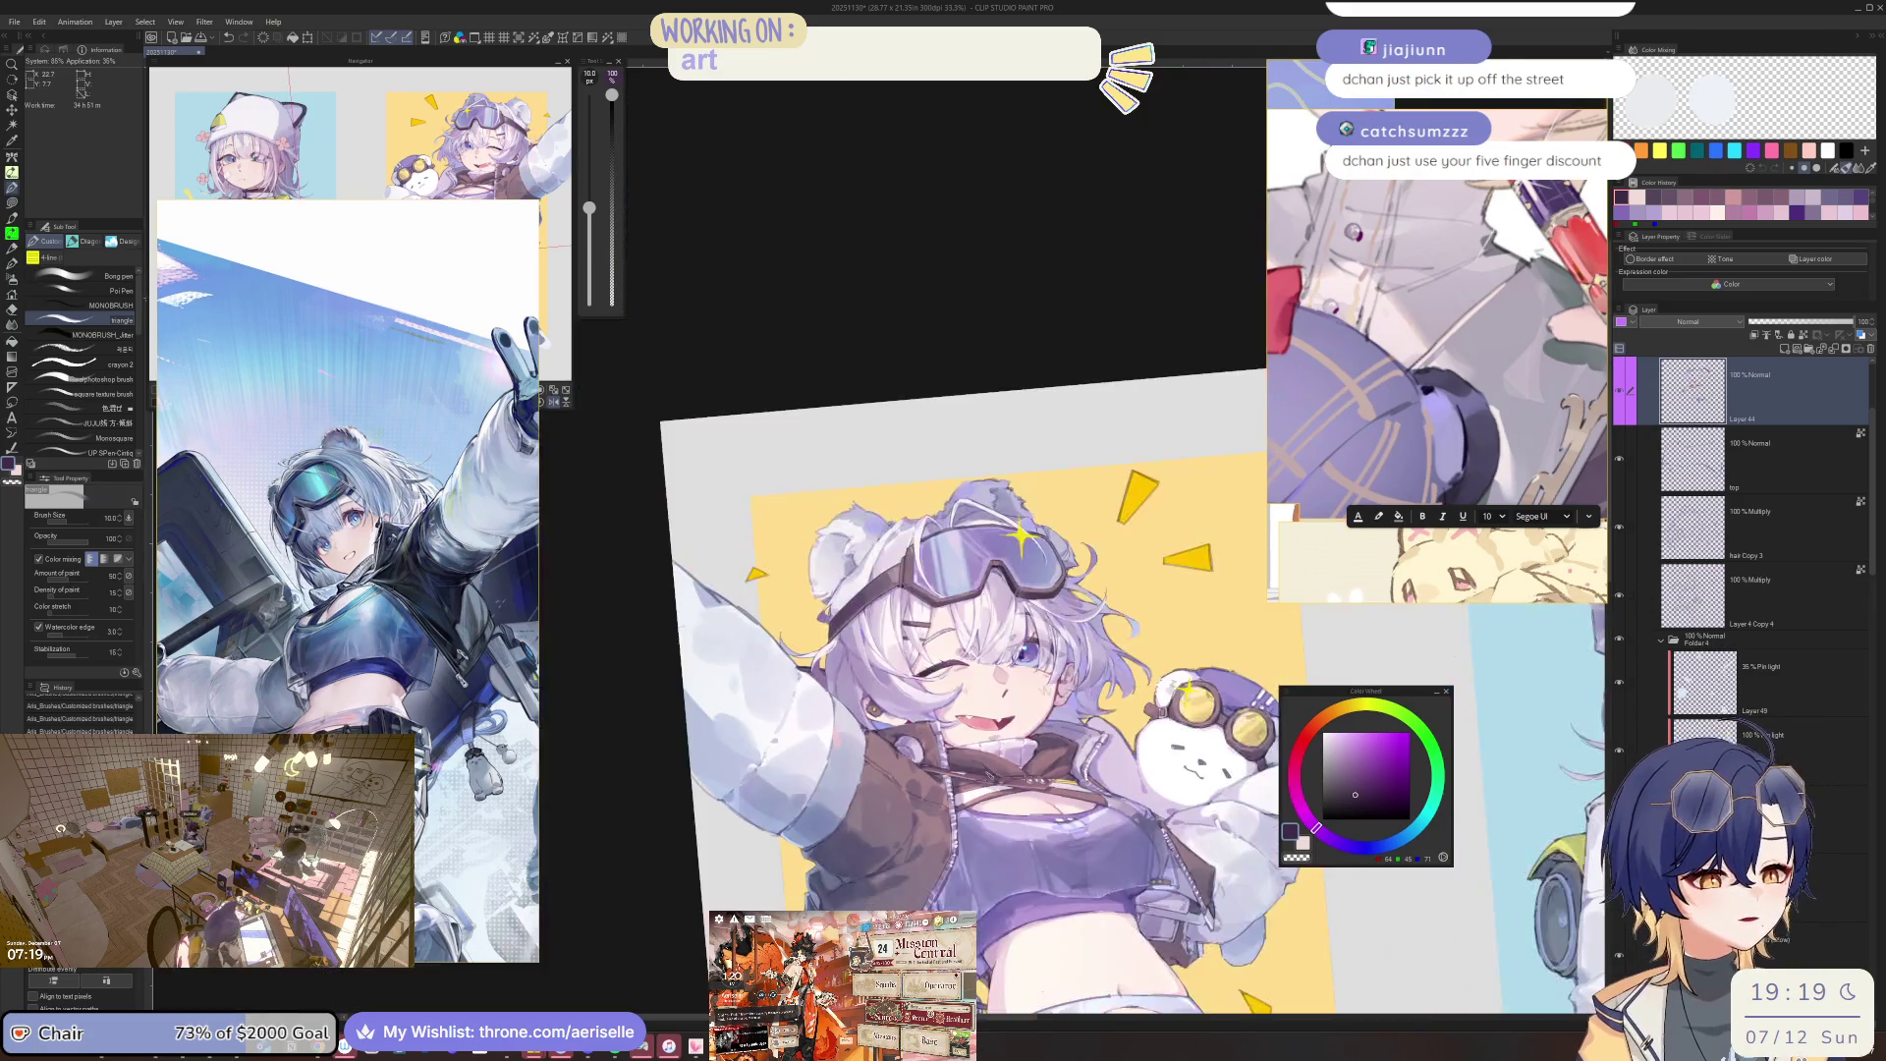
pyautogui.hotkey('ctrl', '+')
pyautogui.hotkey('ctrl', '-')
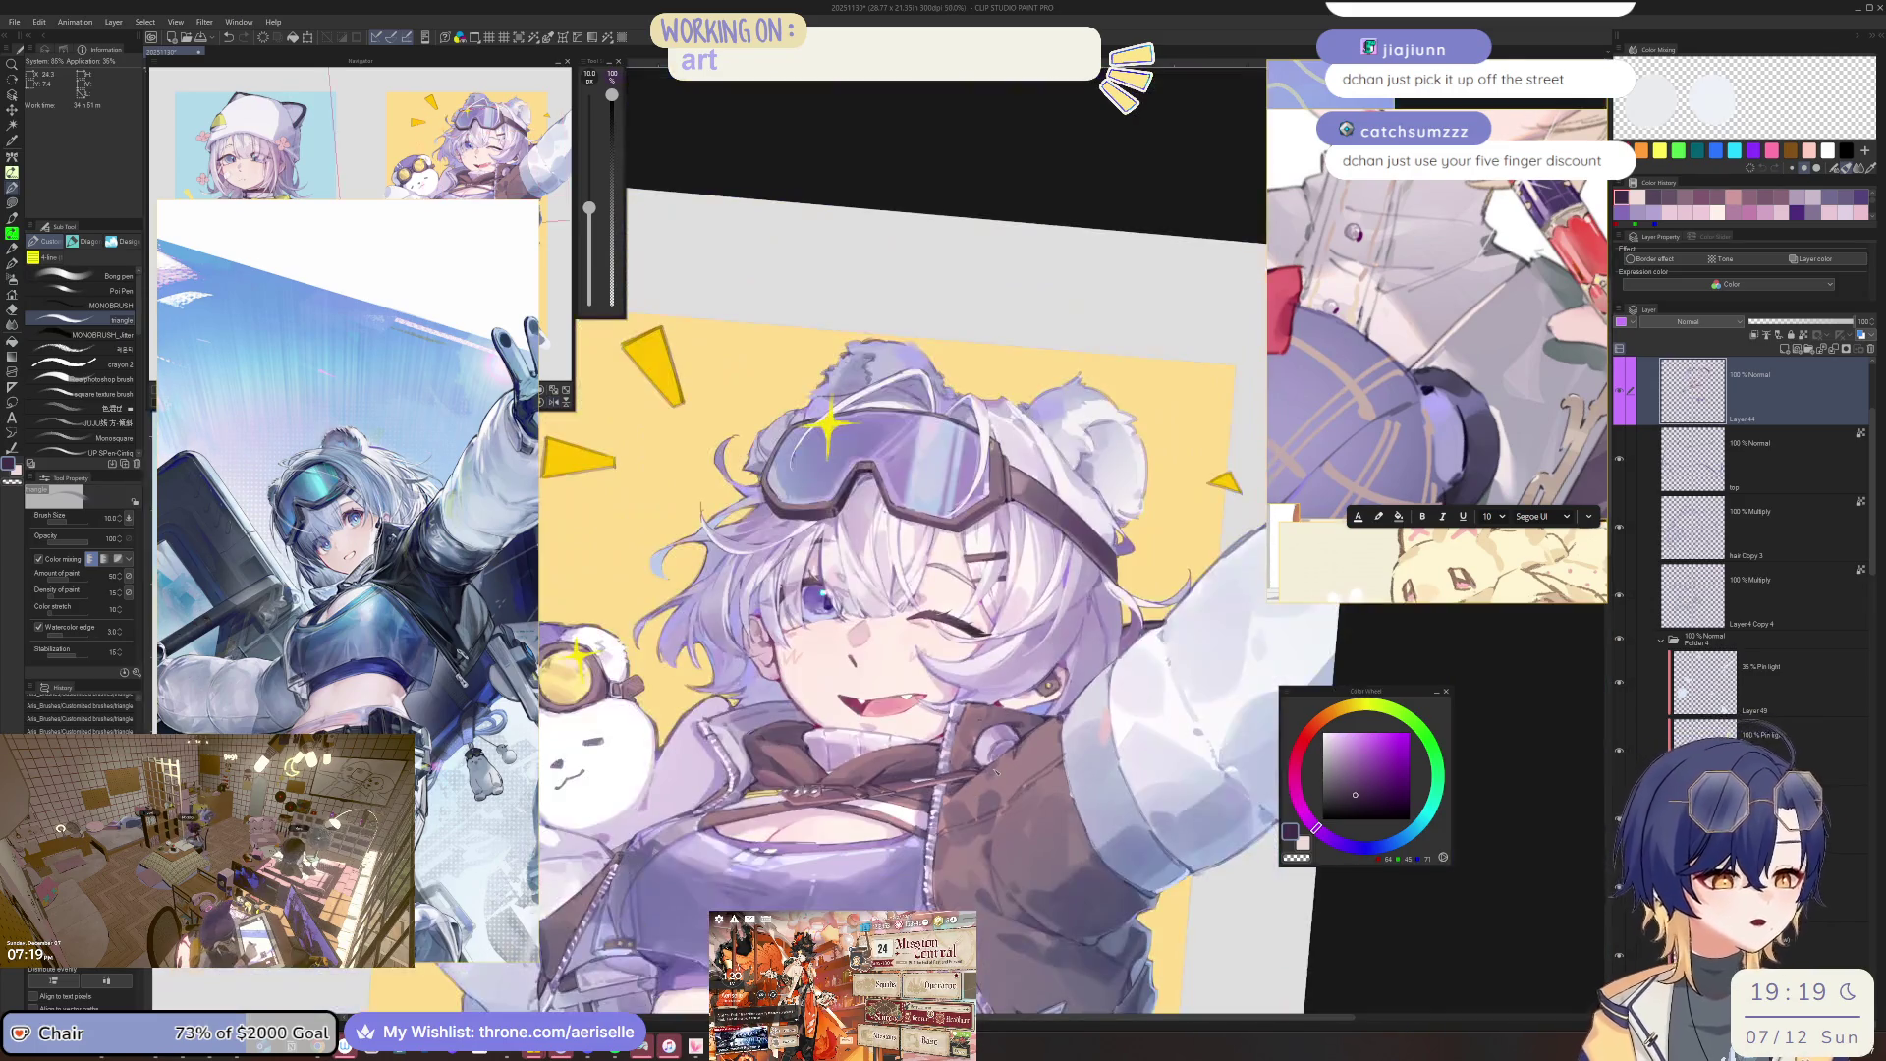
pyautogui.hotkey('ctrl', '+')
pyautogui.hotkey('ctrl', '+')
pyautogui.hotkey('ctrl', '-')
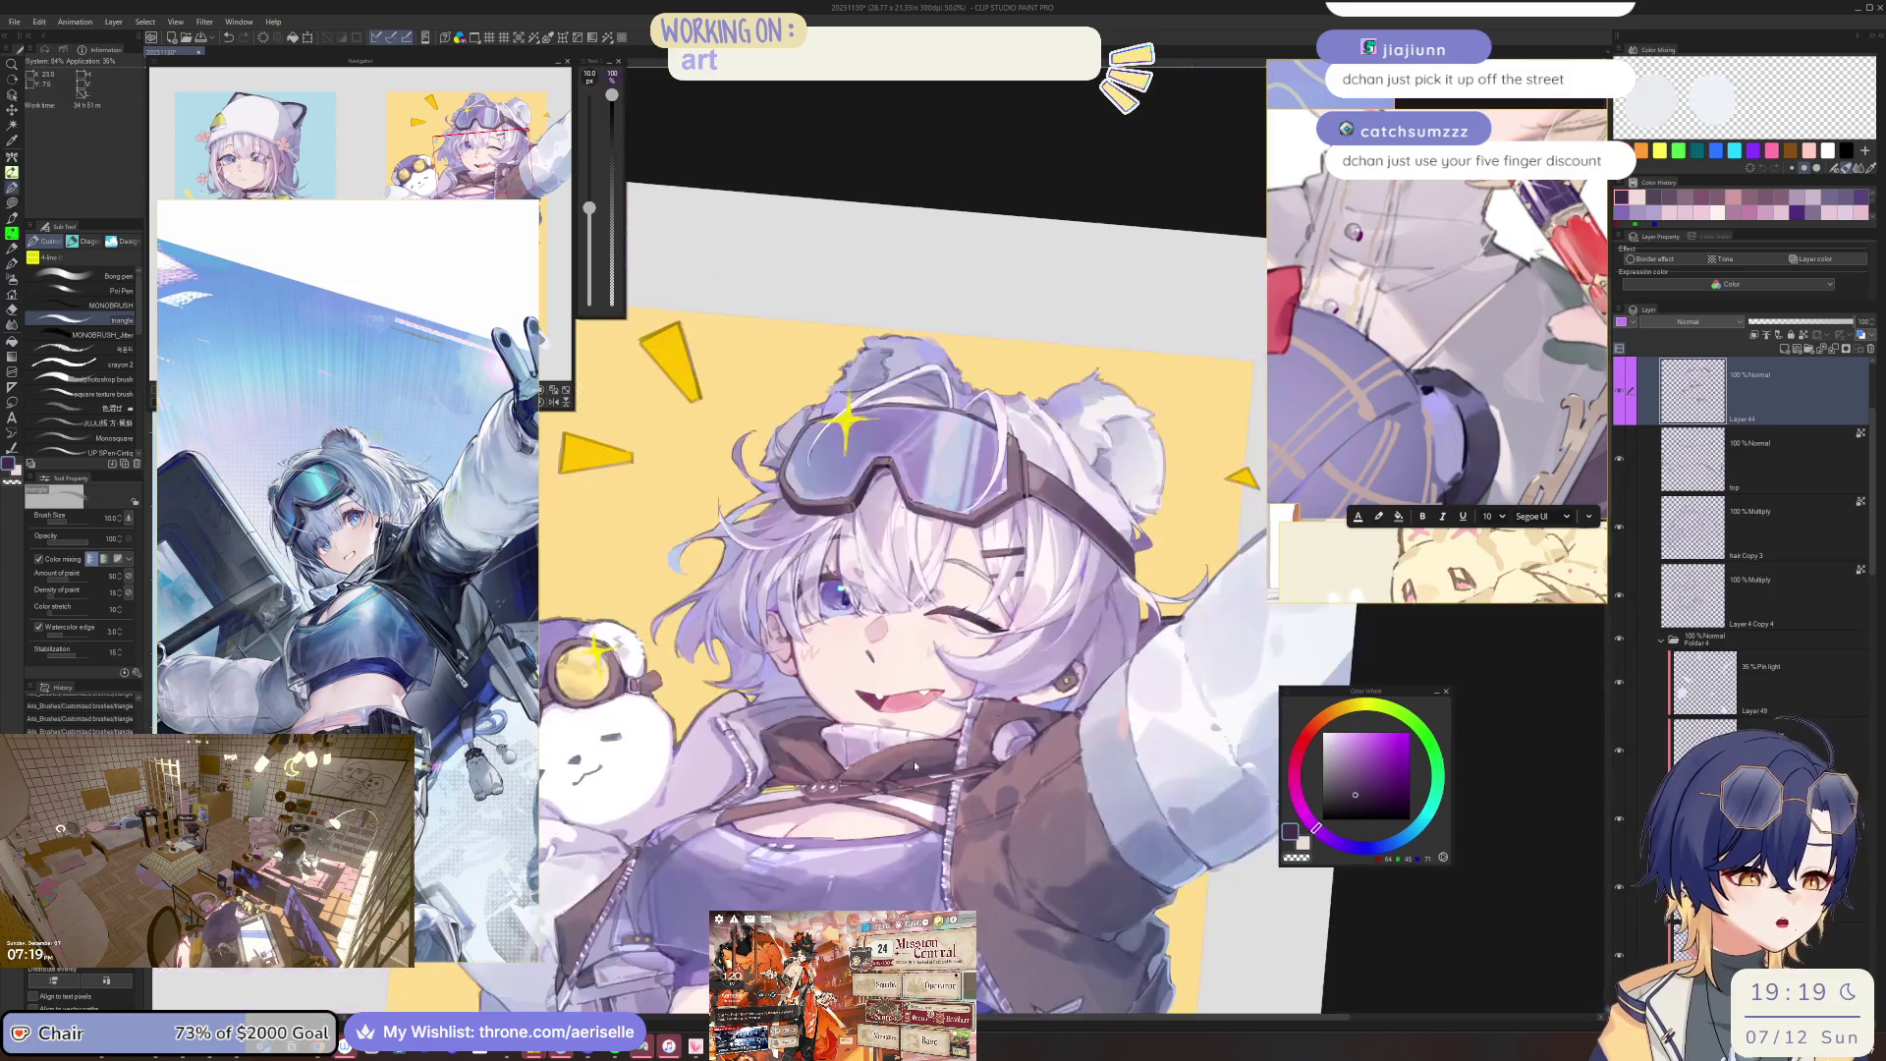
pyautogui.hotkey('ctrl', '+')
pyautogui.hotkey('ctrl', '+')
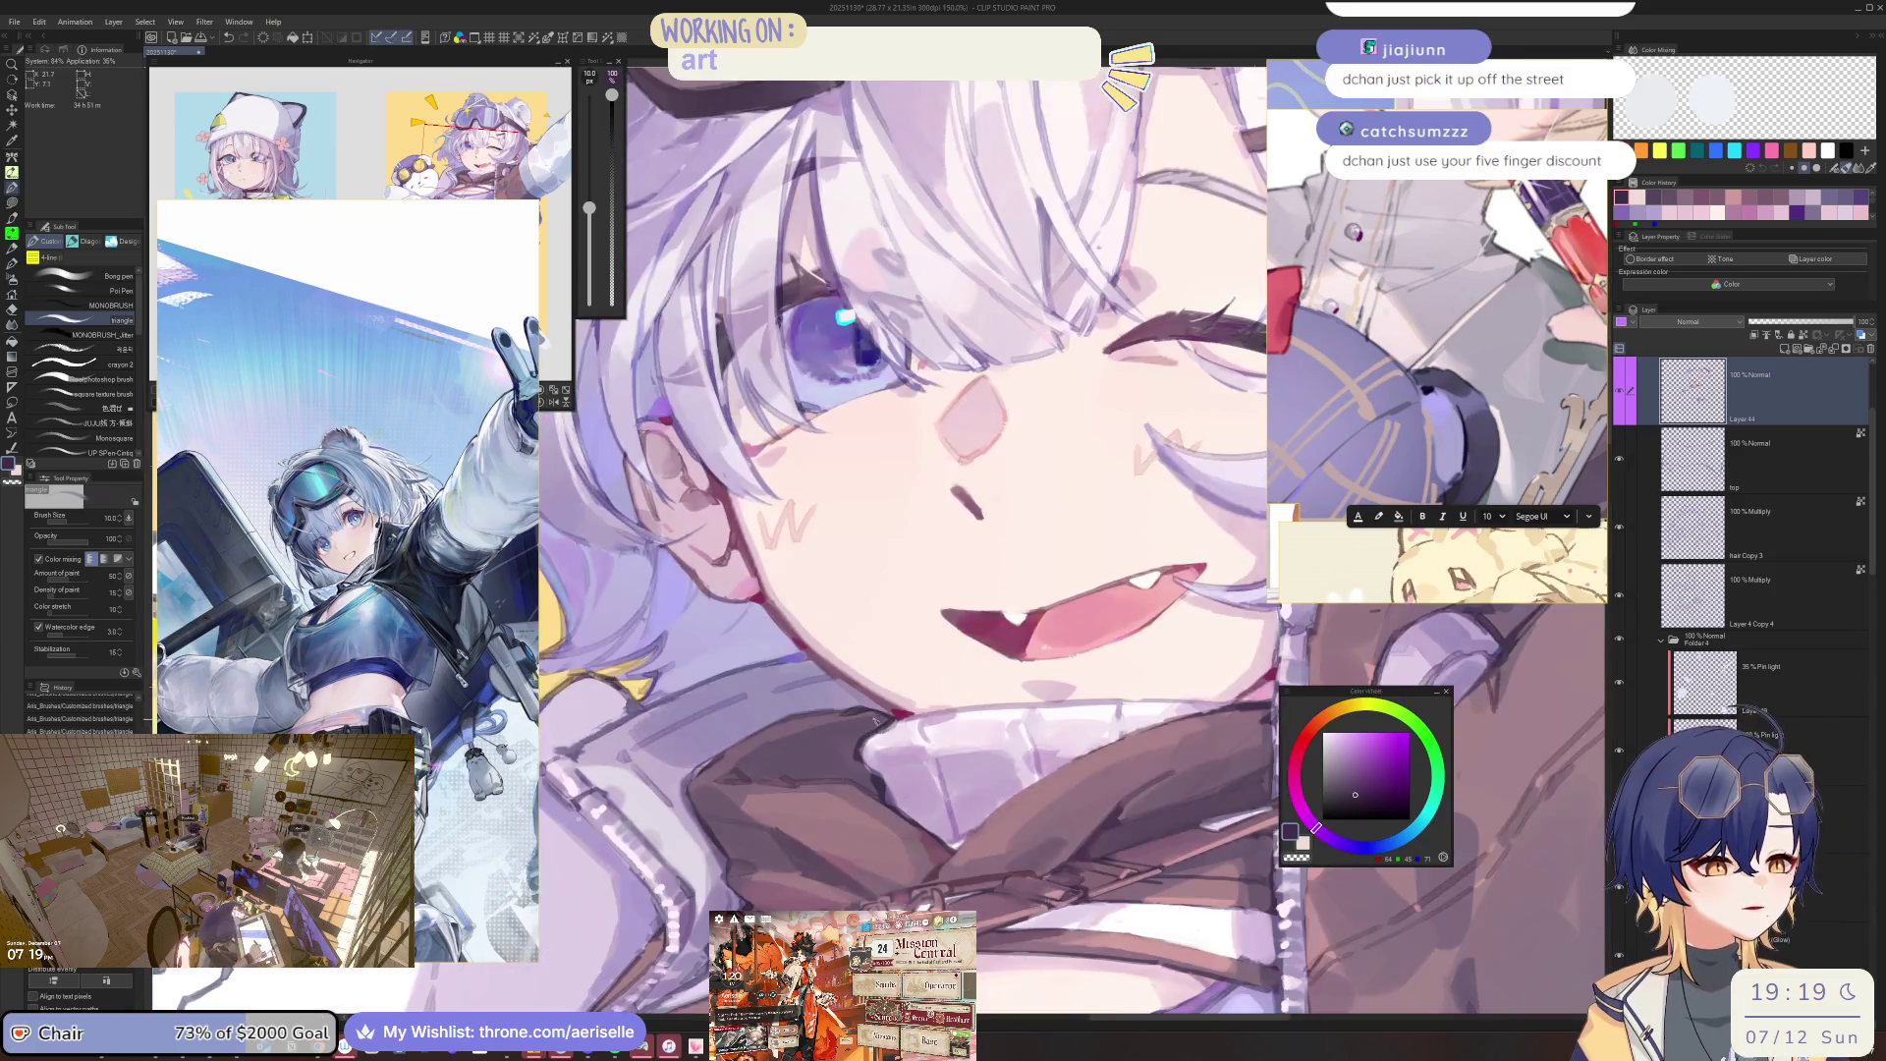
pyautogui.moveTo(875, 720); pyautogui.dragTo(959, 698)
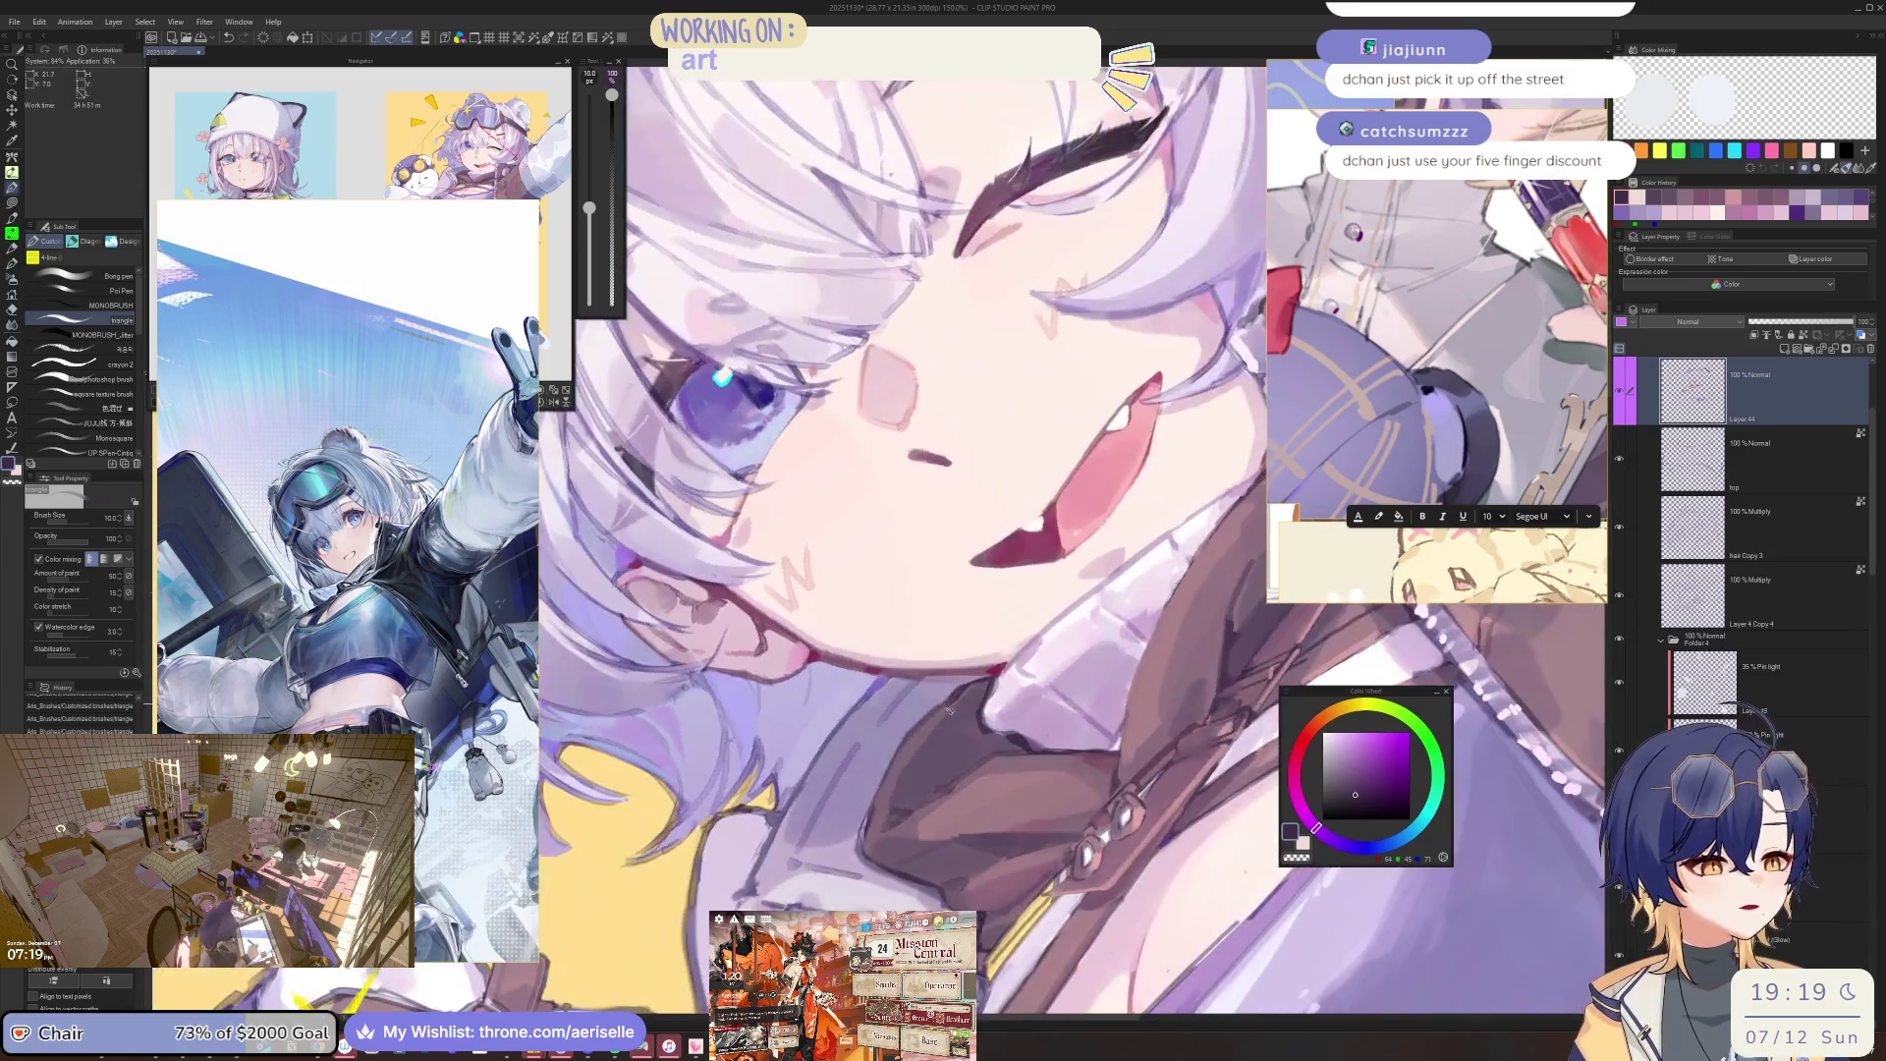
# Zoom out to the whole character, straighten the view and save the illustration.
pyautogui.press(']')
pyautogui.press(']')
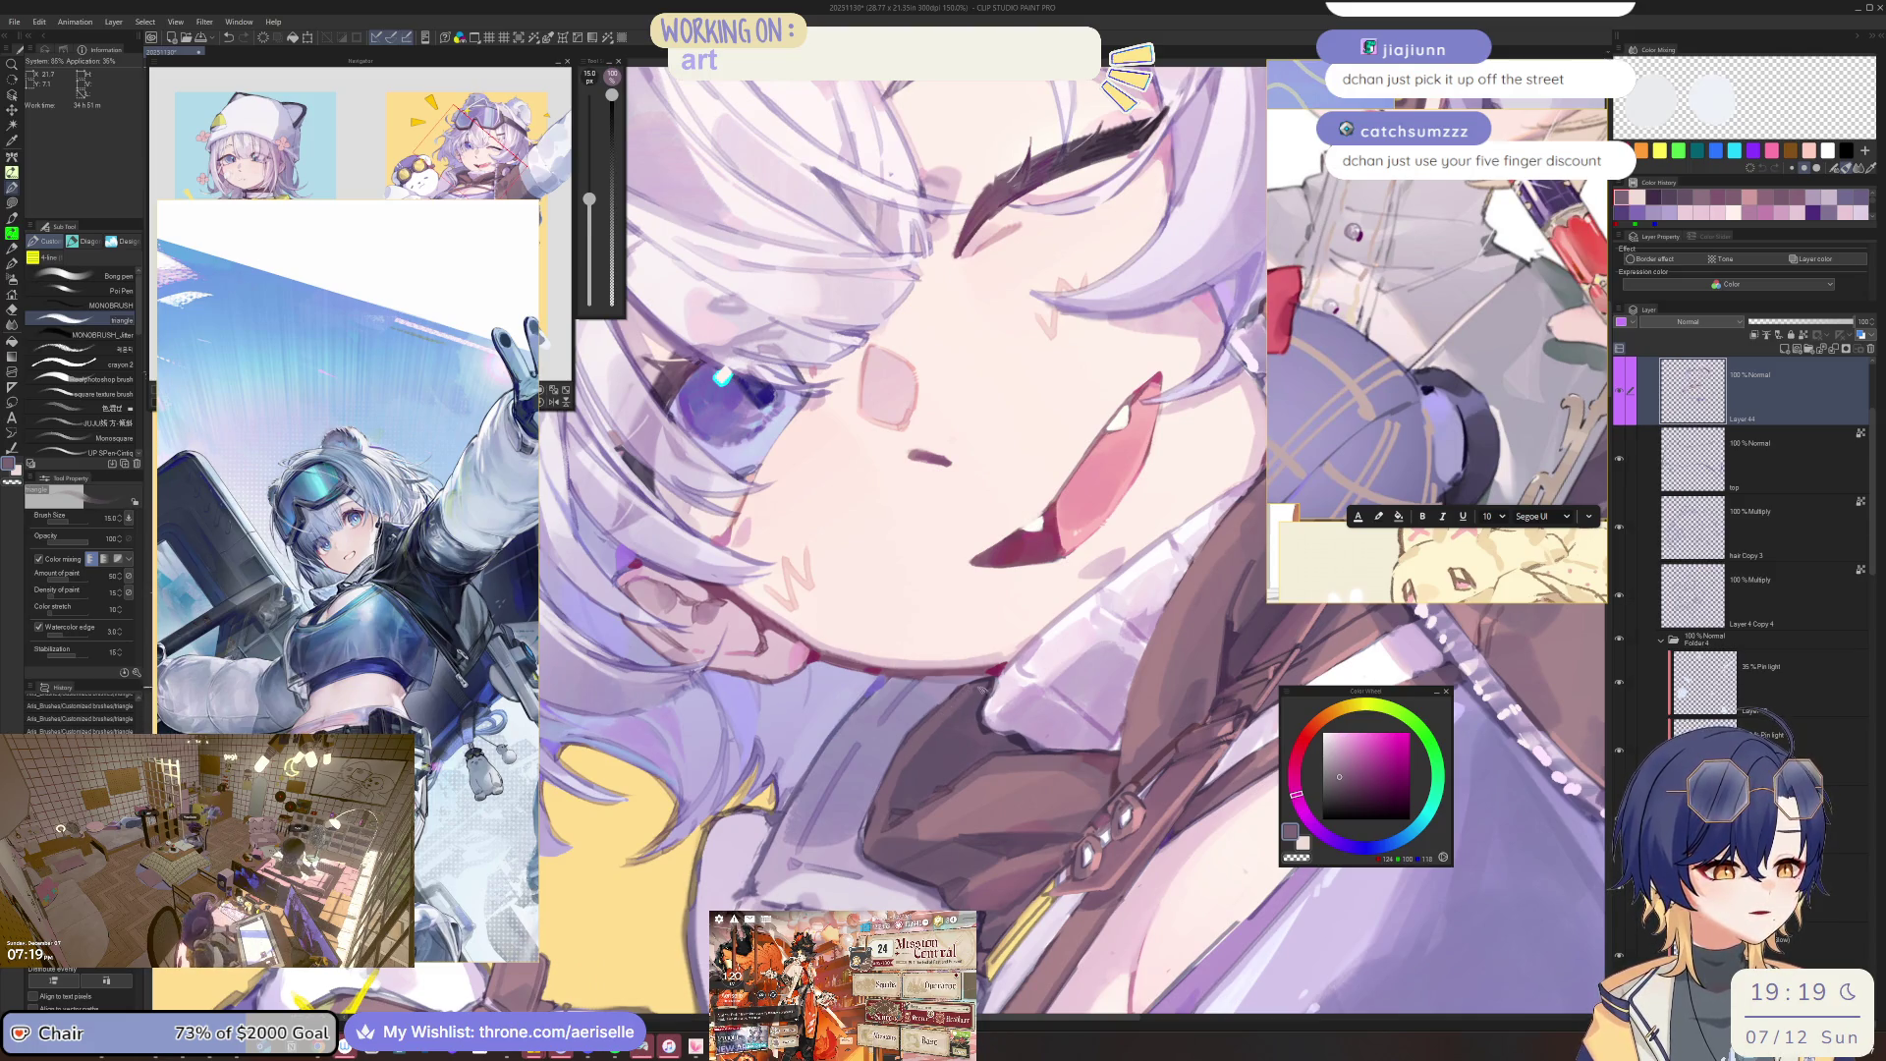
pyautogui.hotkey('ctrl', '-')
pyautogui.hotkey('ctrl', '-')
pyautogui.press('^')
pyautogui.press('^')
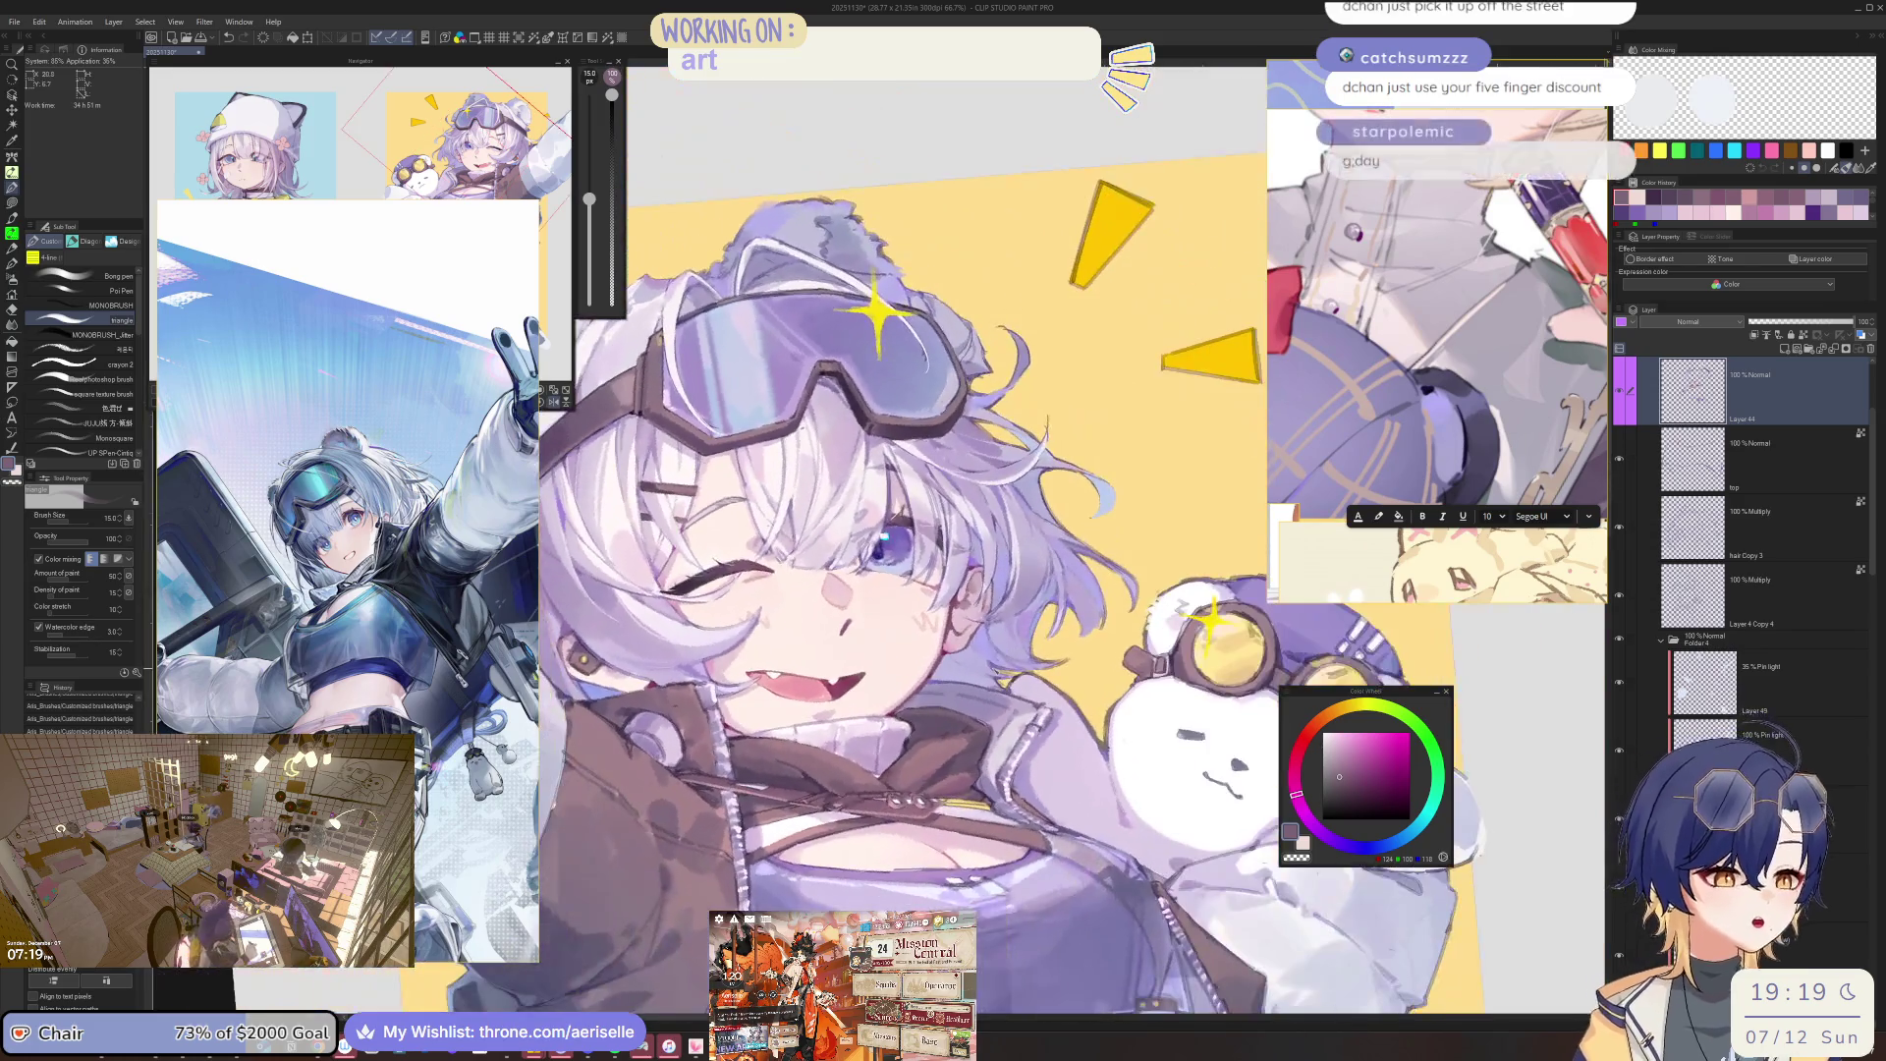
pyautogui.hotkey('ctrl', 's')
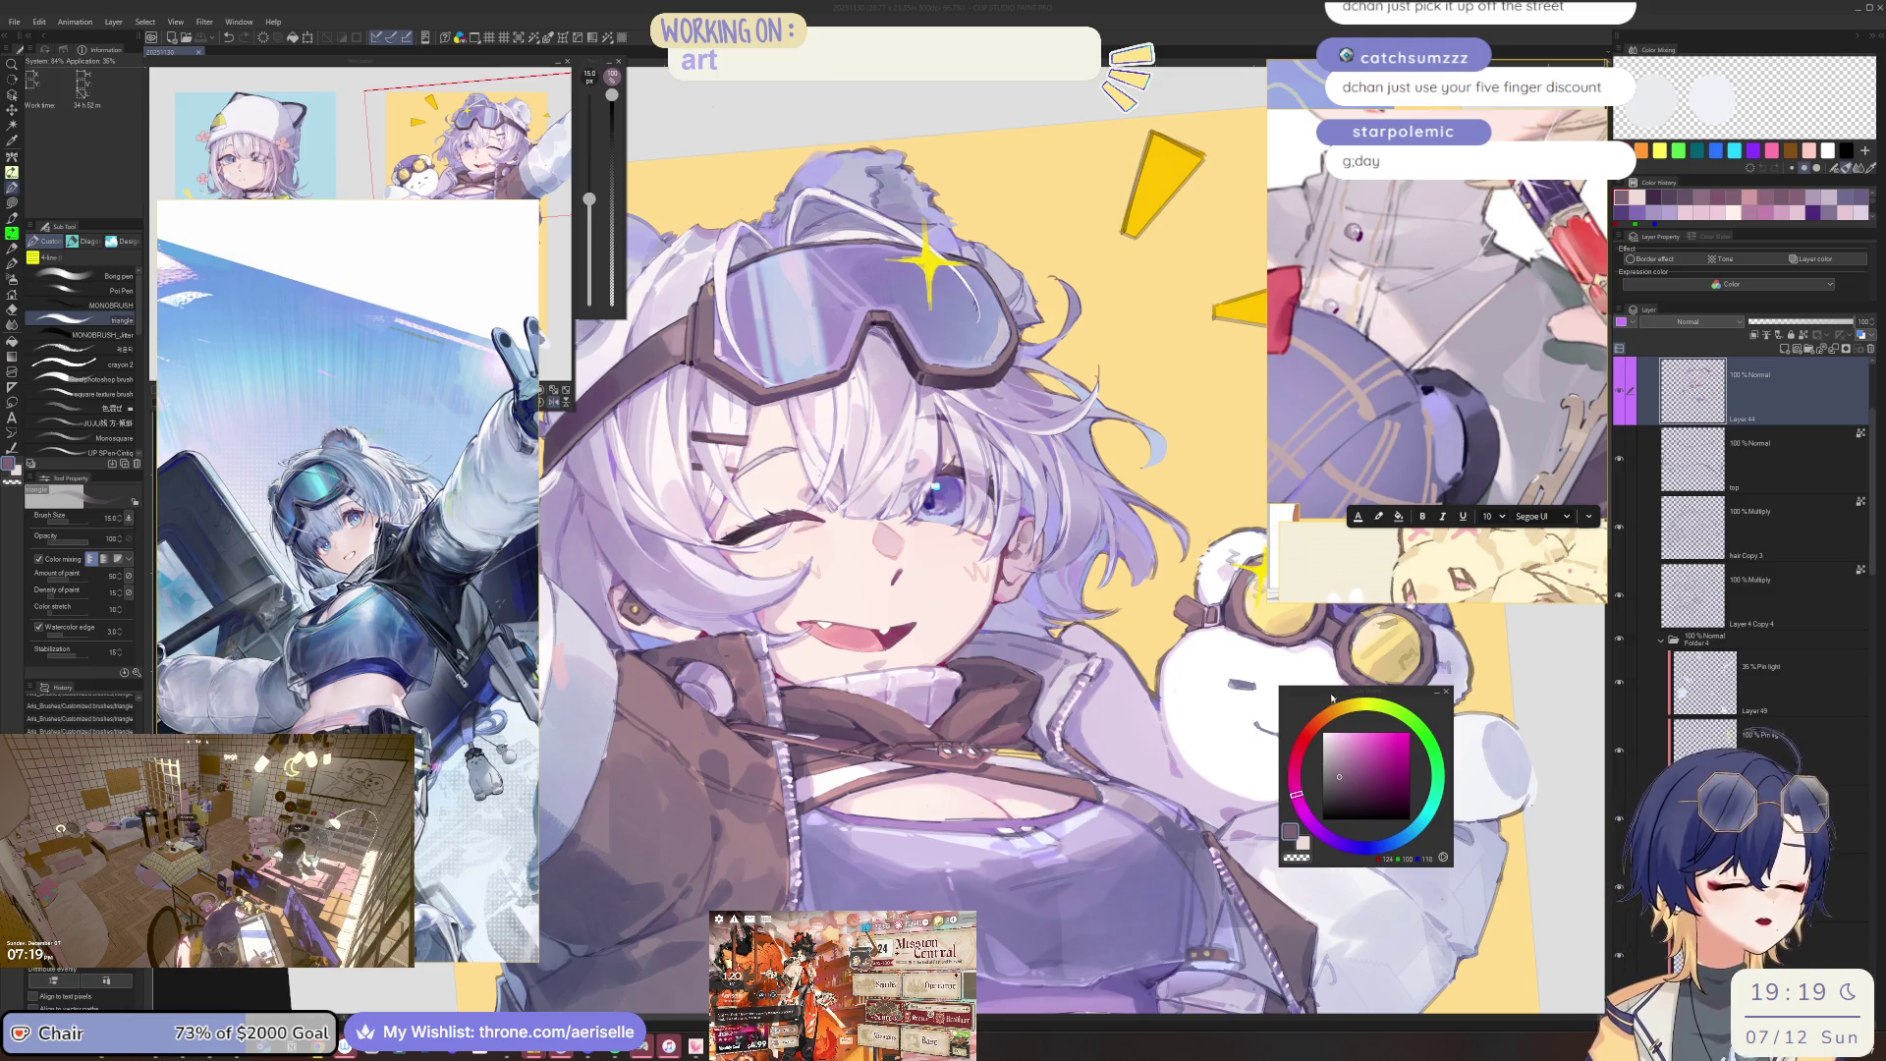
# Paint a fine dark brown-purple stroke on the face with a small MONOBRUSH brush.
pyautogui.scroll(3, 1018, 821)
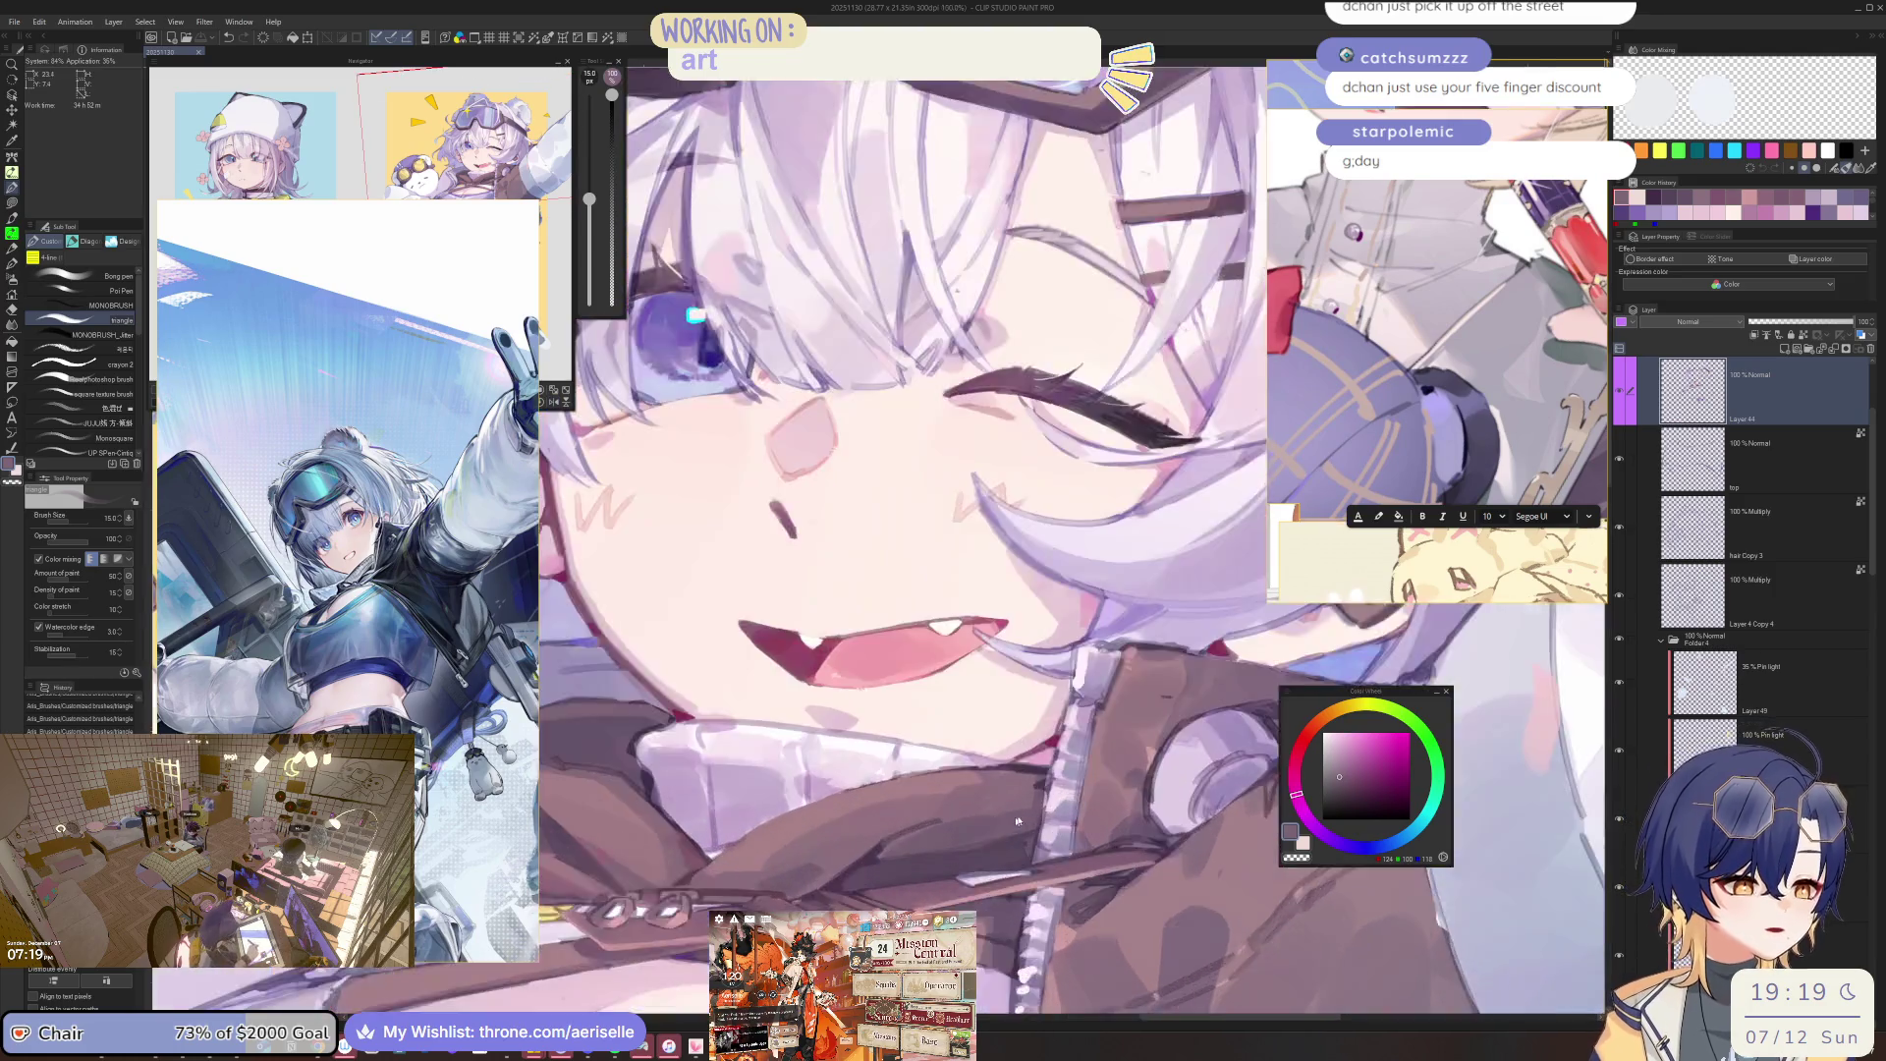
pyautogui.scroll(2, 1018, 820)
pyautogui.press('b')
pyautogui.press('-')
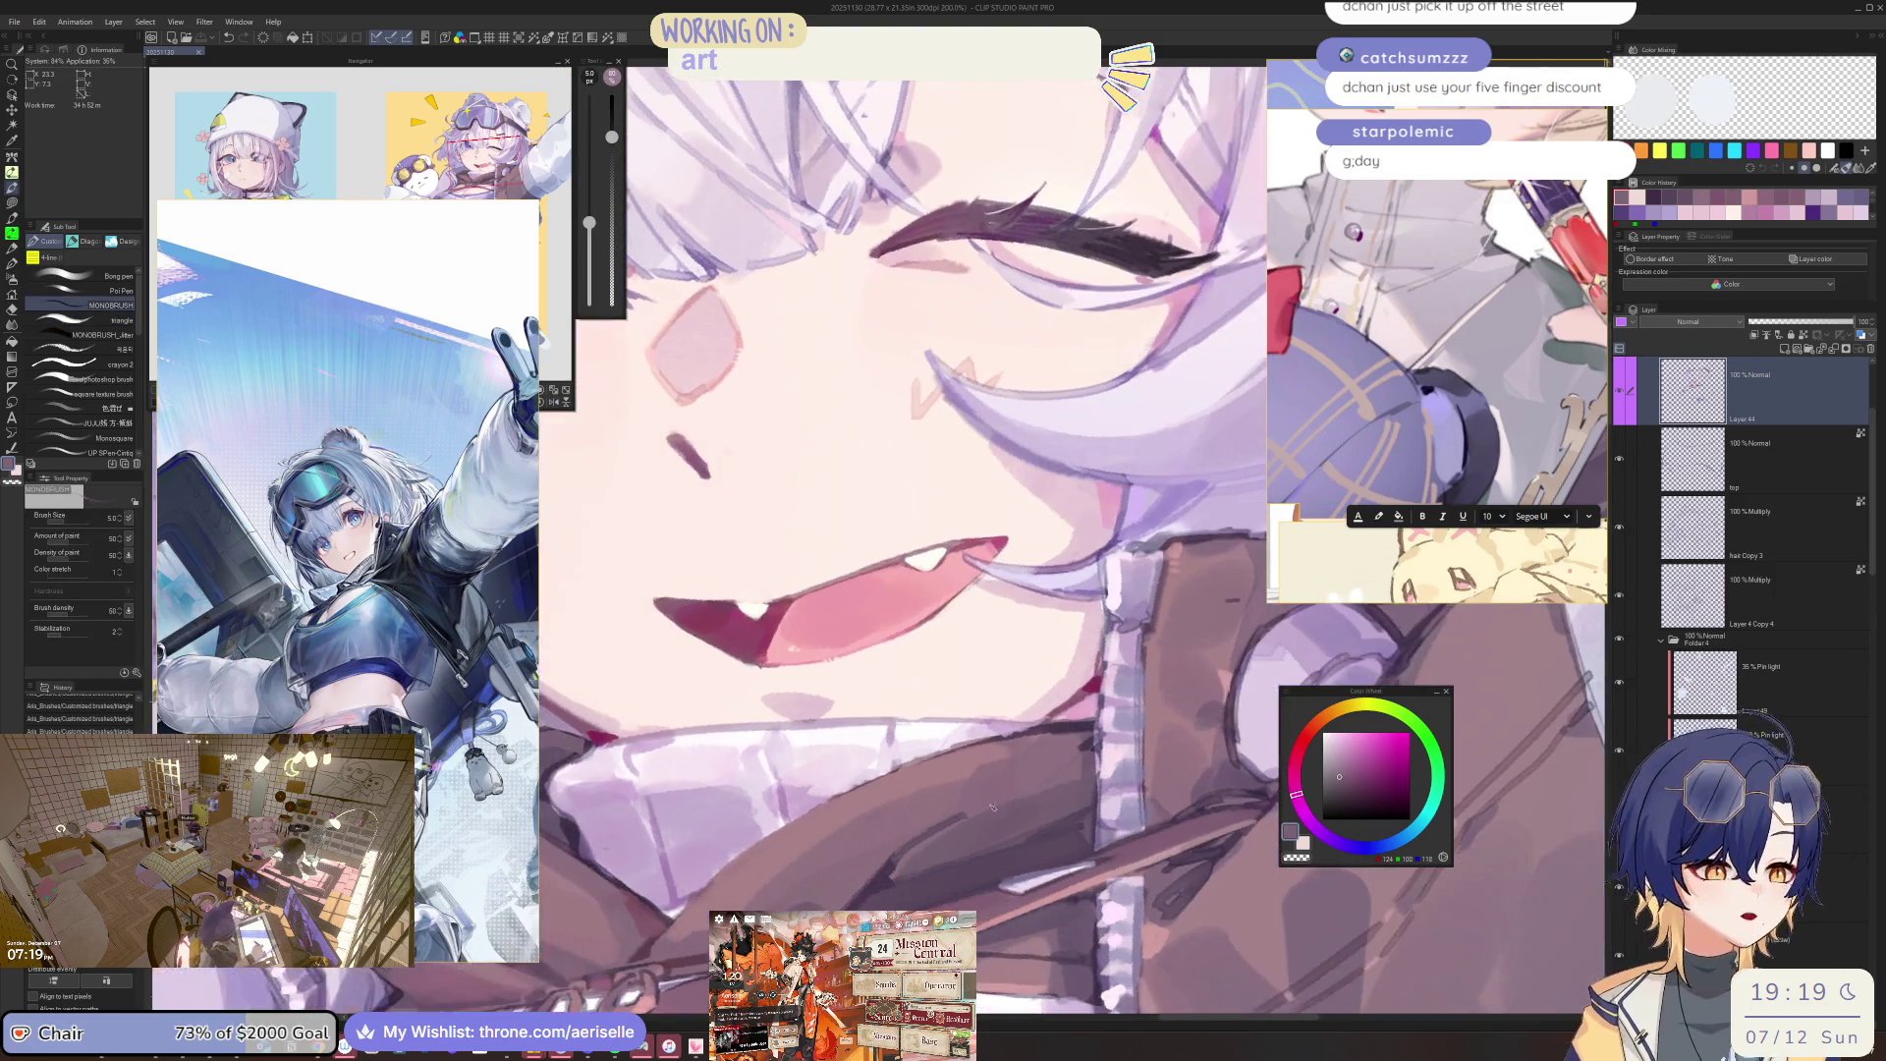
pyautogui.keyDown('alt'); pyautogui.click(970, 814); pyautogui.keyUp('alt')
pyautogui.press('[')
pyautogui.press('[')
pyautogui.click(963, 818)
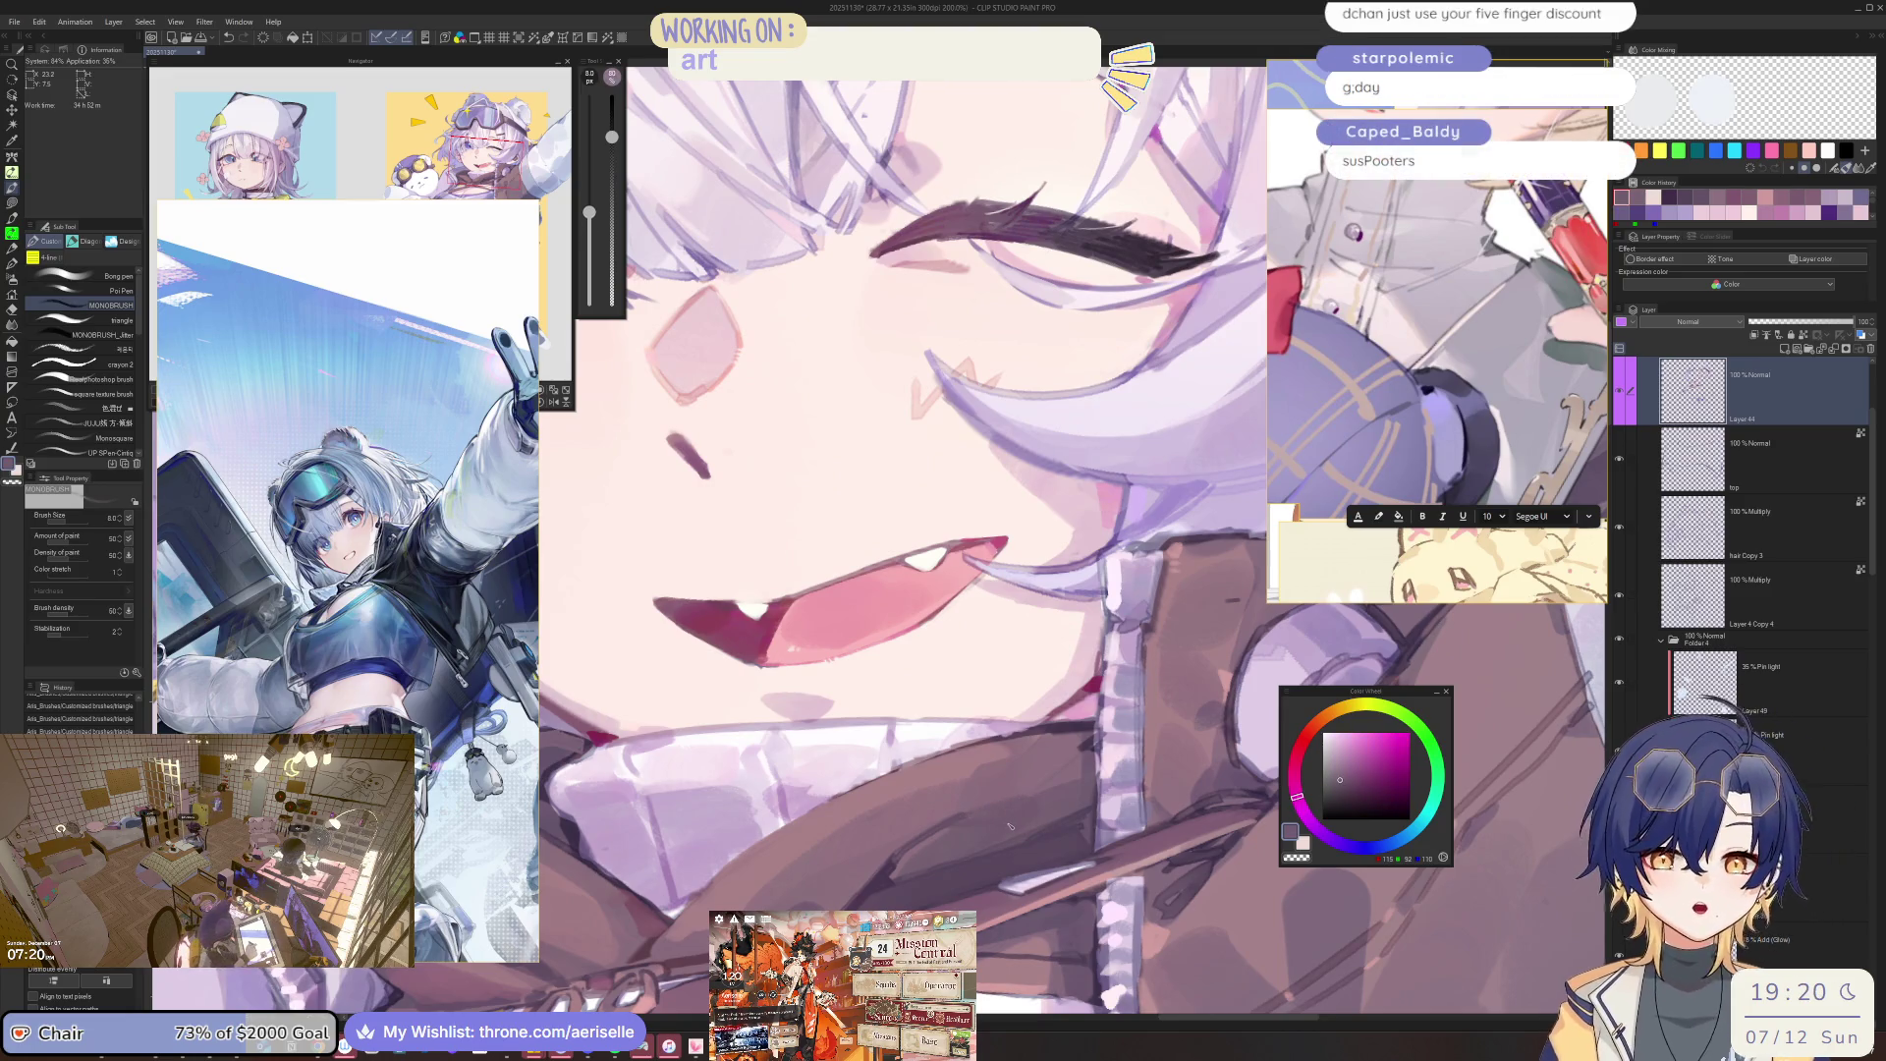
# Shade around the mouth with sampled mauve and darker purple at brush size 12.
pyautogui.keyDown('alt'); pyautogui.click(1007, 843); pyautogui.keyUp('alt')
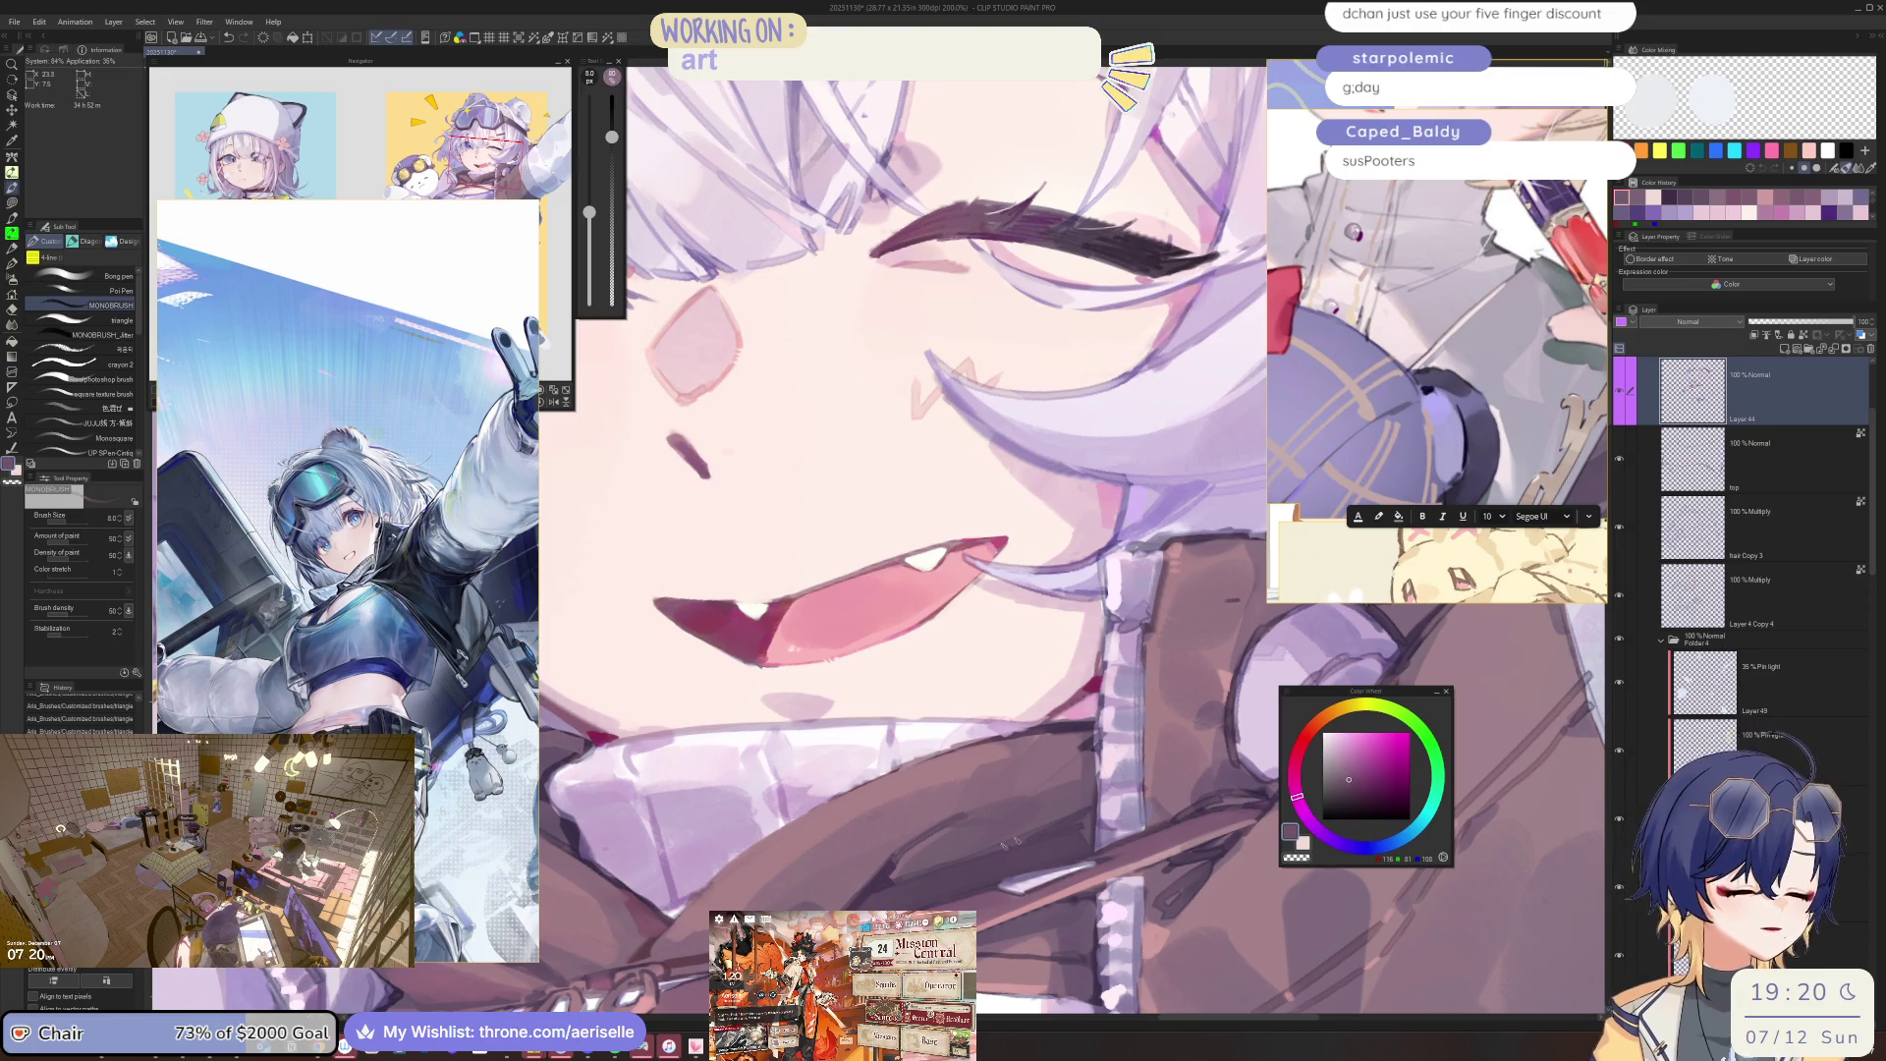
pyautogui.press(']')
pyautogui.press(']')
pyautogui.keyDown('alt'); pyautogui.click(887, 873); pyautogui.keyUp('alt')
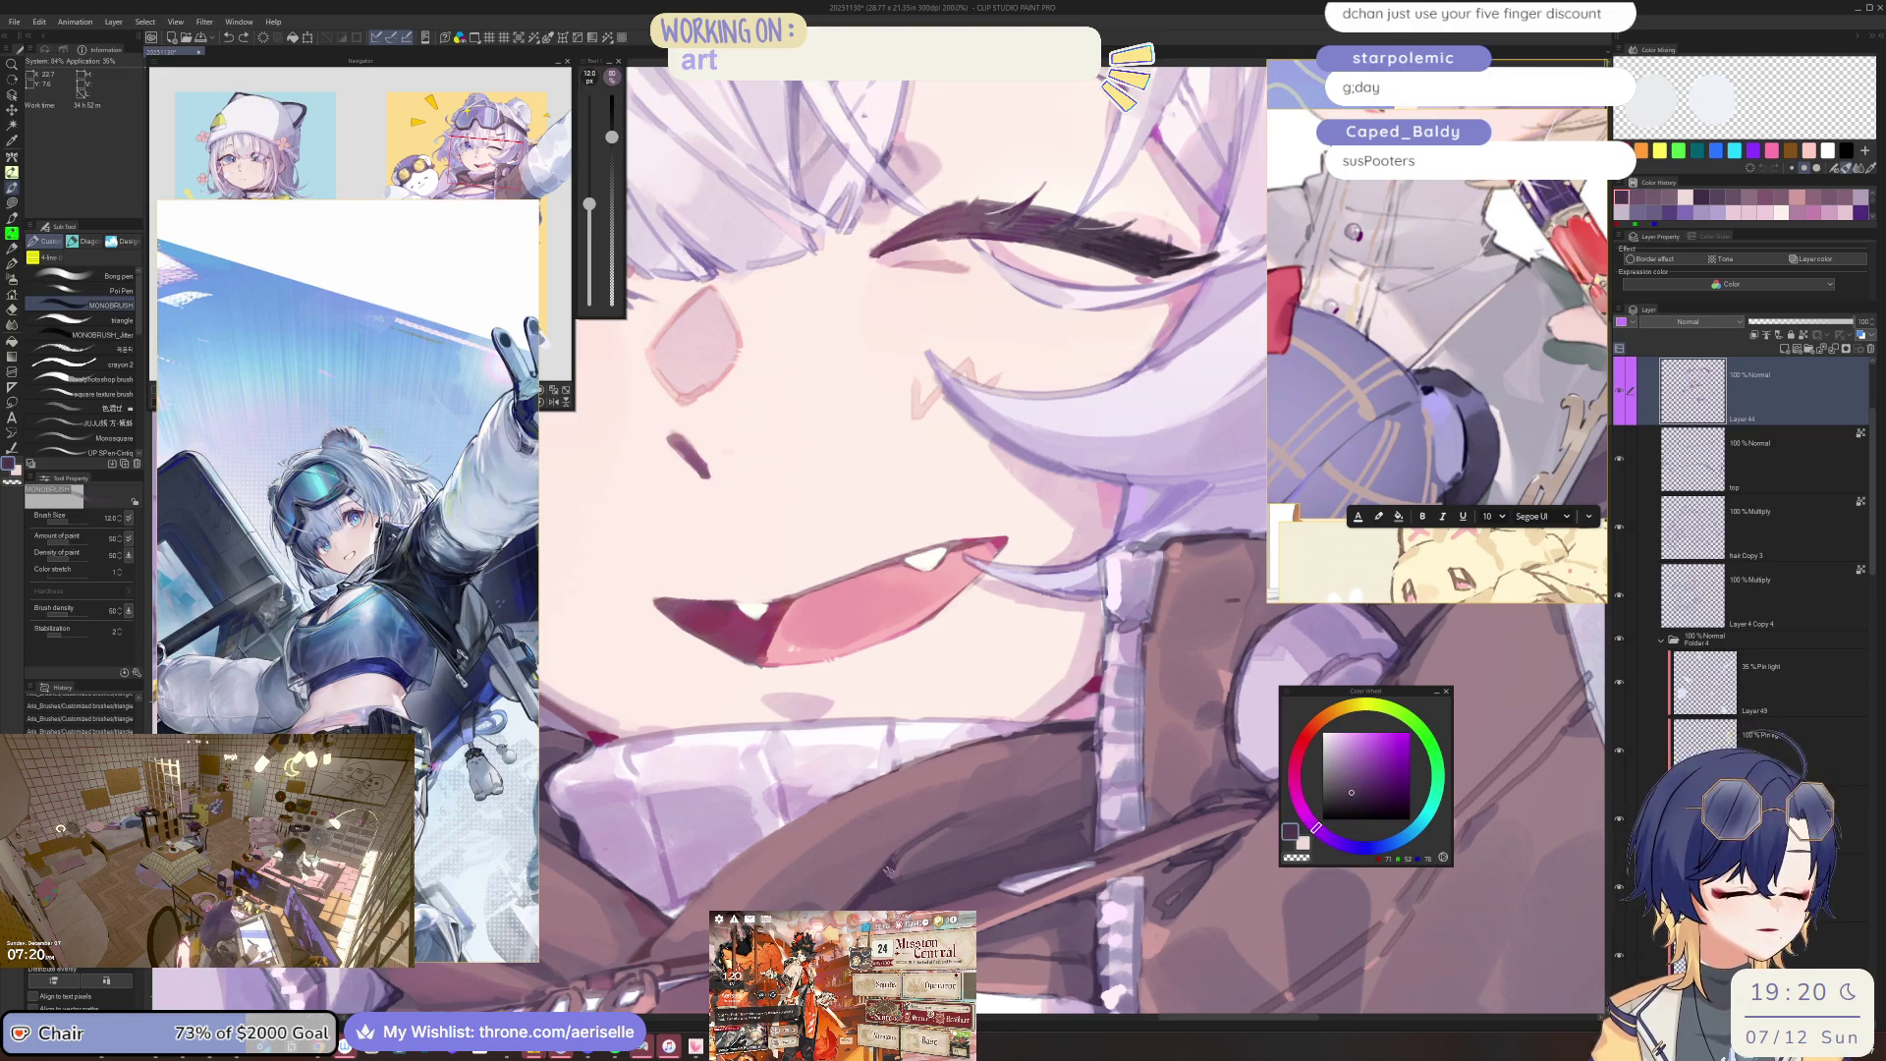
pyautogui.scroll(-5, 973, 825)
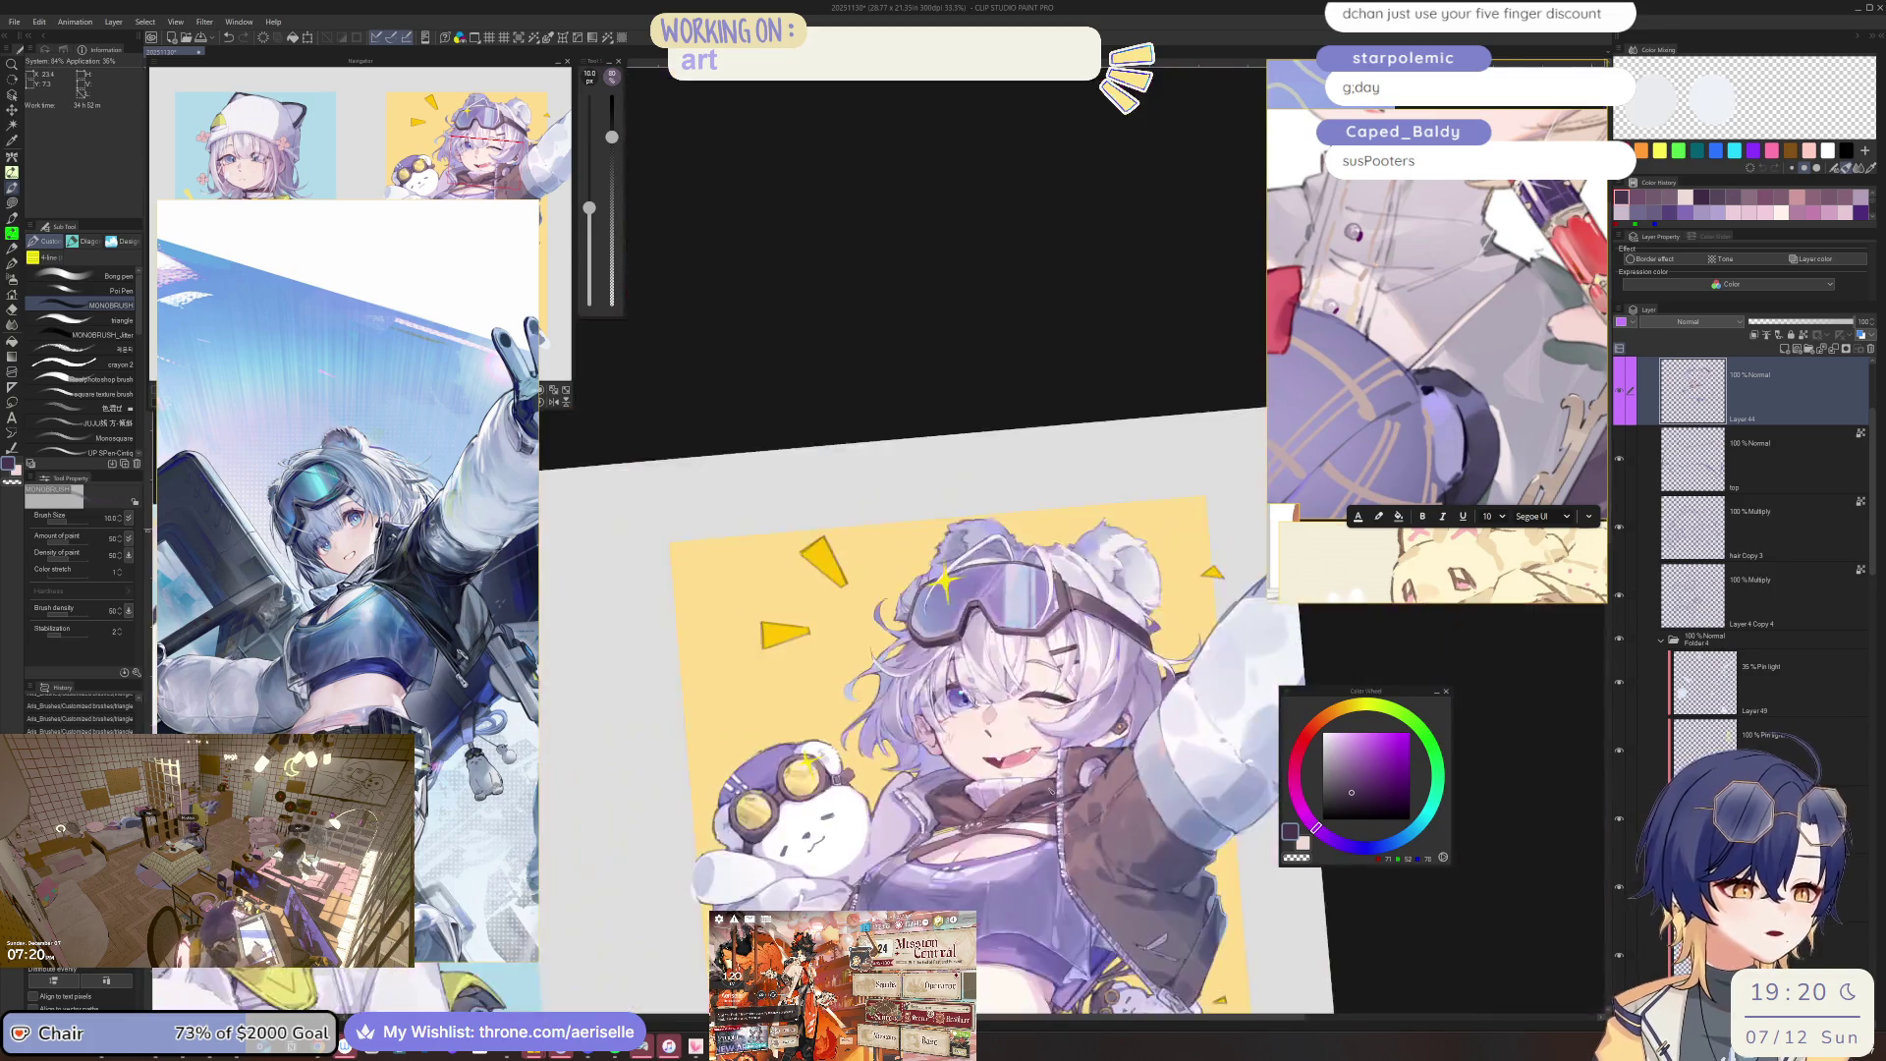
pyautogui.press('-')
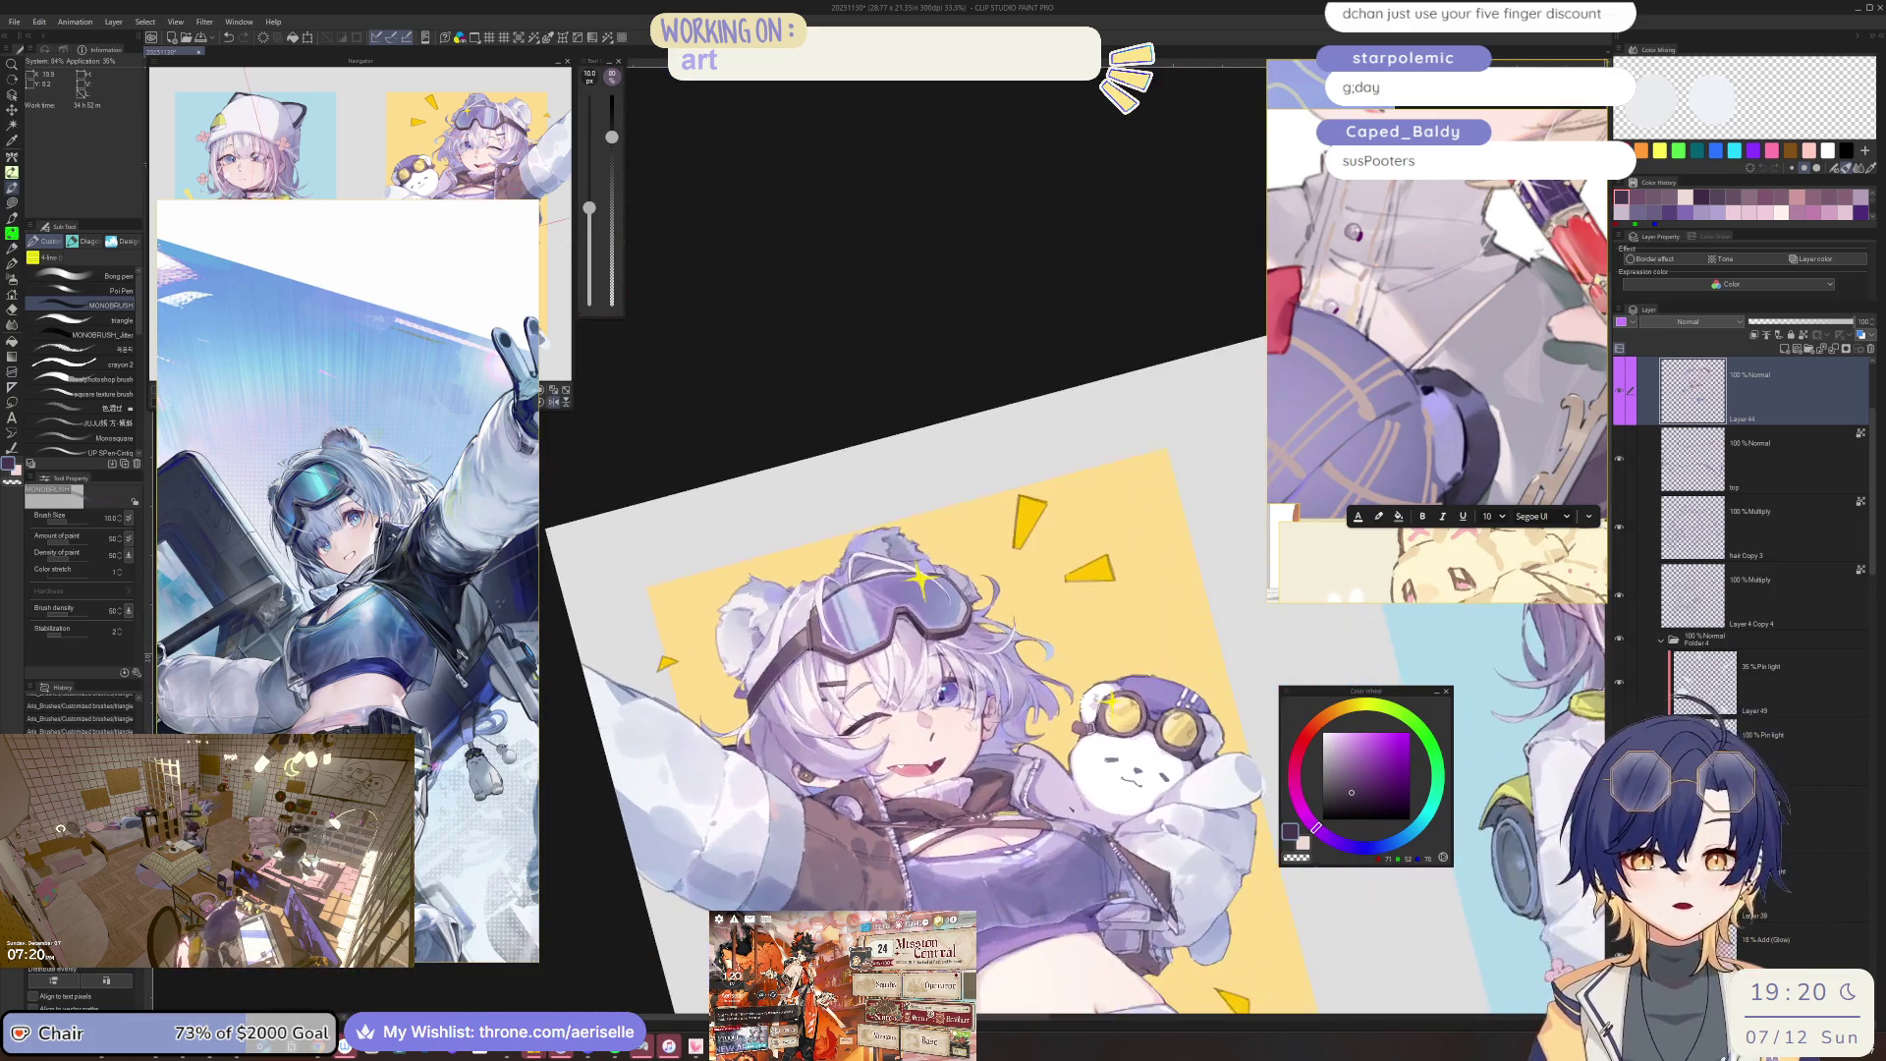
pyautogui.scroll(5, 904, 800)
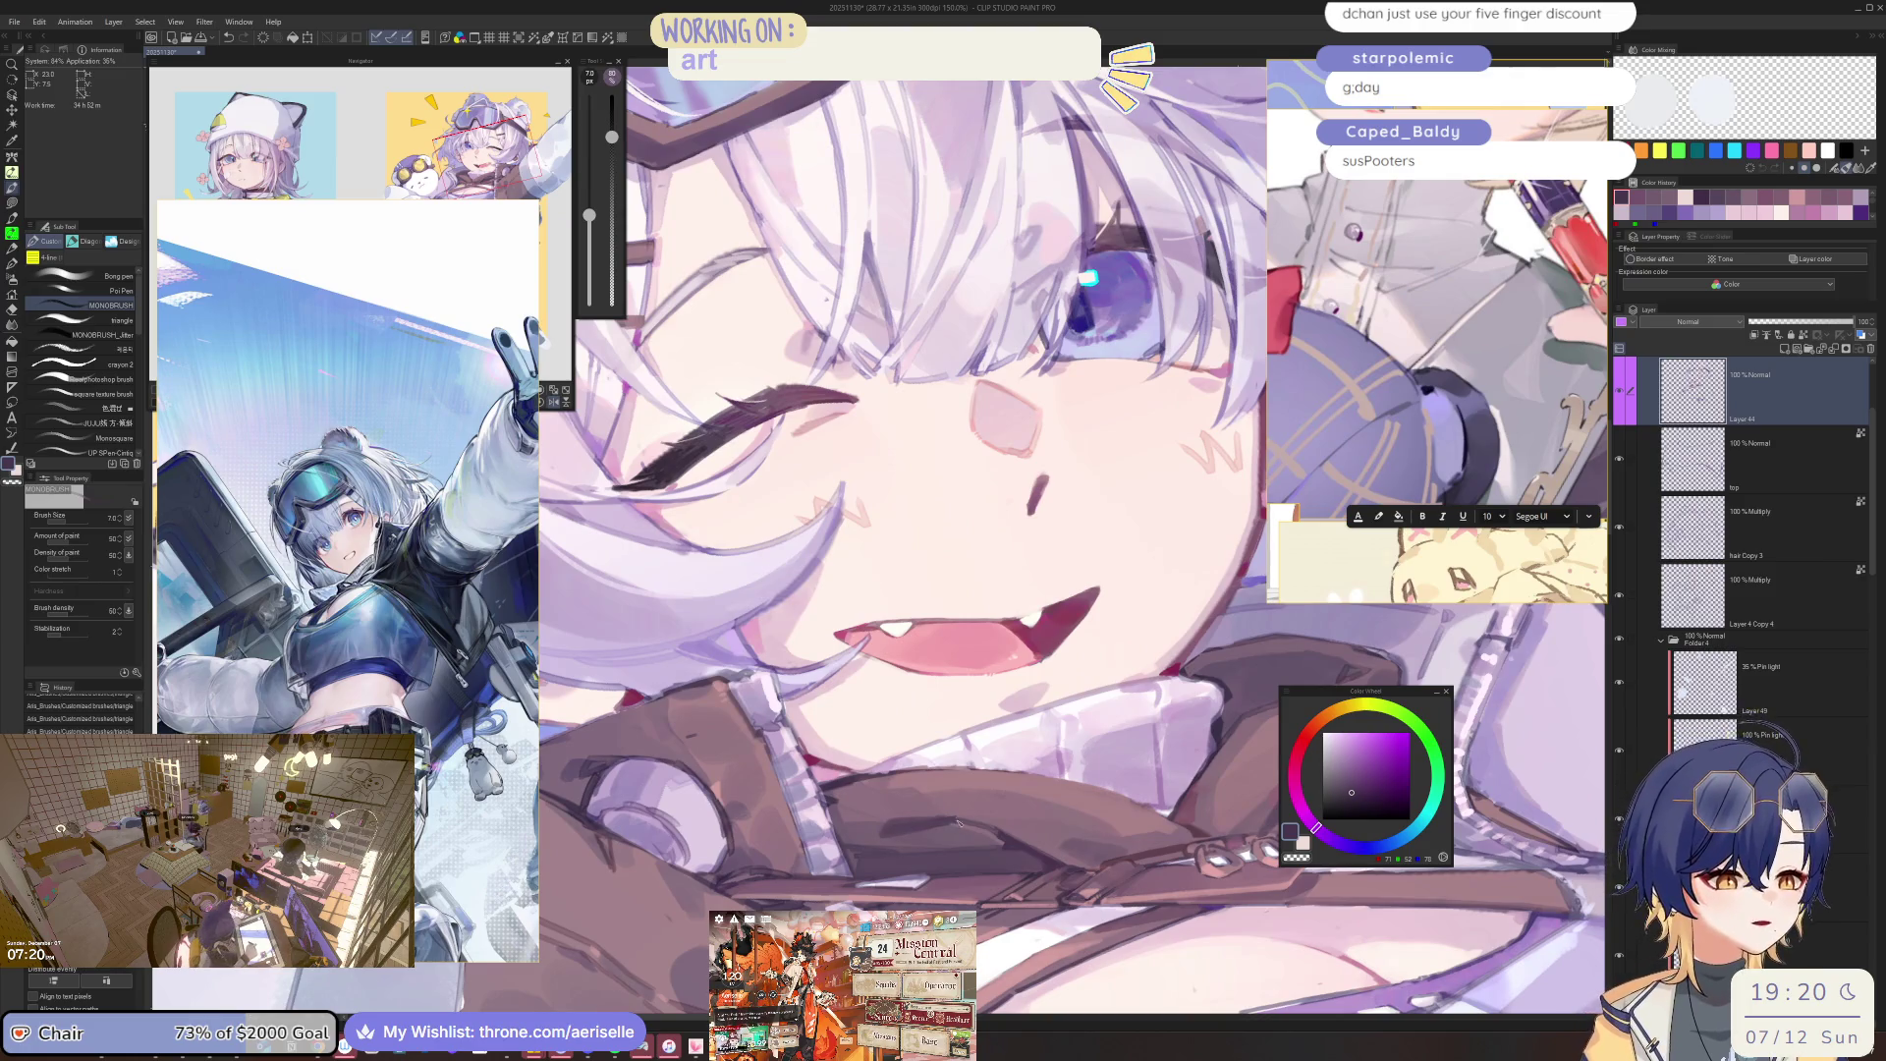
pyautogui.press('e')
pyautogui.scroll(-3, 960, 815)
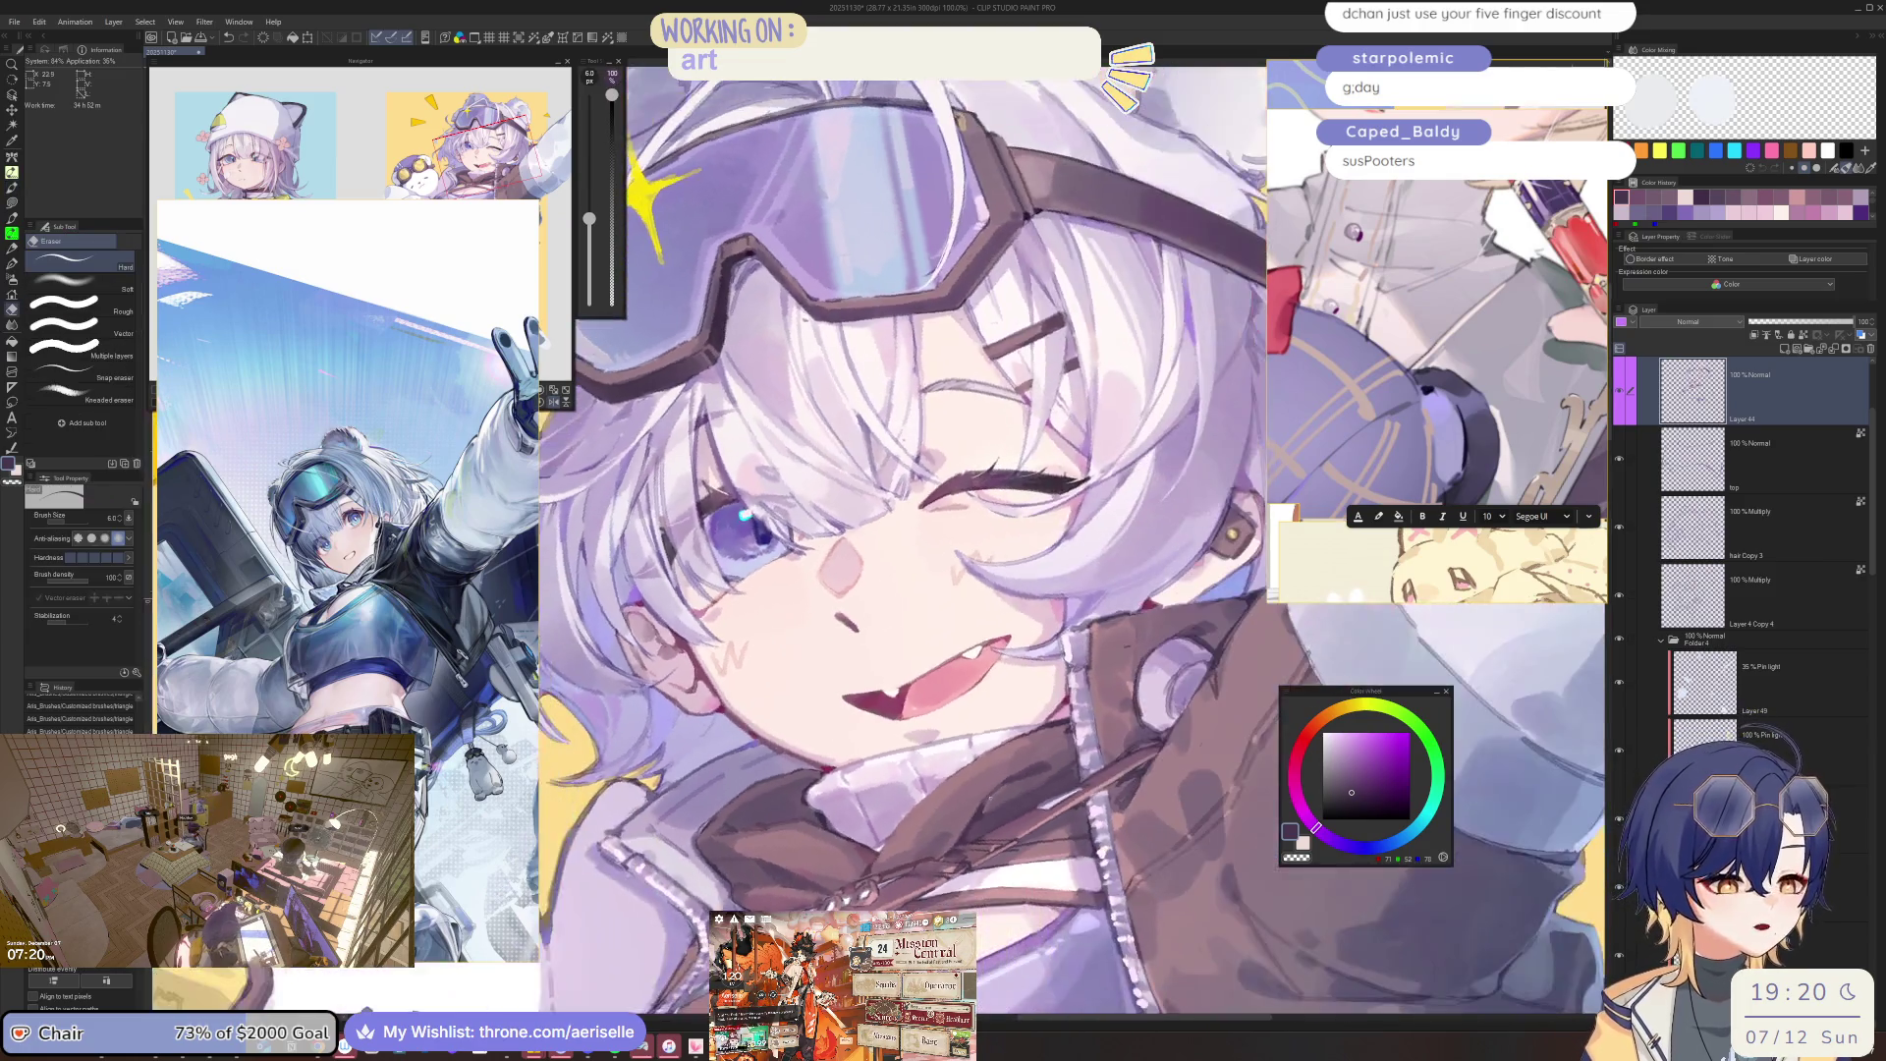
# Save the illustration and return to the MONOBRUSH pen at size 12.
pyautogui.scroll(2, 982, 882)
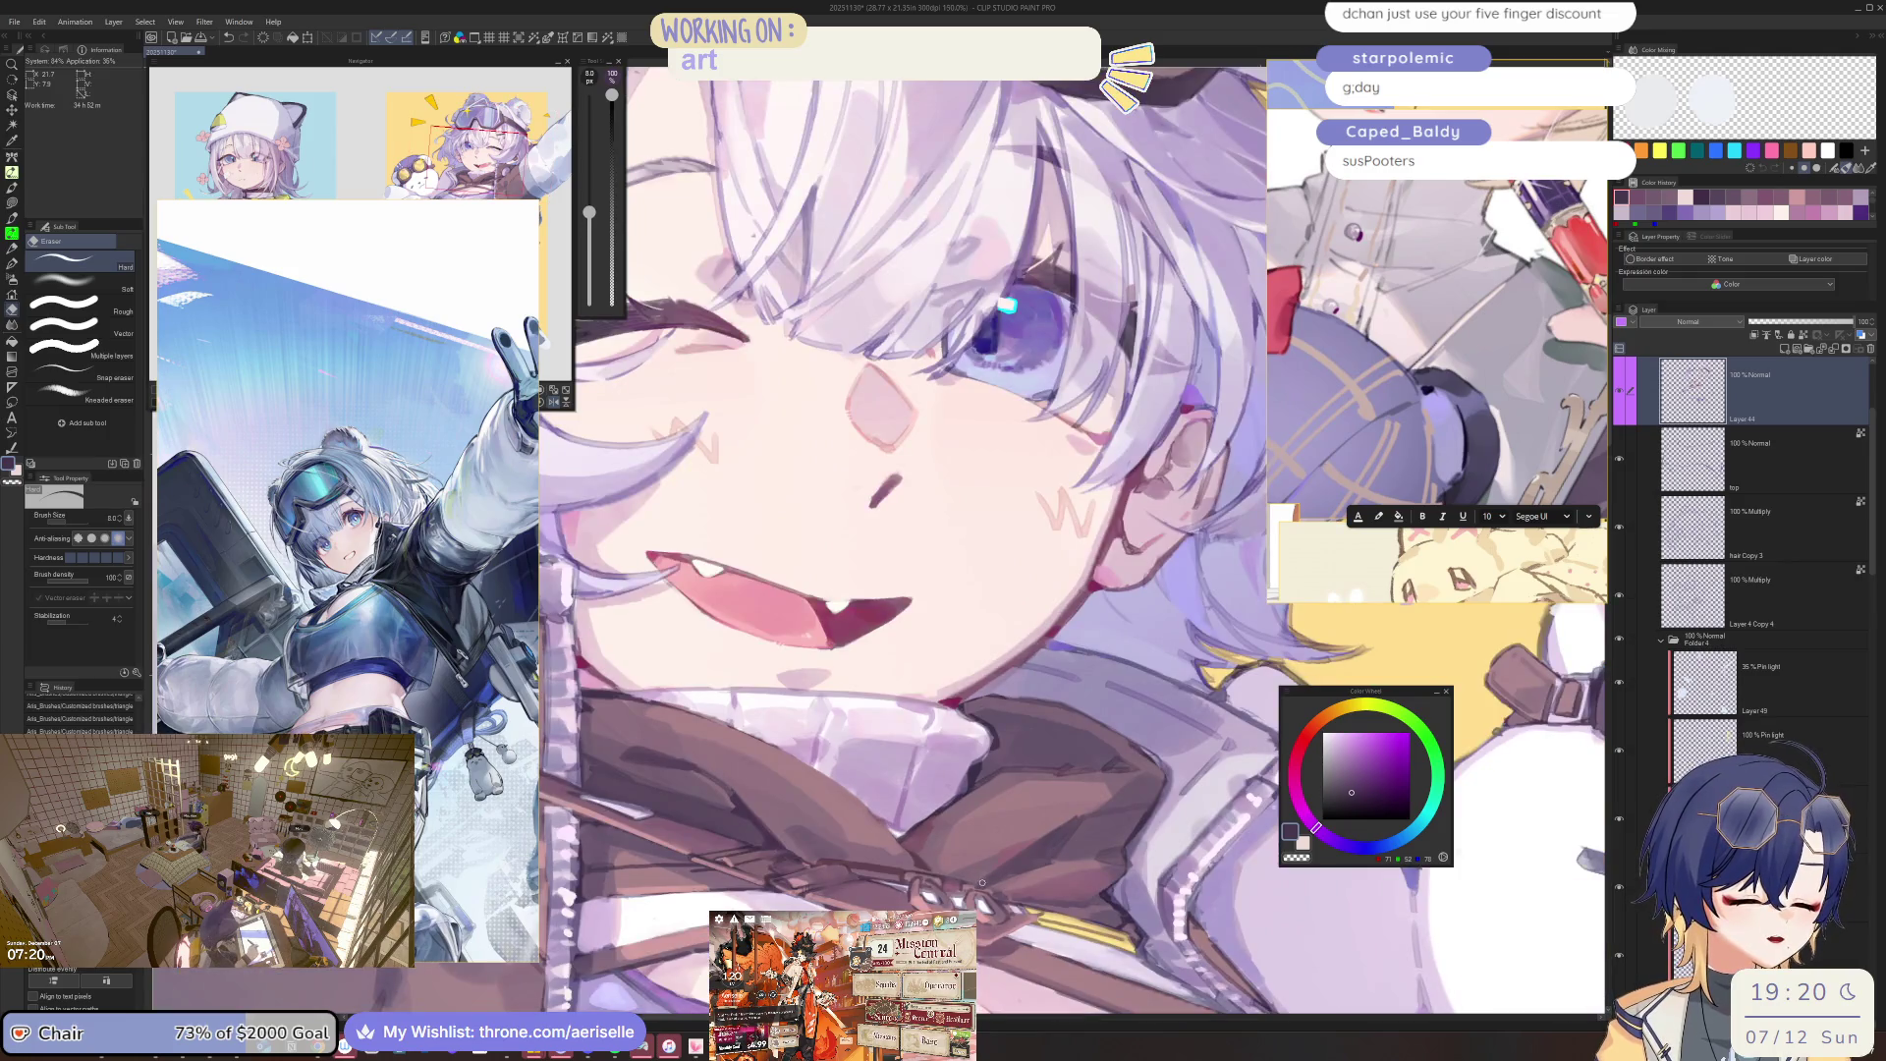
pyautogui.hotkey('ctrl', 's')
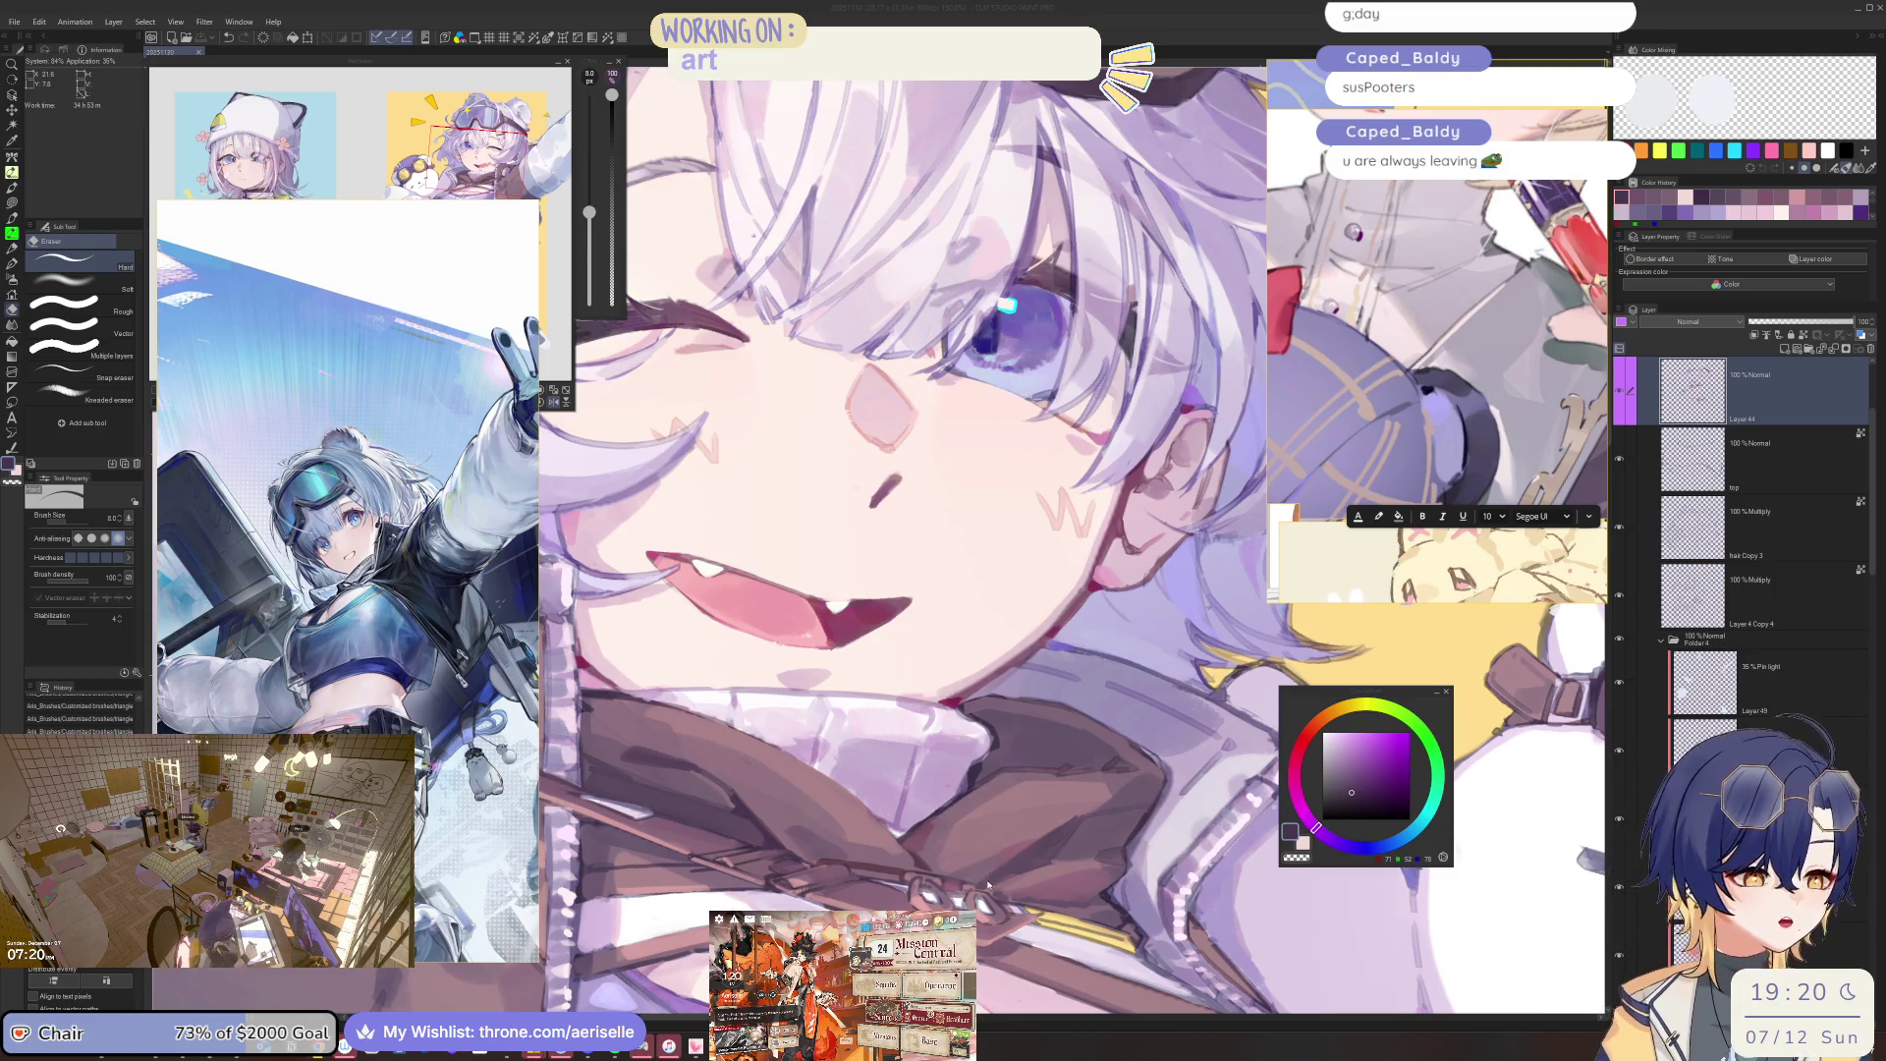
pyautogui.press(']')
pyautogui.press(']')
pyautogui.press('b')
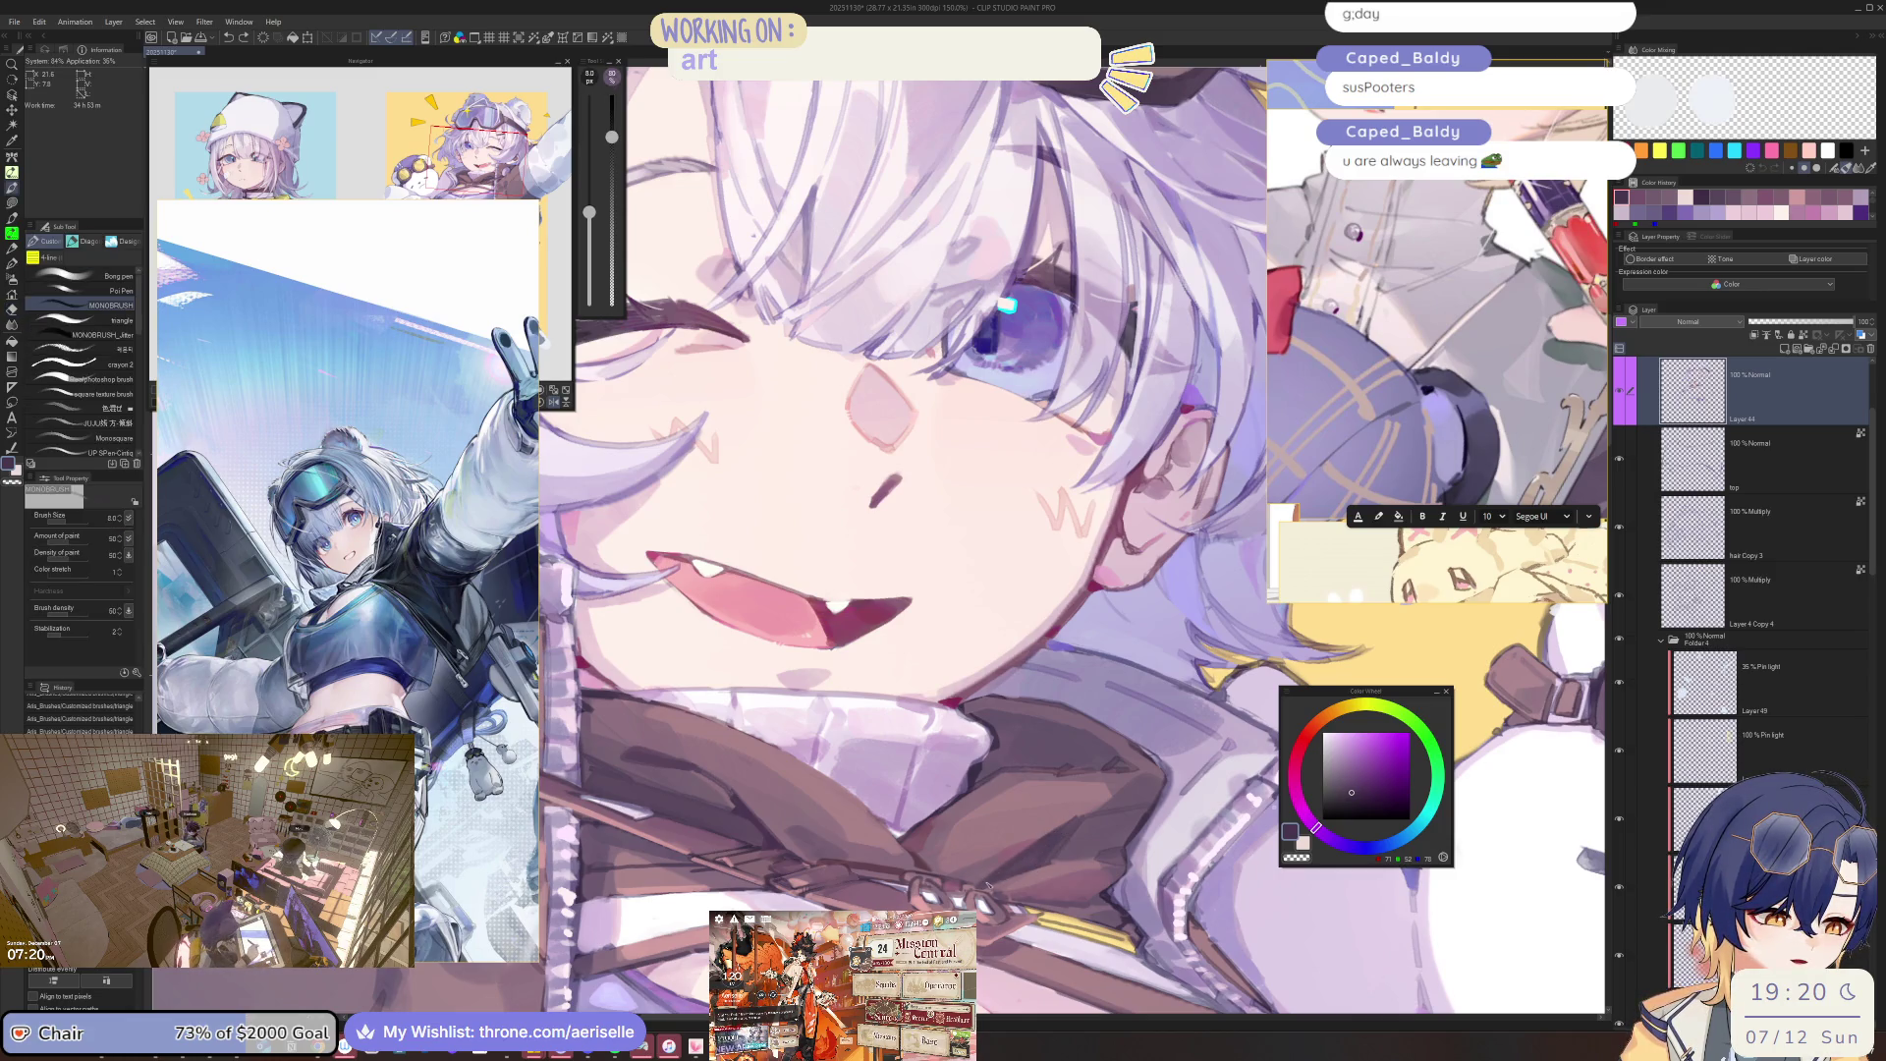
# Touch up the cheek, ear and collar shading with the brush at sizes 25 and 17.
pyautogui.scroll(-6, 1034, 863)
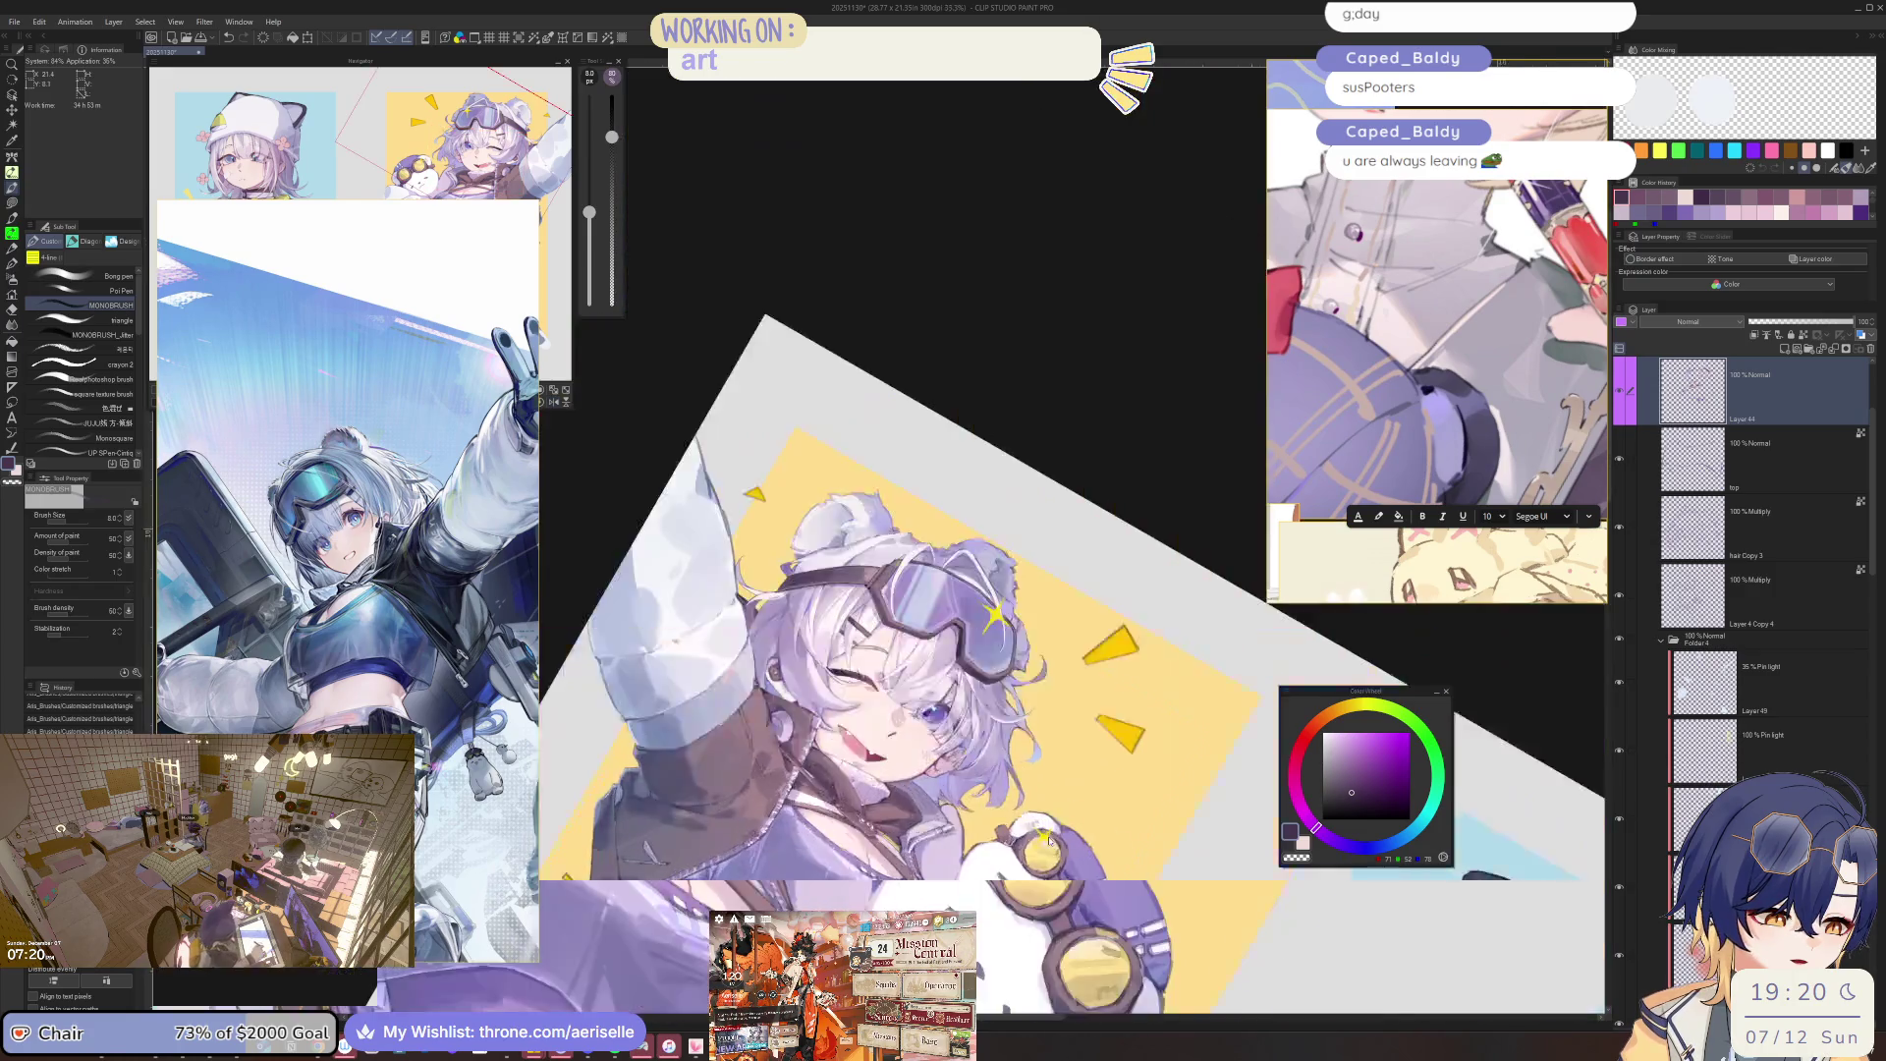
pyautogui.scroll(6, 1038, 786)
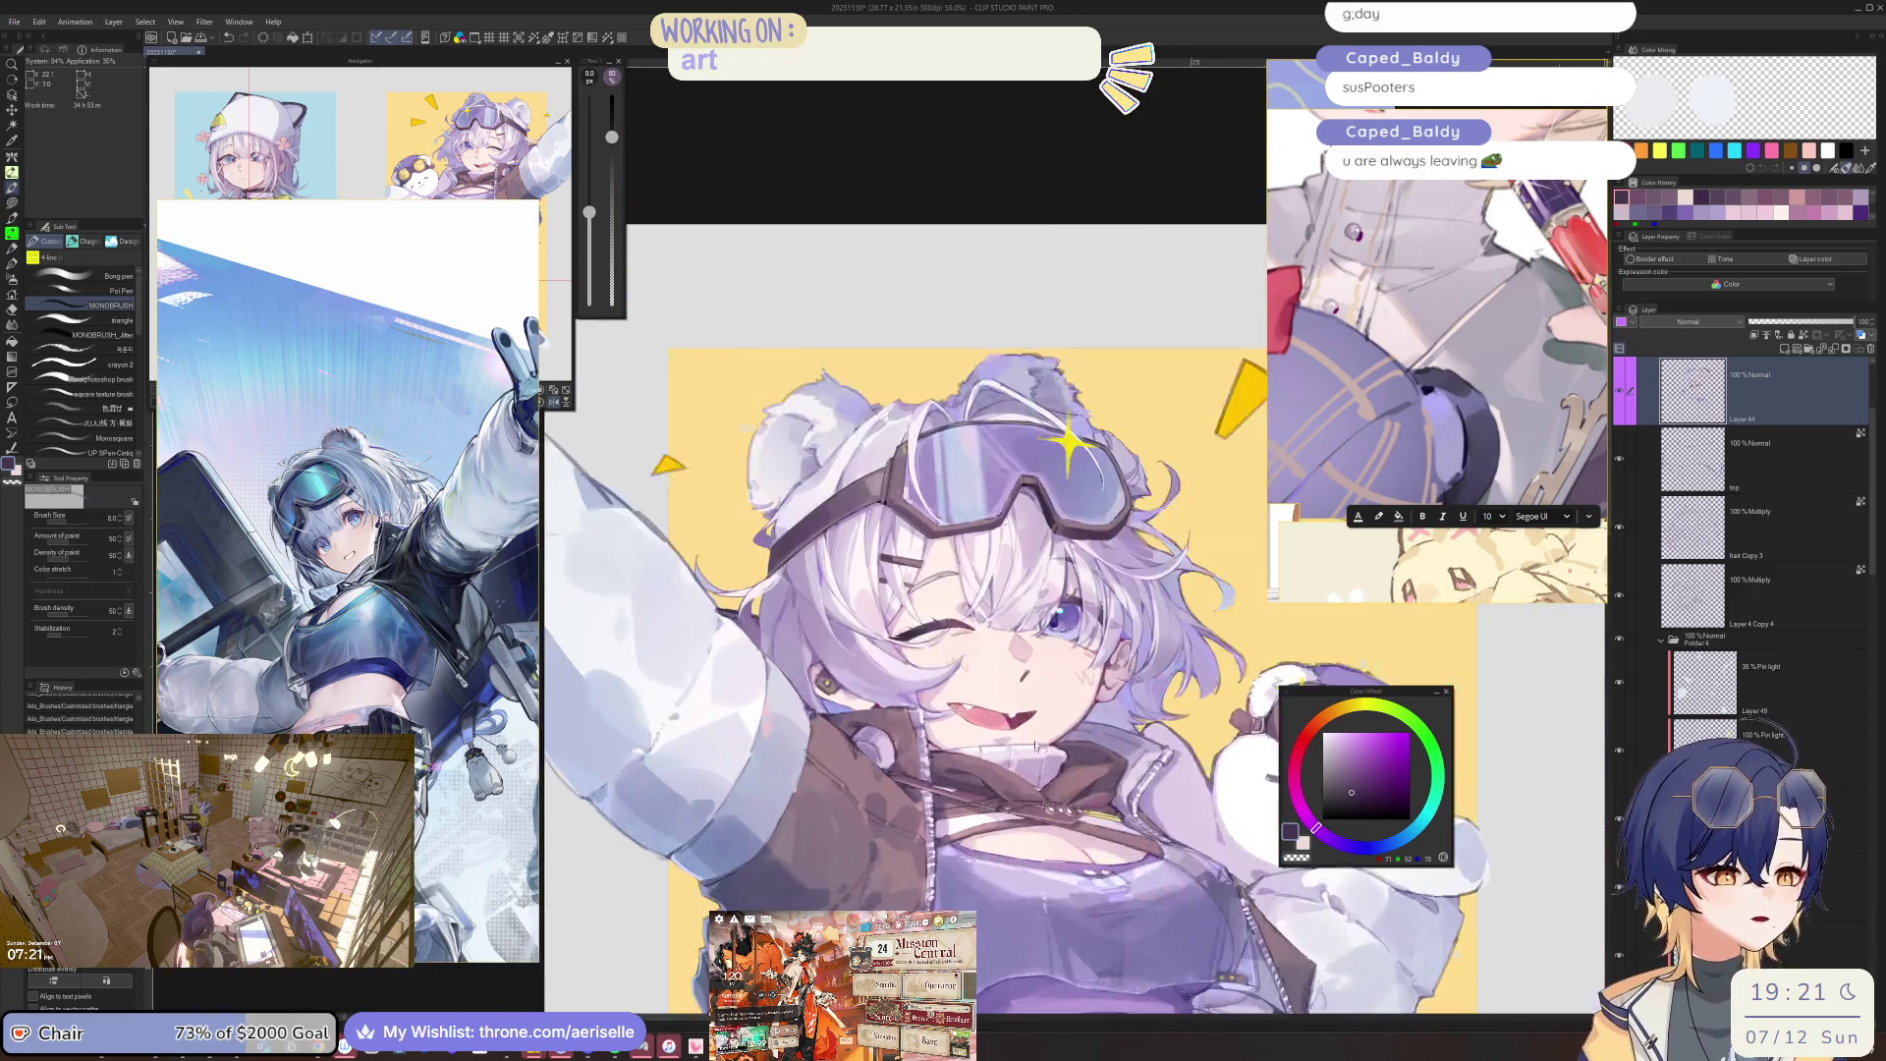
pyautogui.scroll(2, 1039, 806)
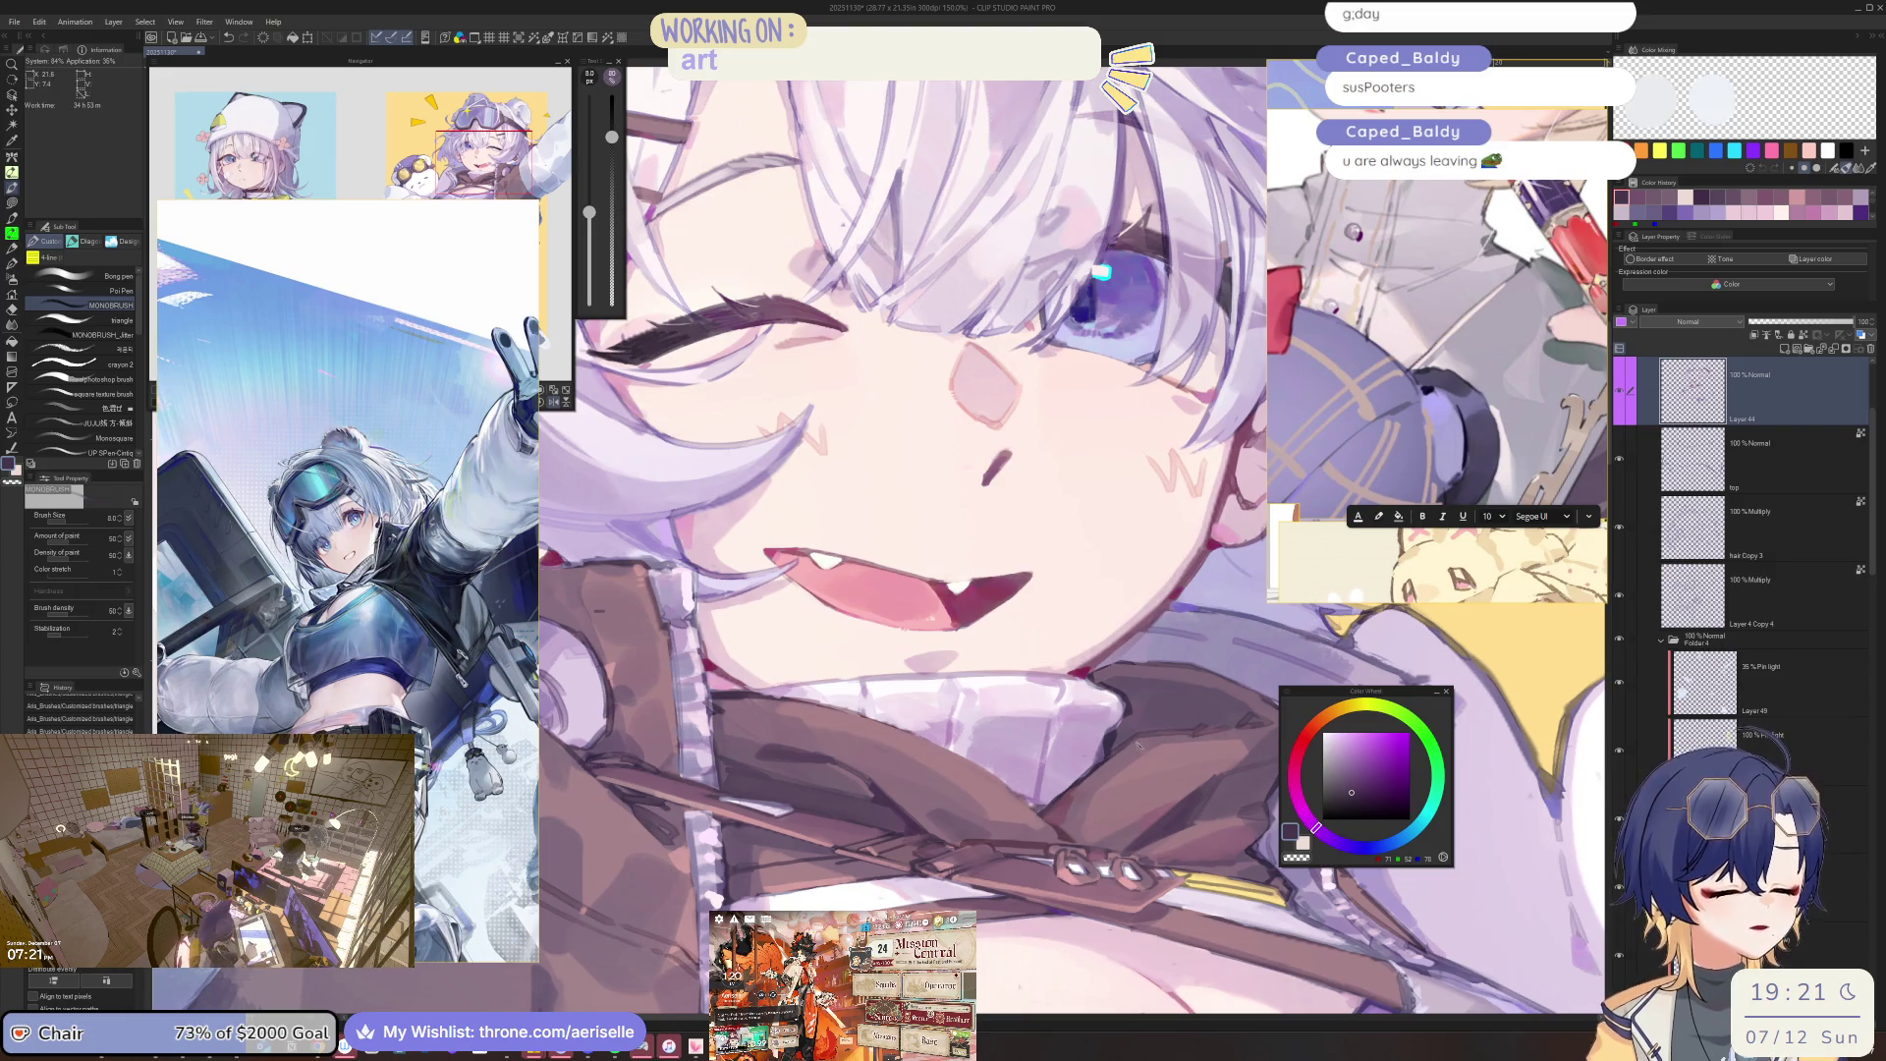
pyautogui.scroll(-3, 1115, 742)
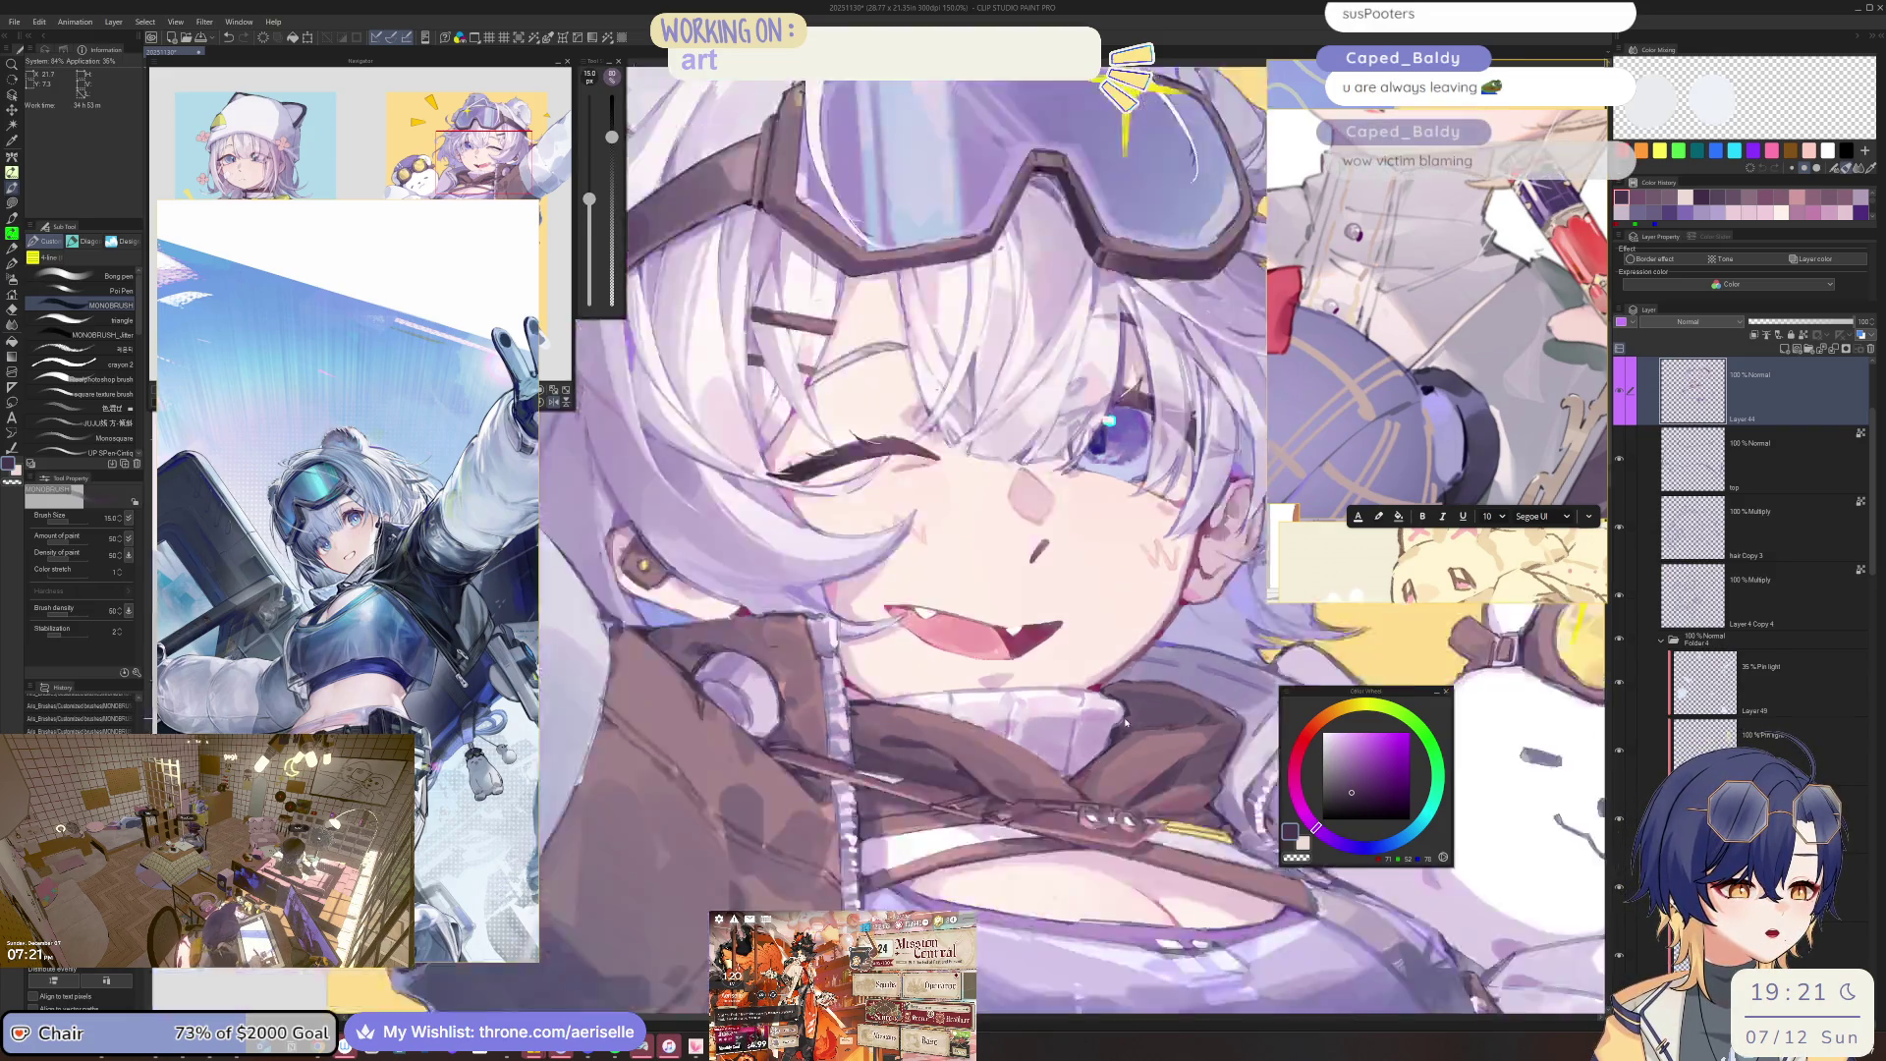
pyautogui.scroll(-3, 1128, 722)
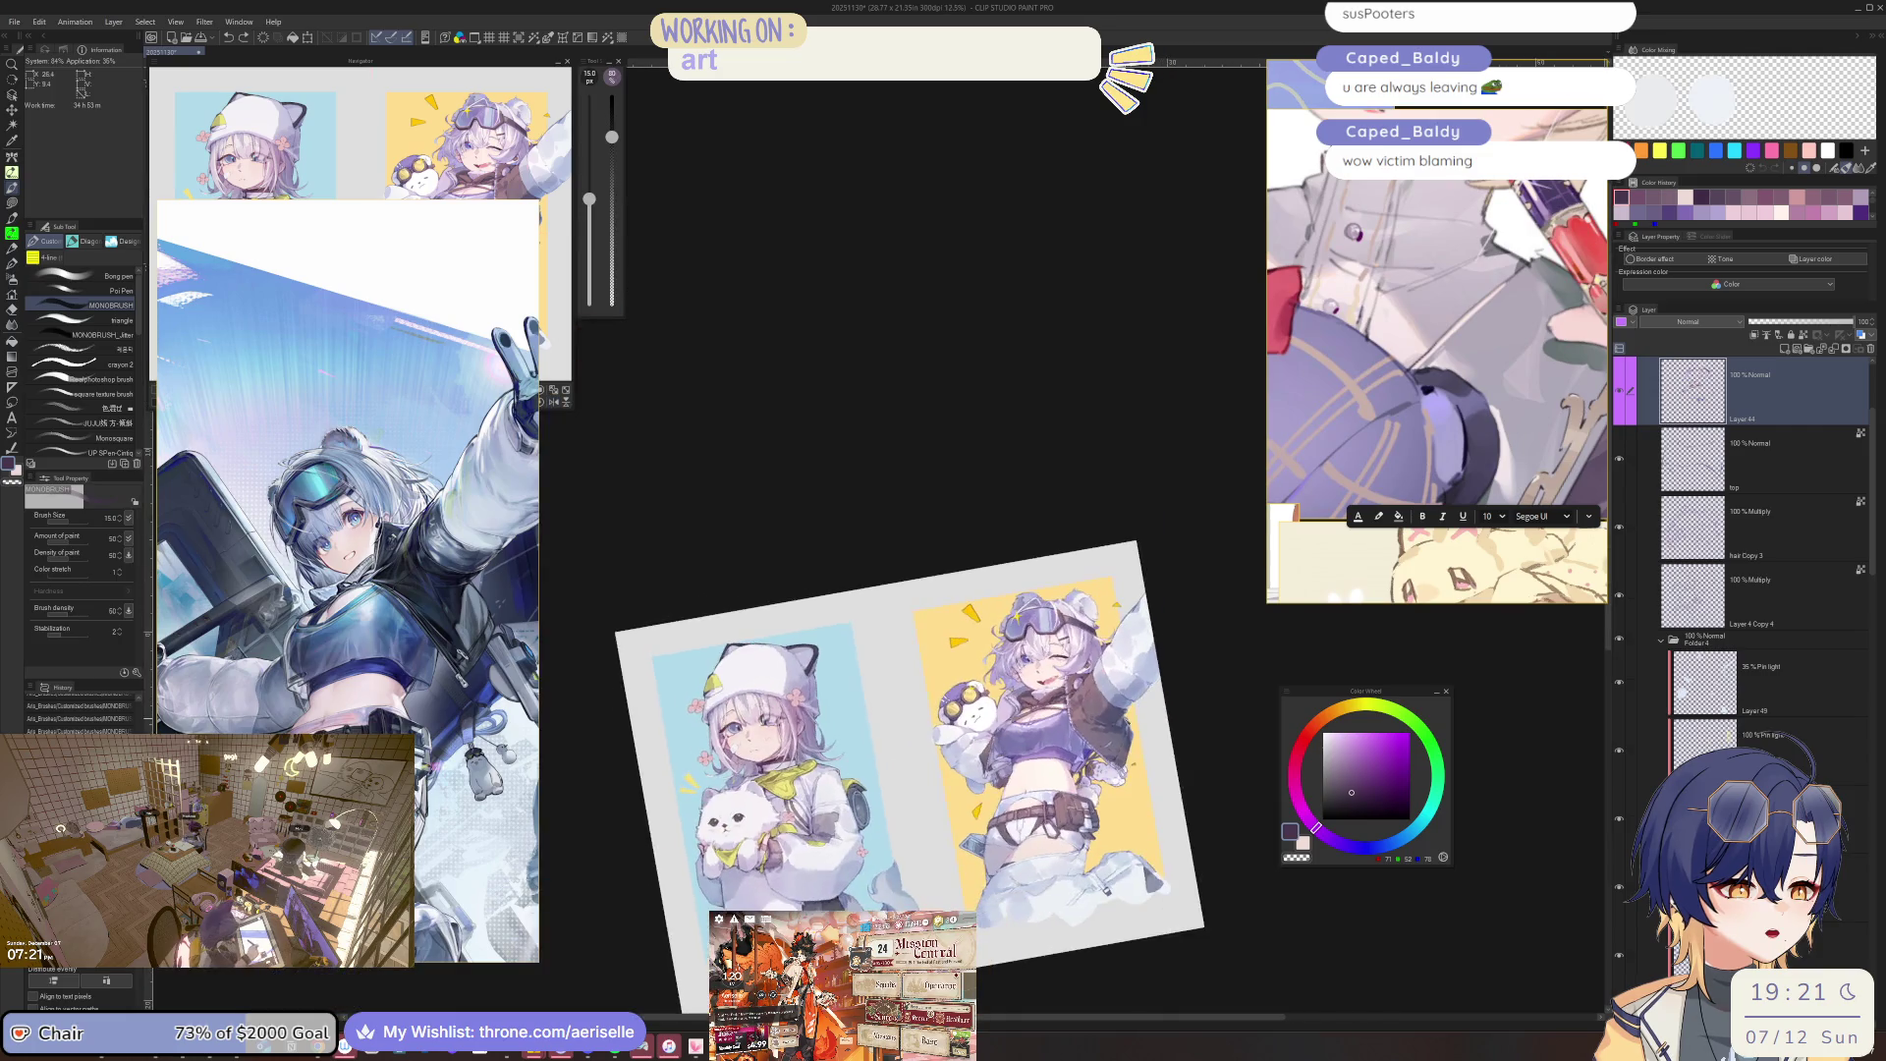
pyautogui.scroll(8, 1062, 737)
pyautogui.press(']')
pyautogui.press(']')
pyautogui.press(']')
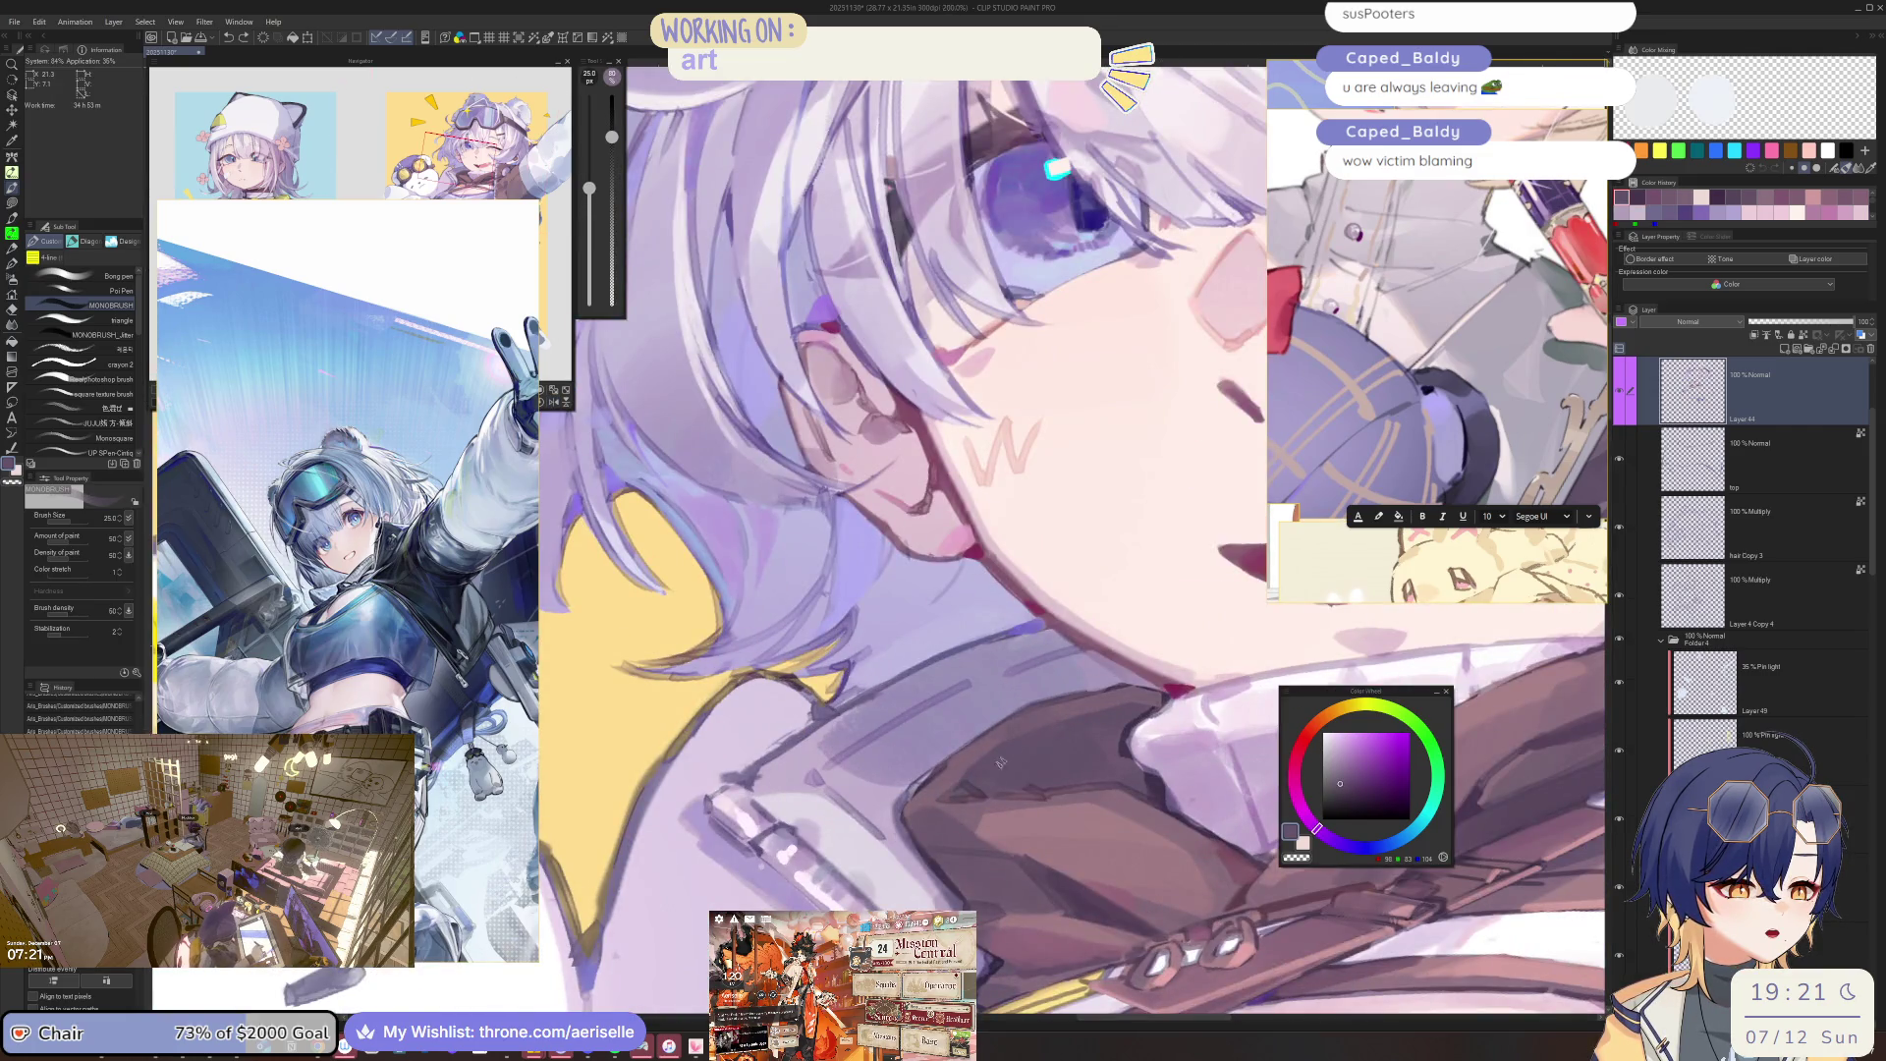
pyautogui.press('[')
pyautogui.press('[')
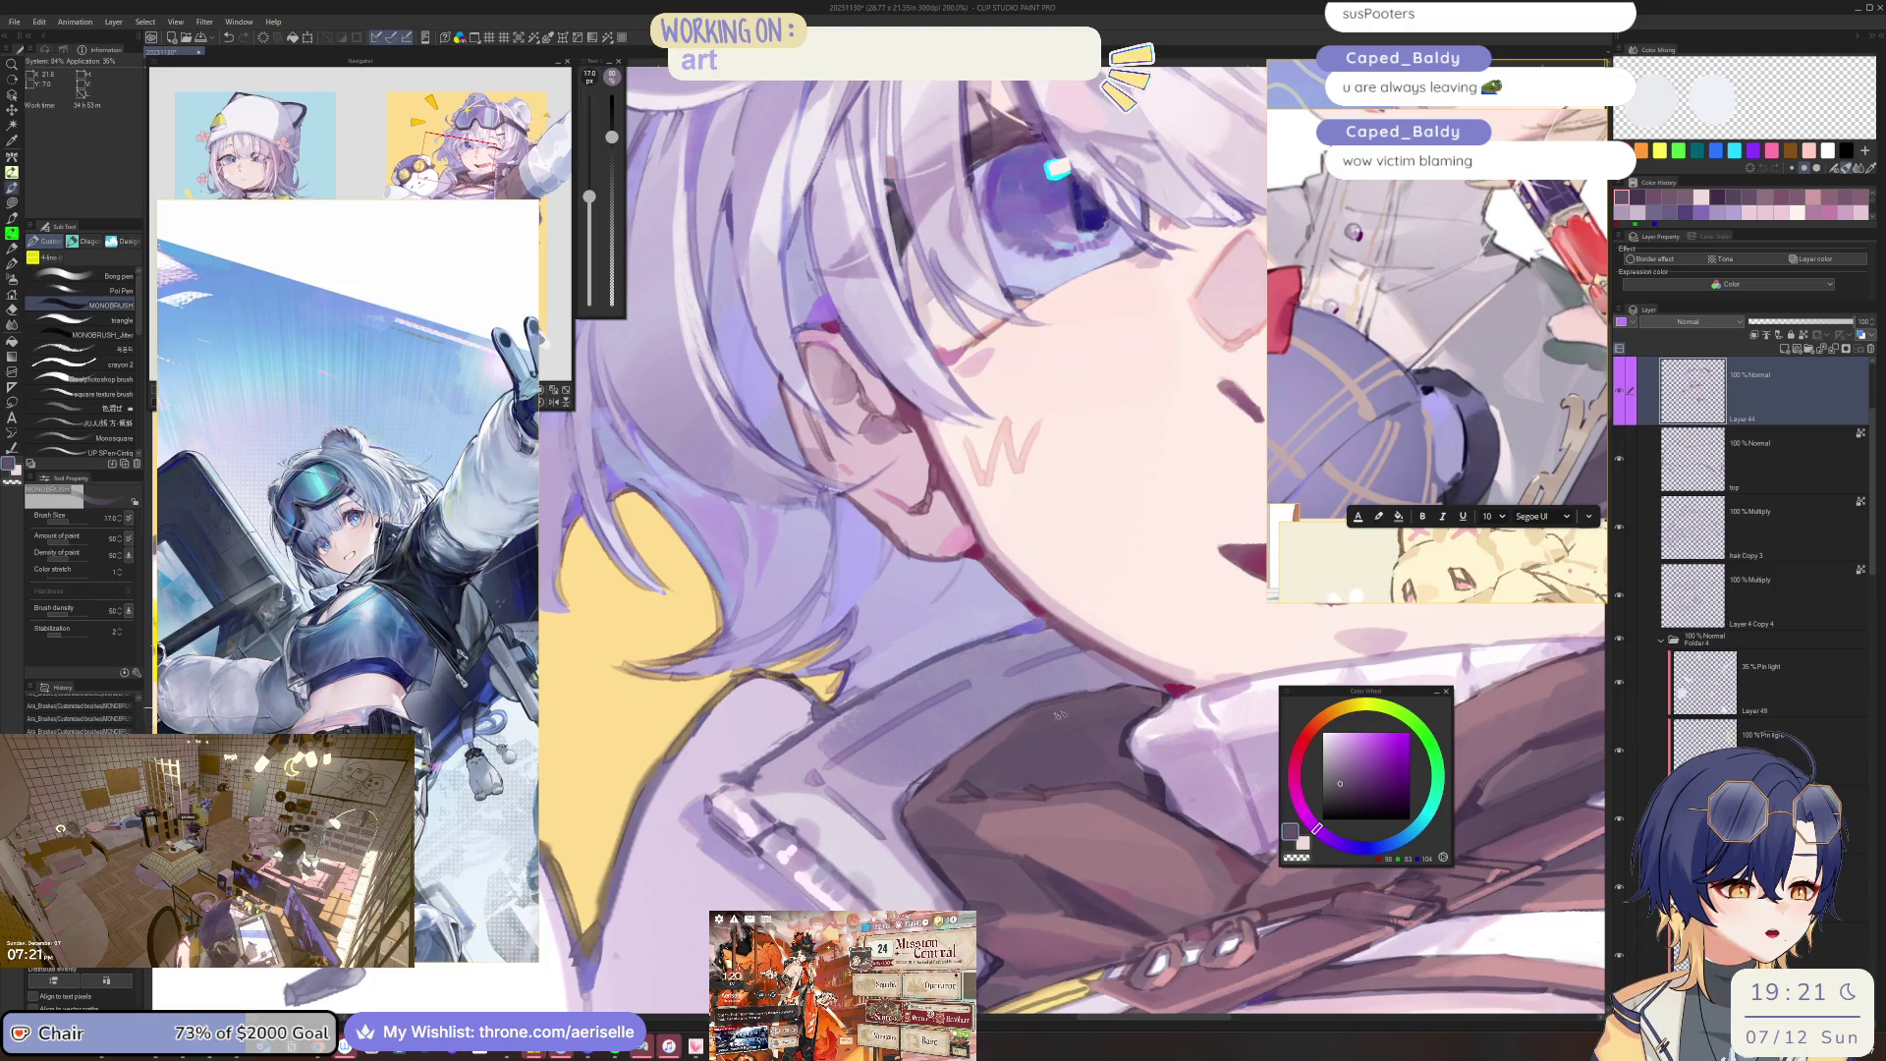
pyautogui.scroll(-3, 1117, 694)
pyautogui.scroll(3, 1117, 695)
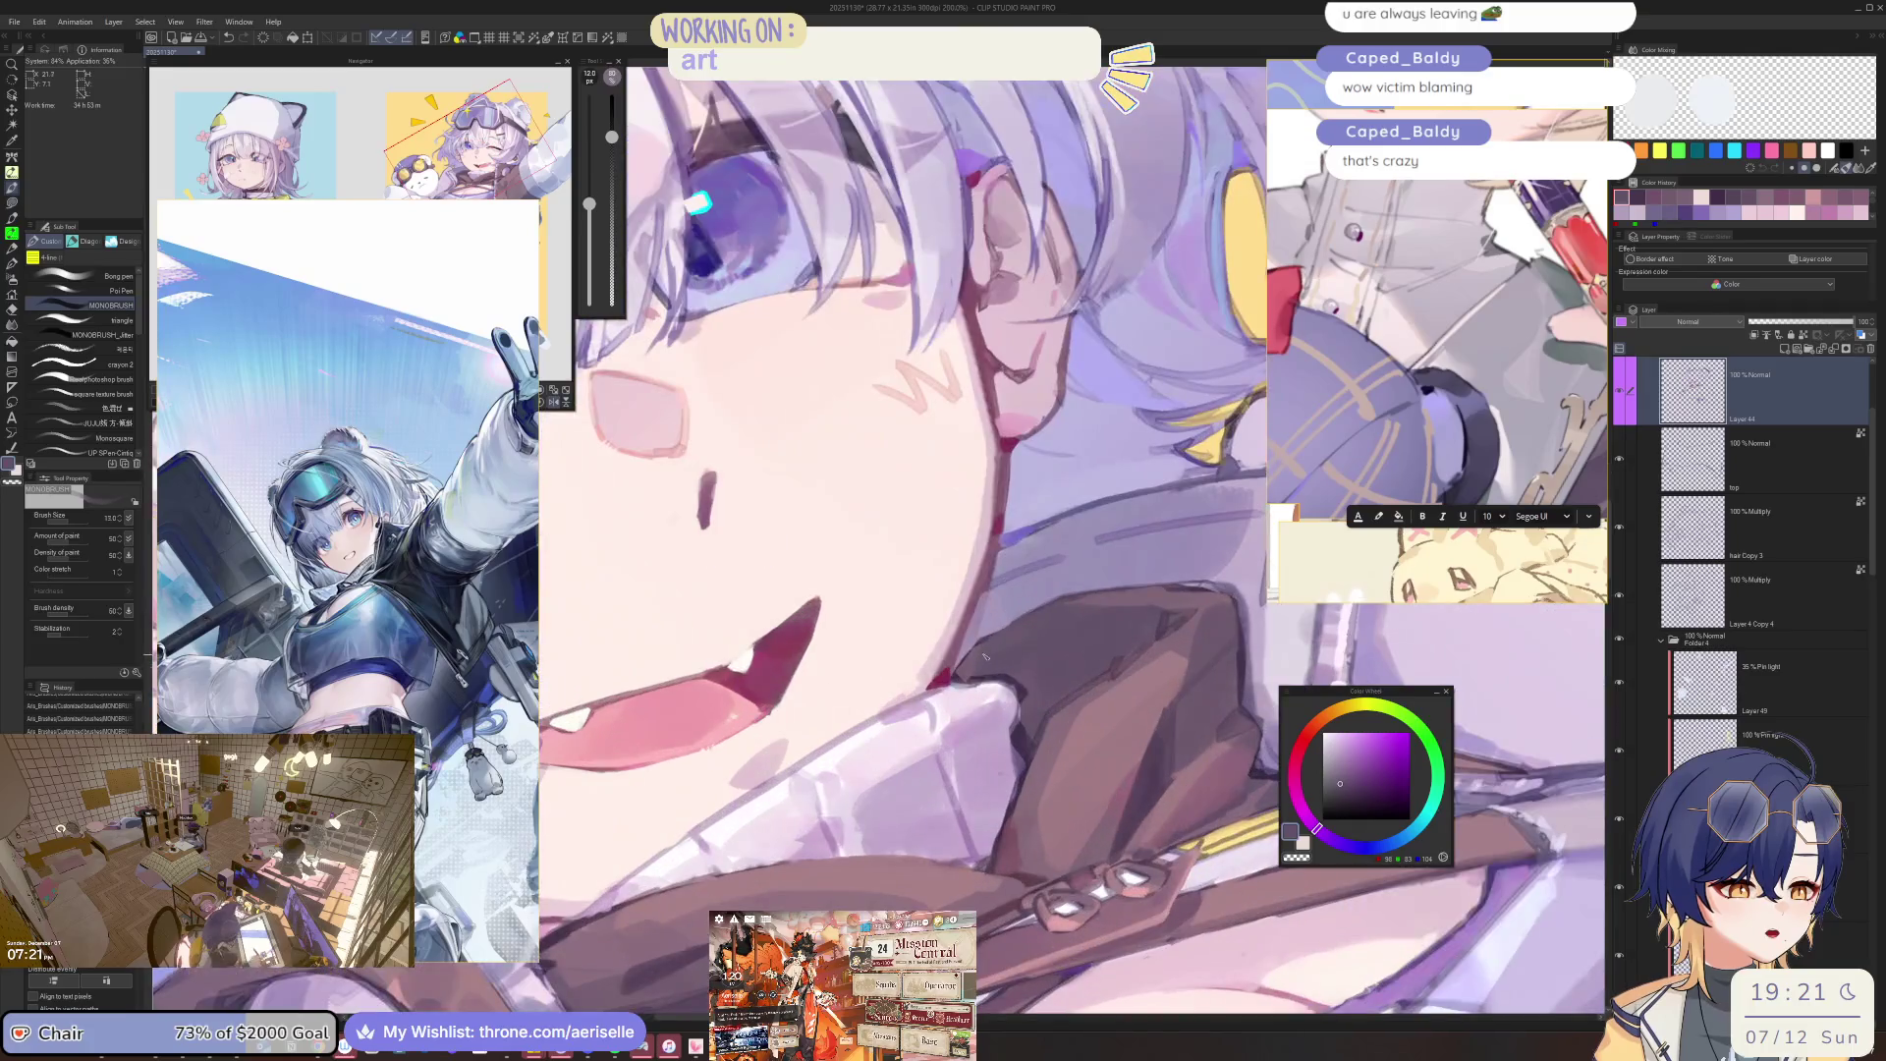
pyautogui.scroll(-3, 962, 676)
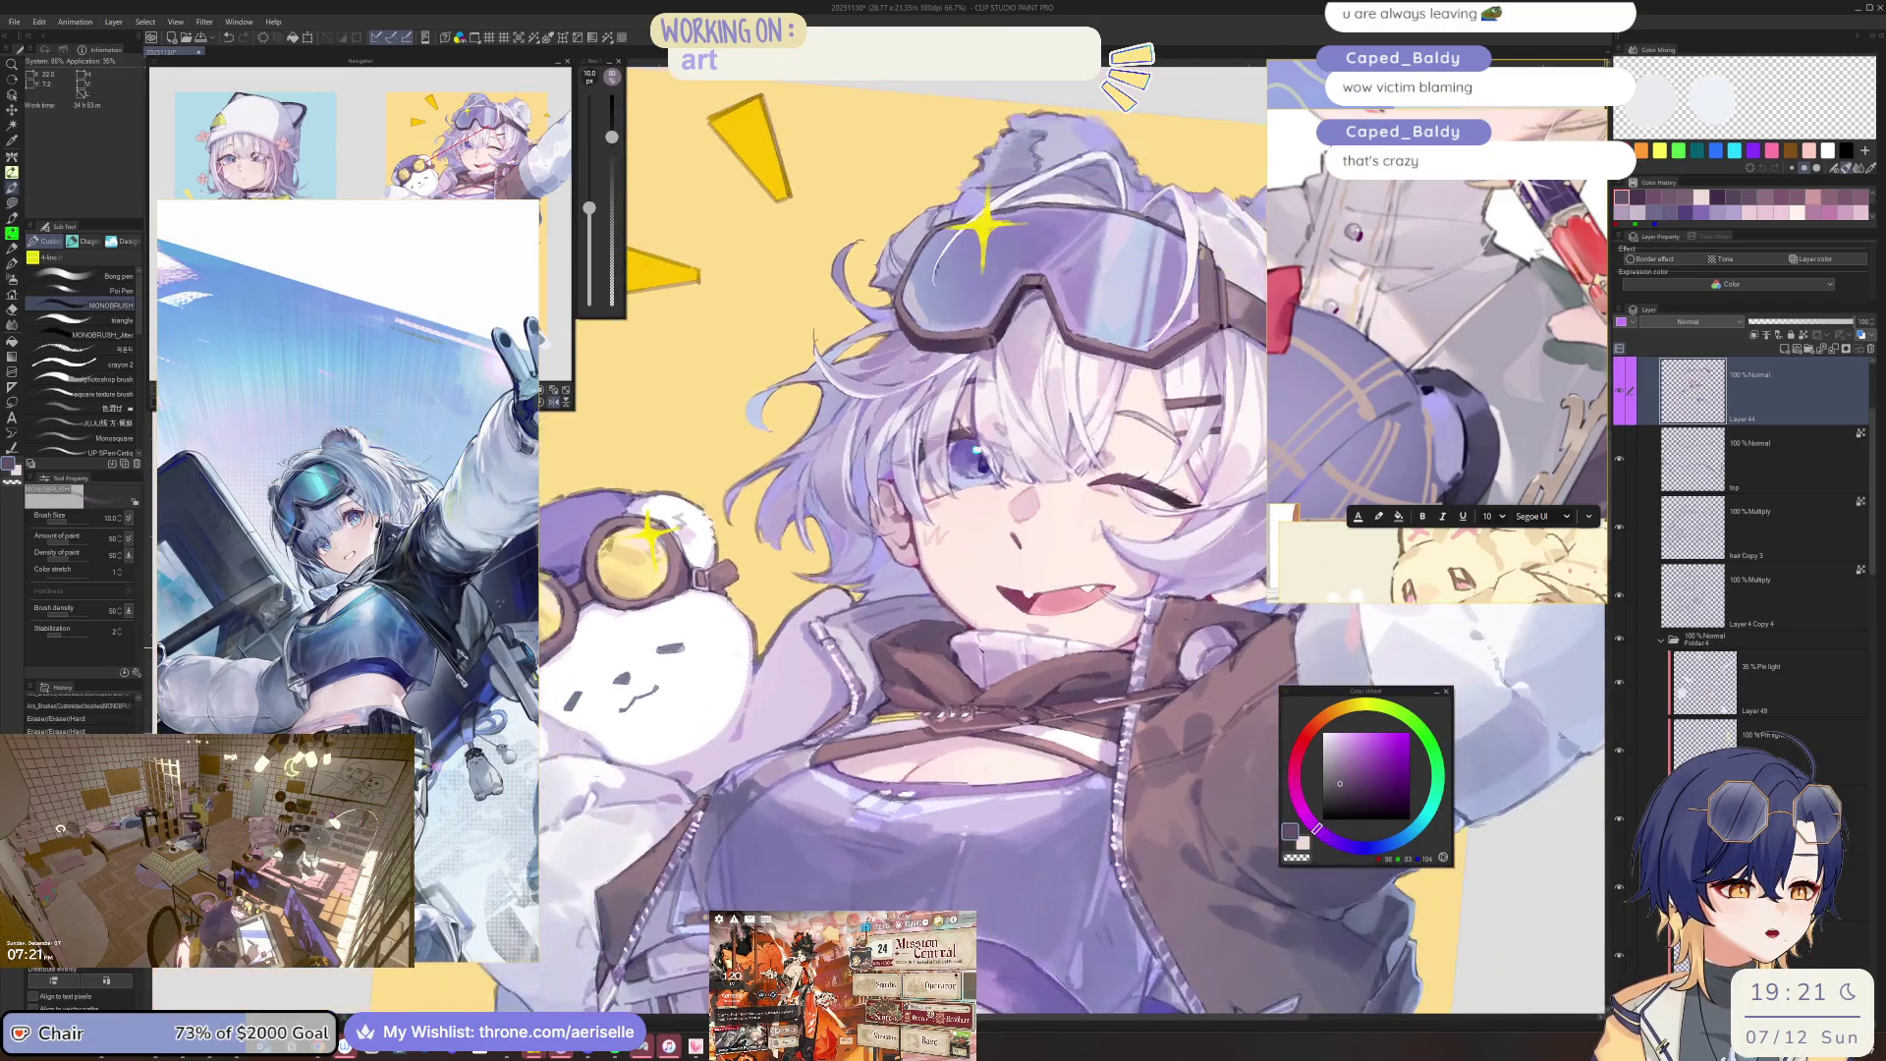
pyautogui.scroll(3, 909, 787)
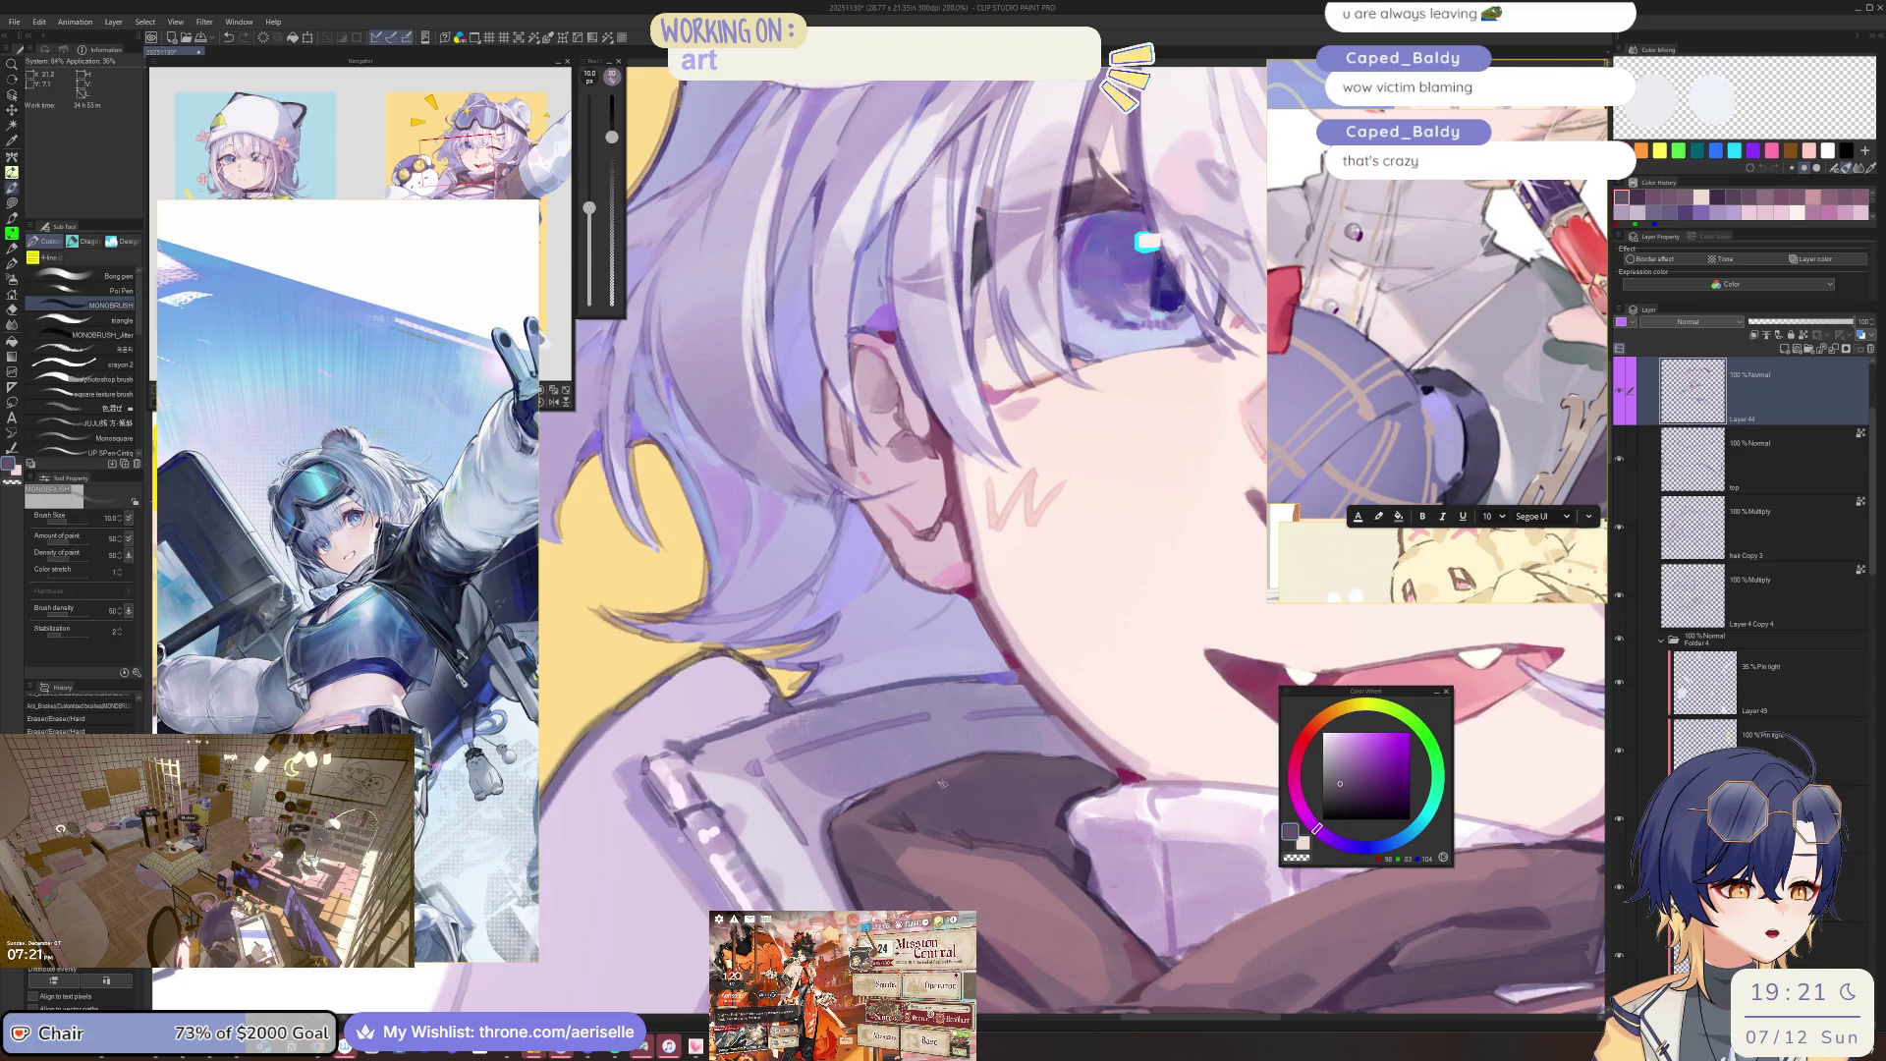
# Rotate the view around the face and shift the paint colour toward pink.
pyautogui.scroll(-5, 978, 768)
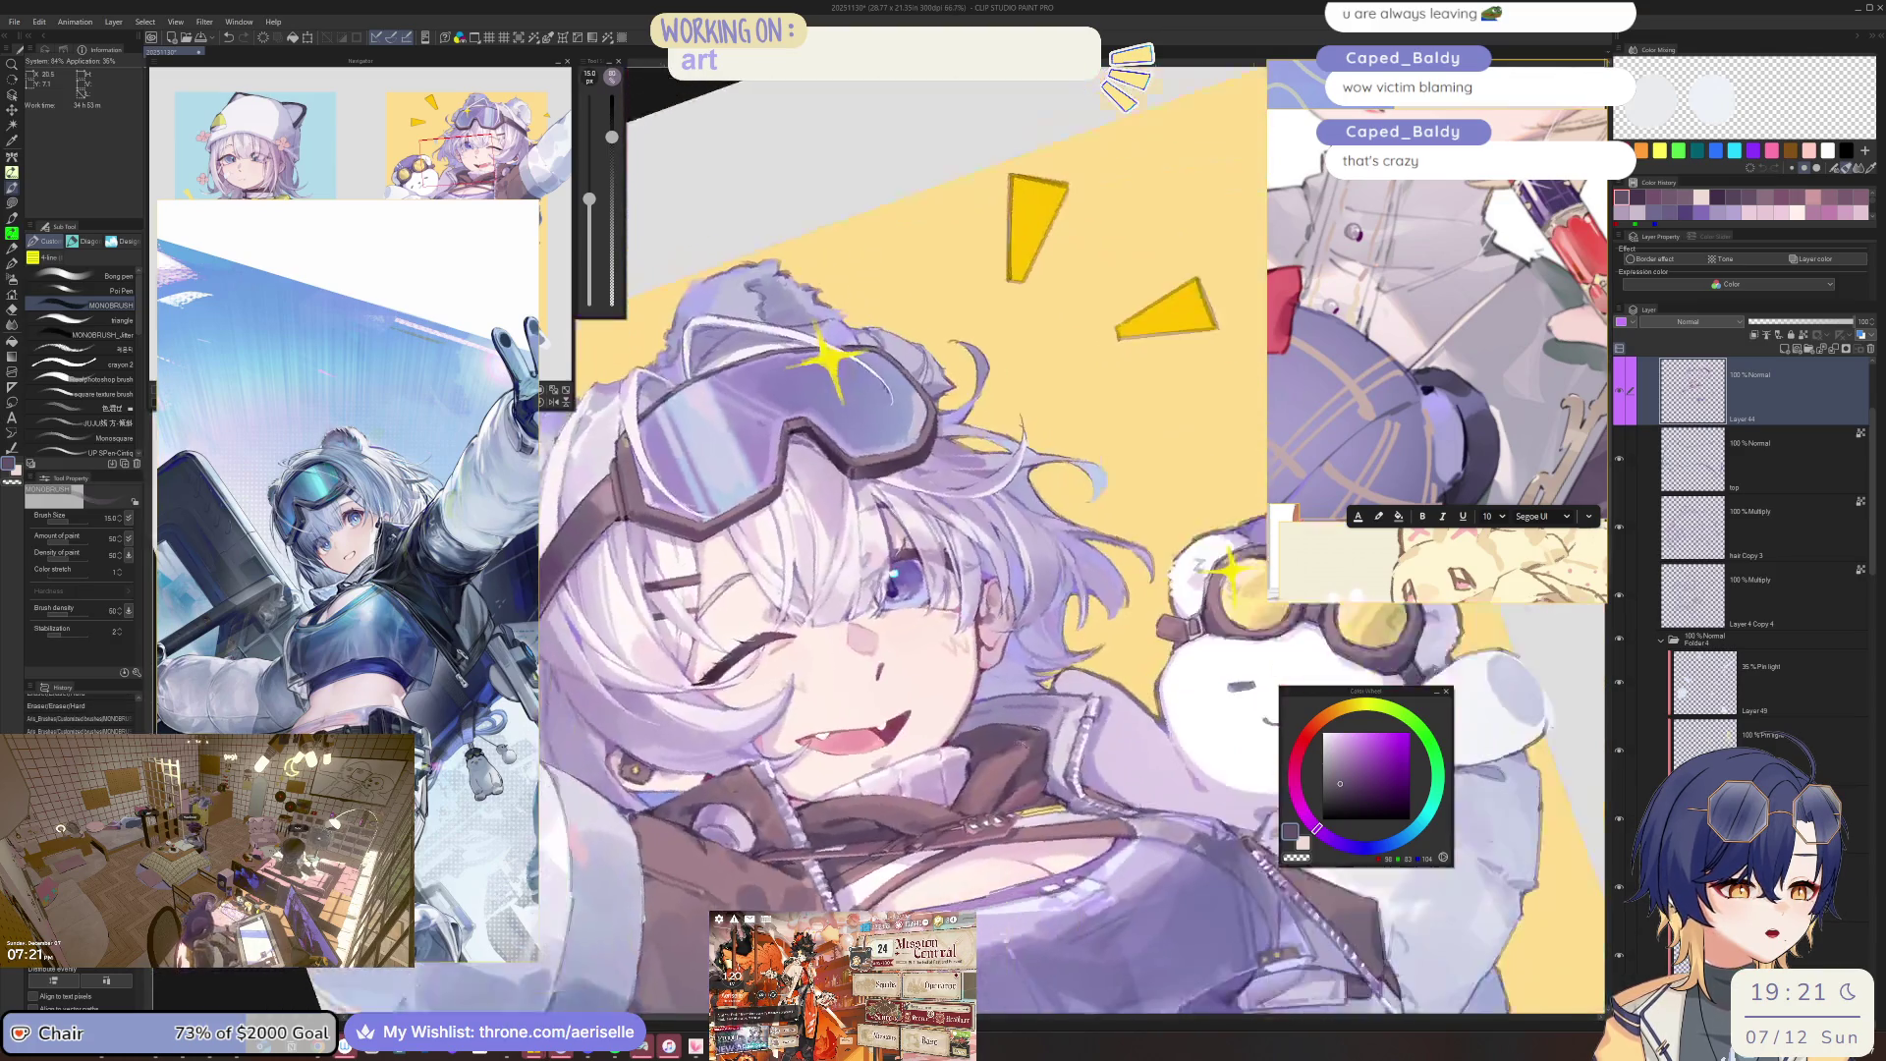
pyautogui.scroll(3, 994, 746)
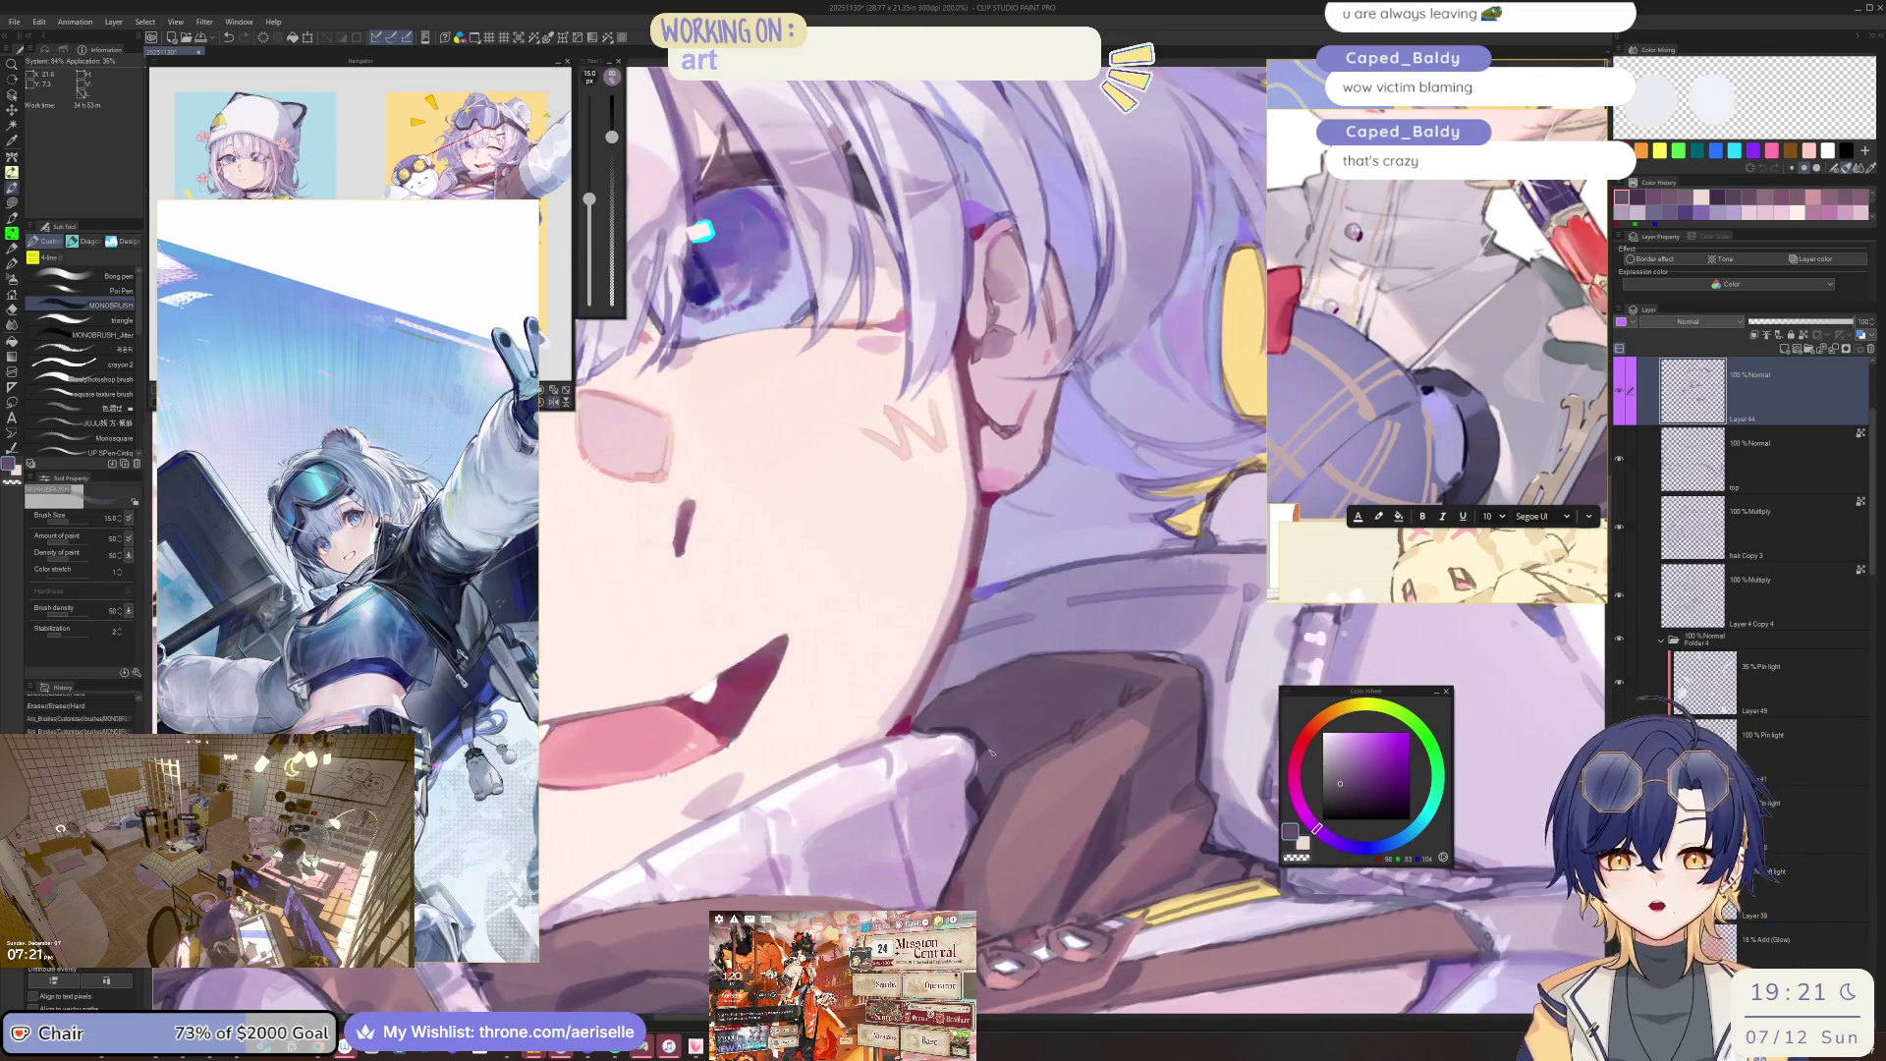
pyautogui.scroll(-5, 987, 753)
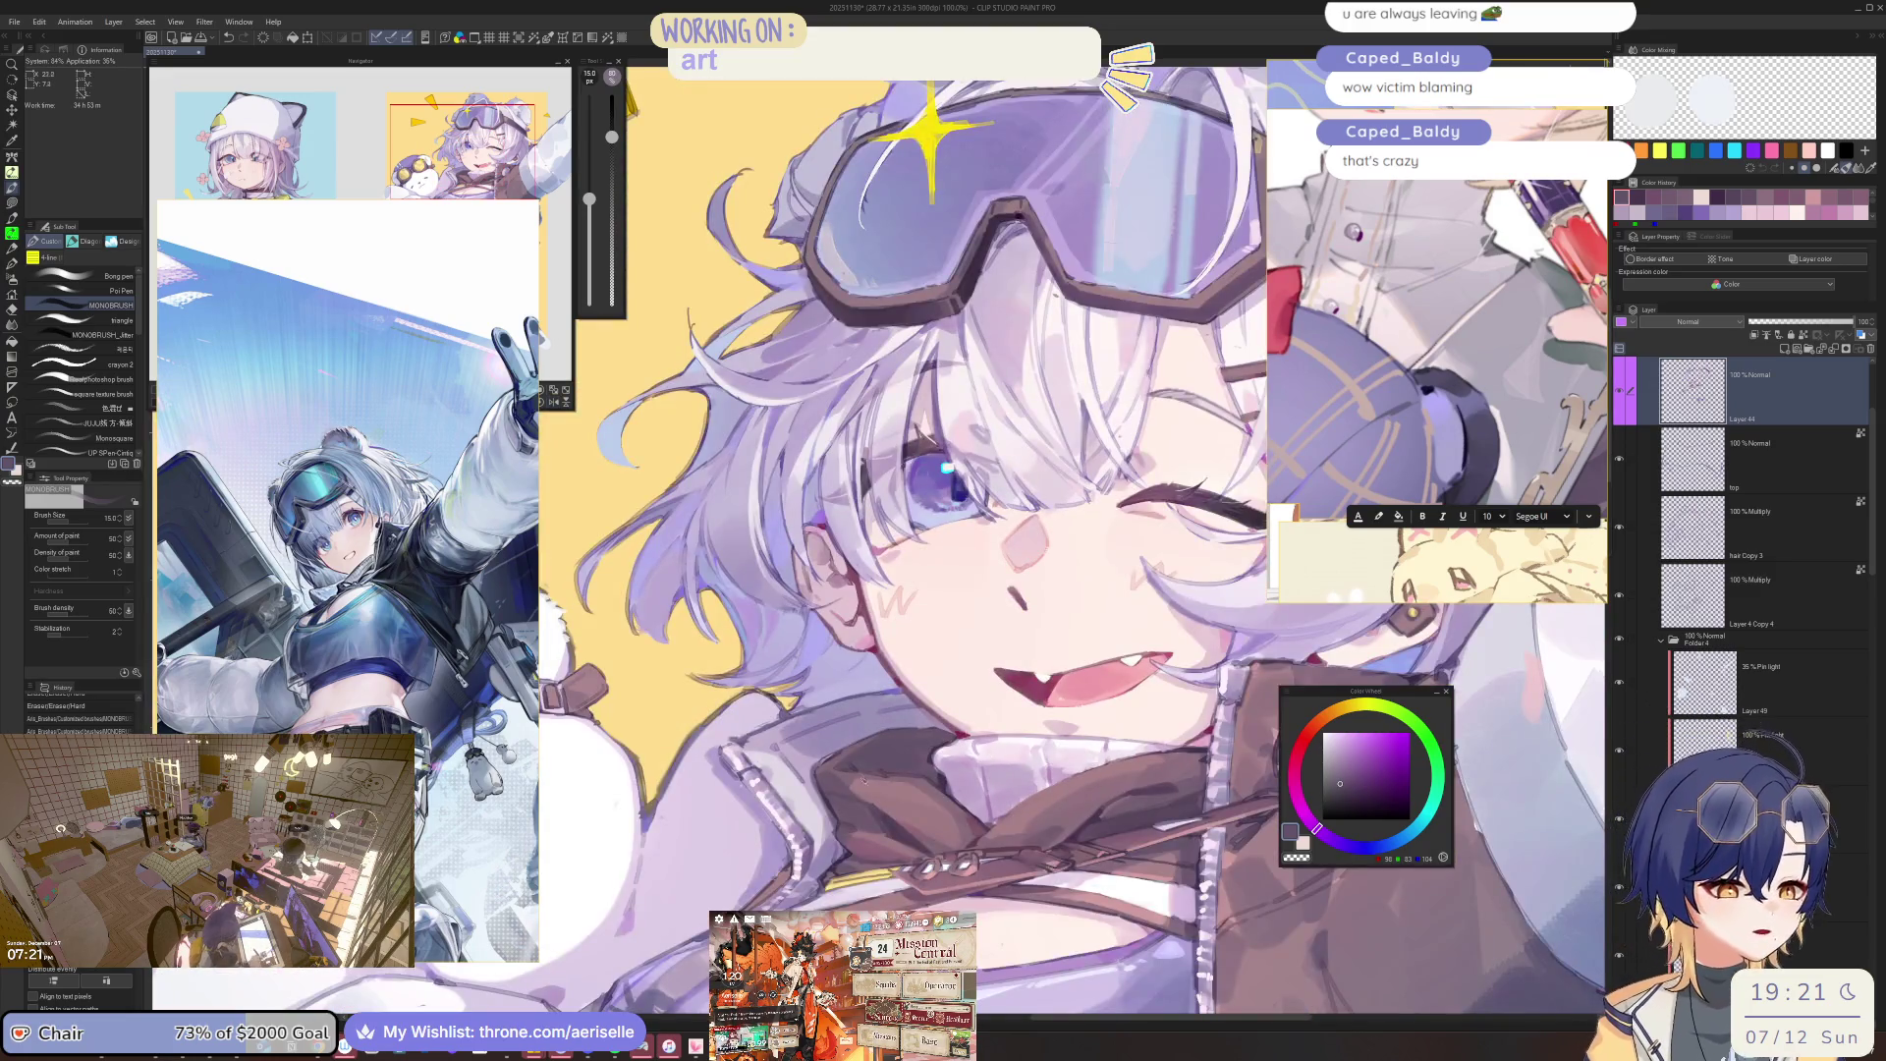
pyautogui.scroll(5, 1031, 744)
pyautogui.scroll(-2, 1032, 743)
pyautogui.scroll(-2, 1068, 706)
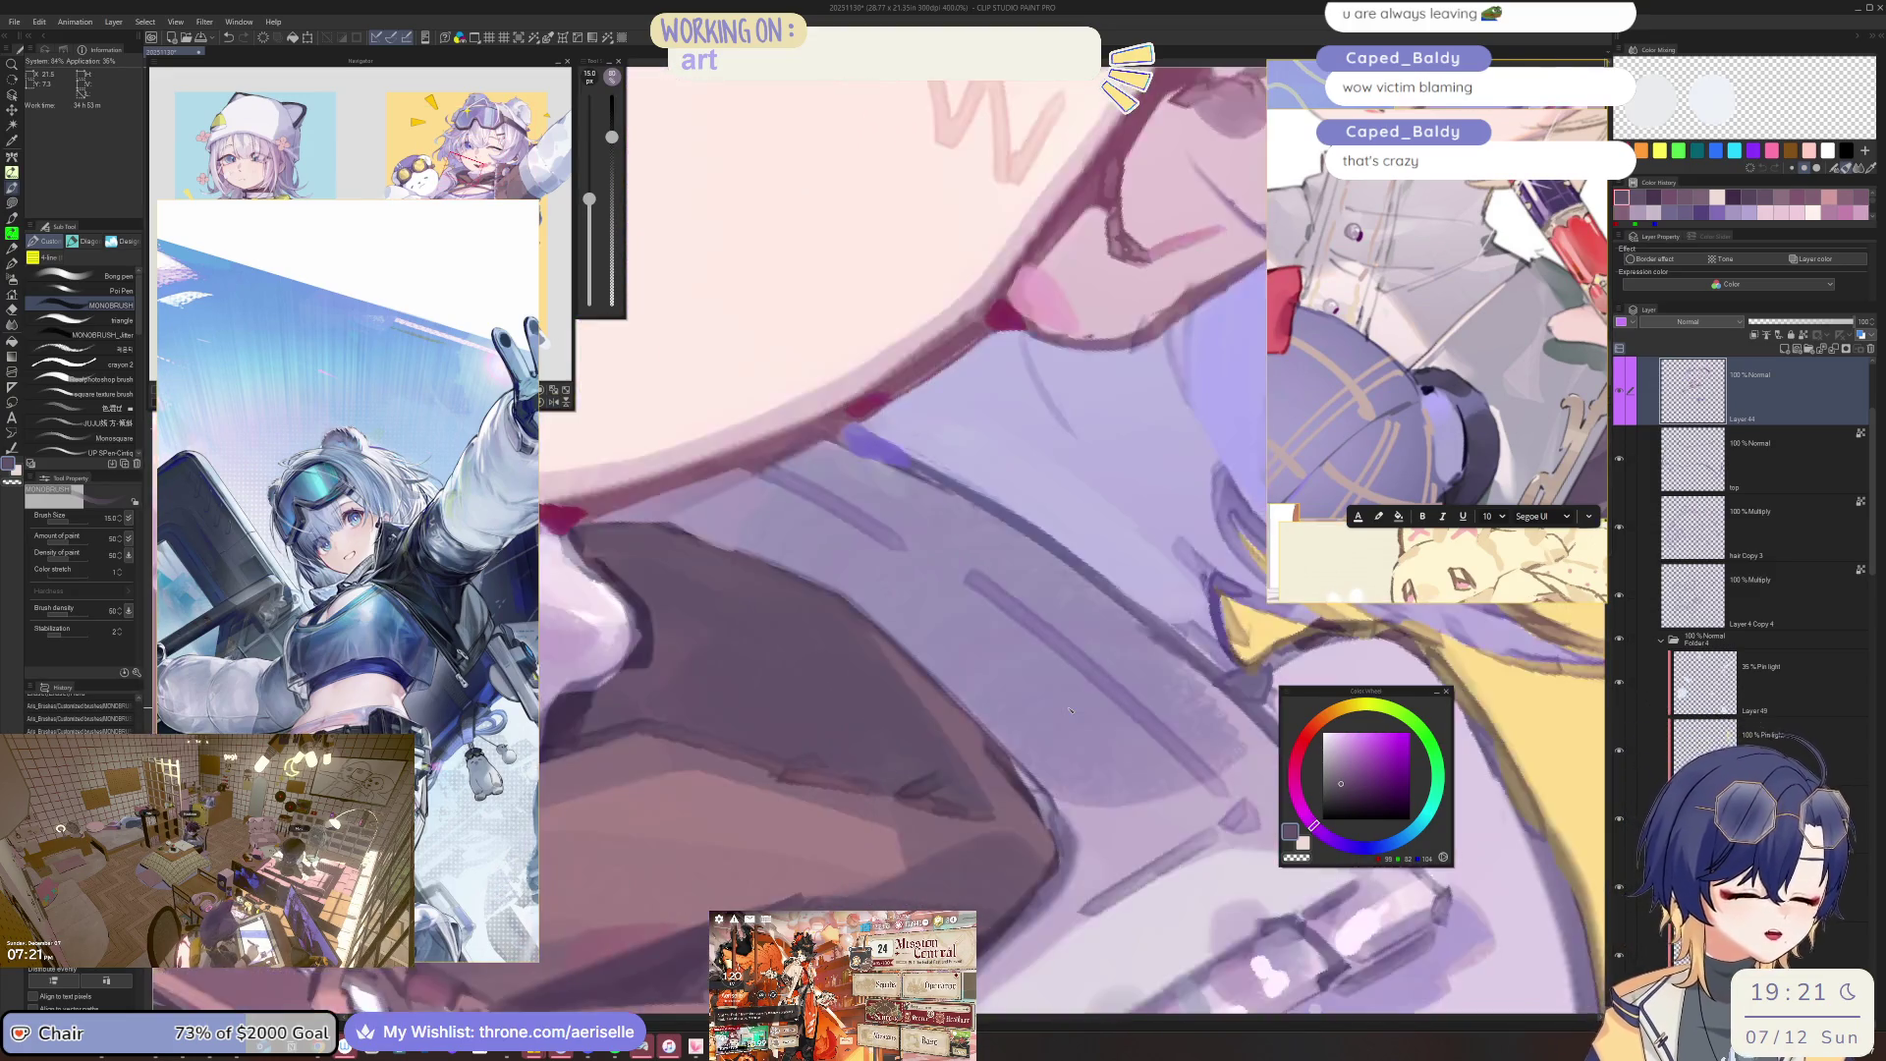
pyautogui.press('-')
pyautogui.click(1318, 738)
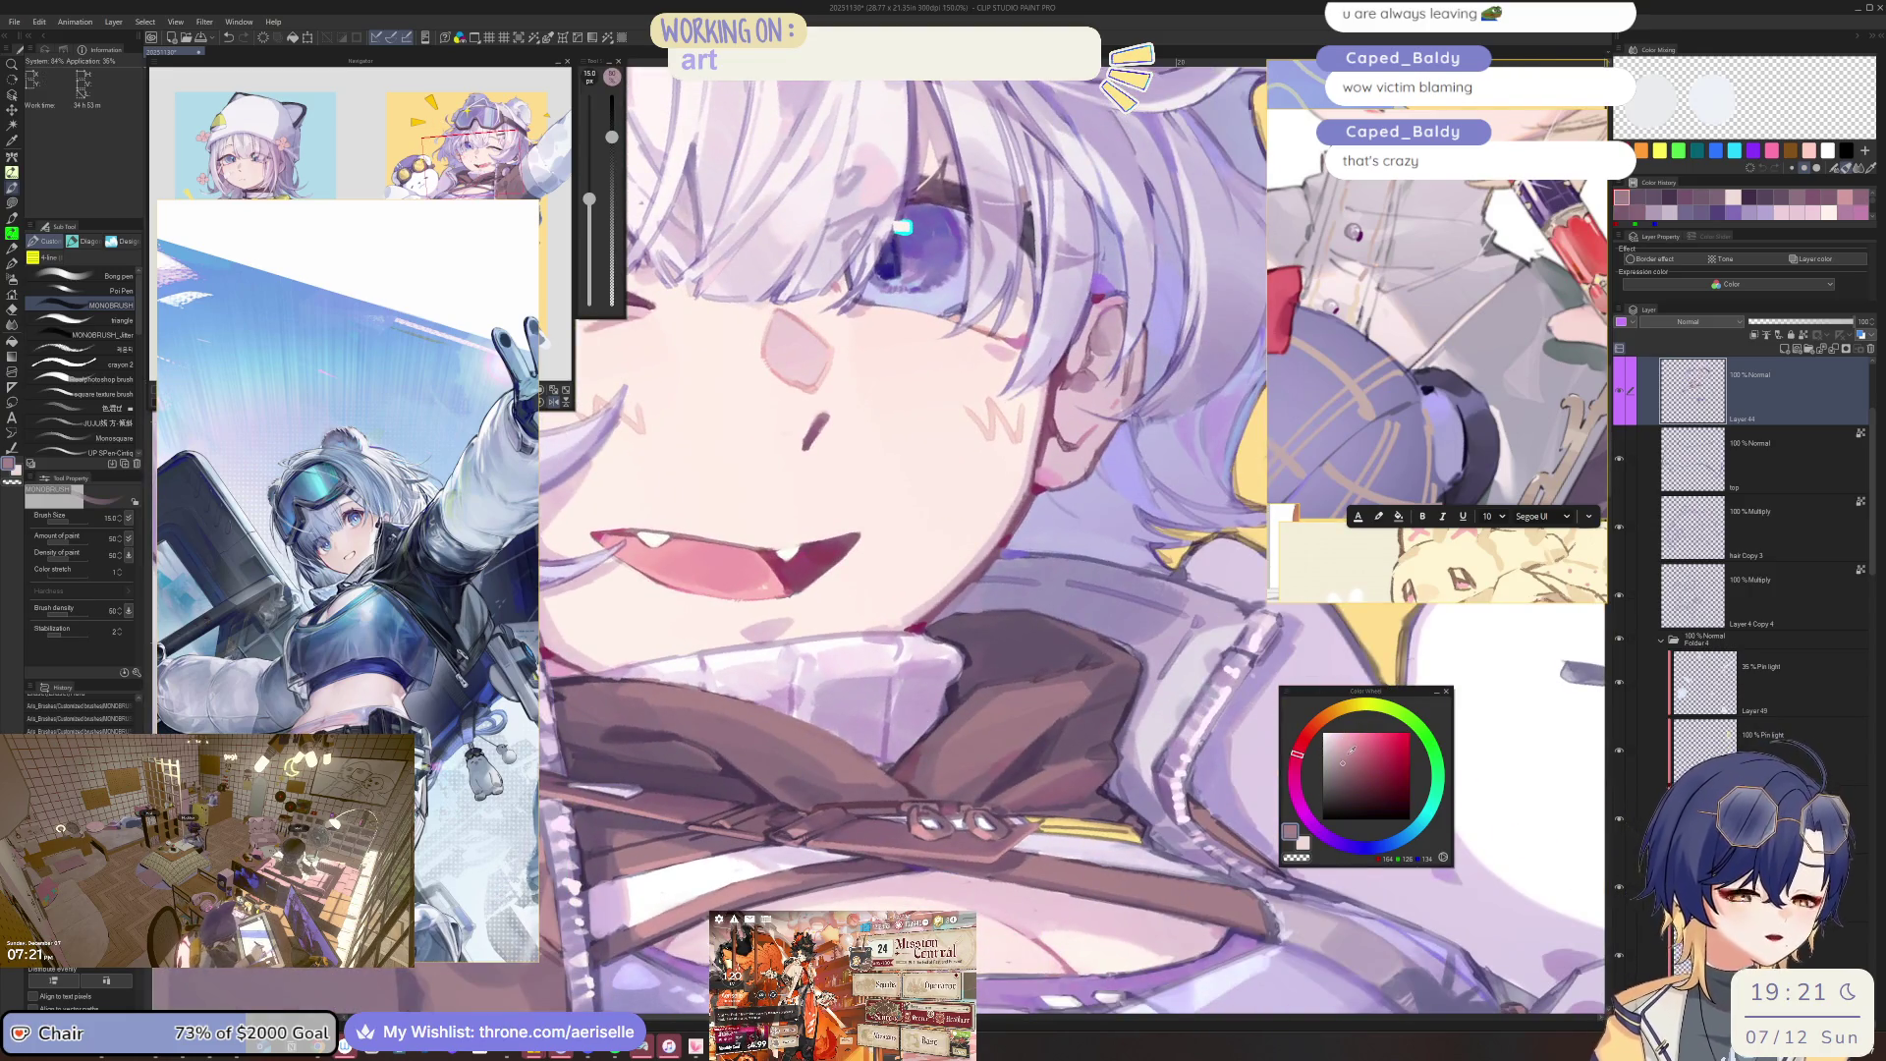
pyautogui.click(1319, 736)
# Pick a warmer, redder pink skin tone and set the brush to size 15.
pyautogui.press('-')
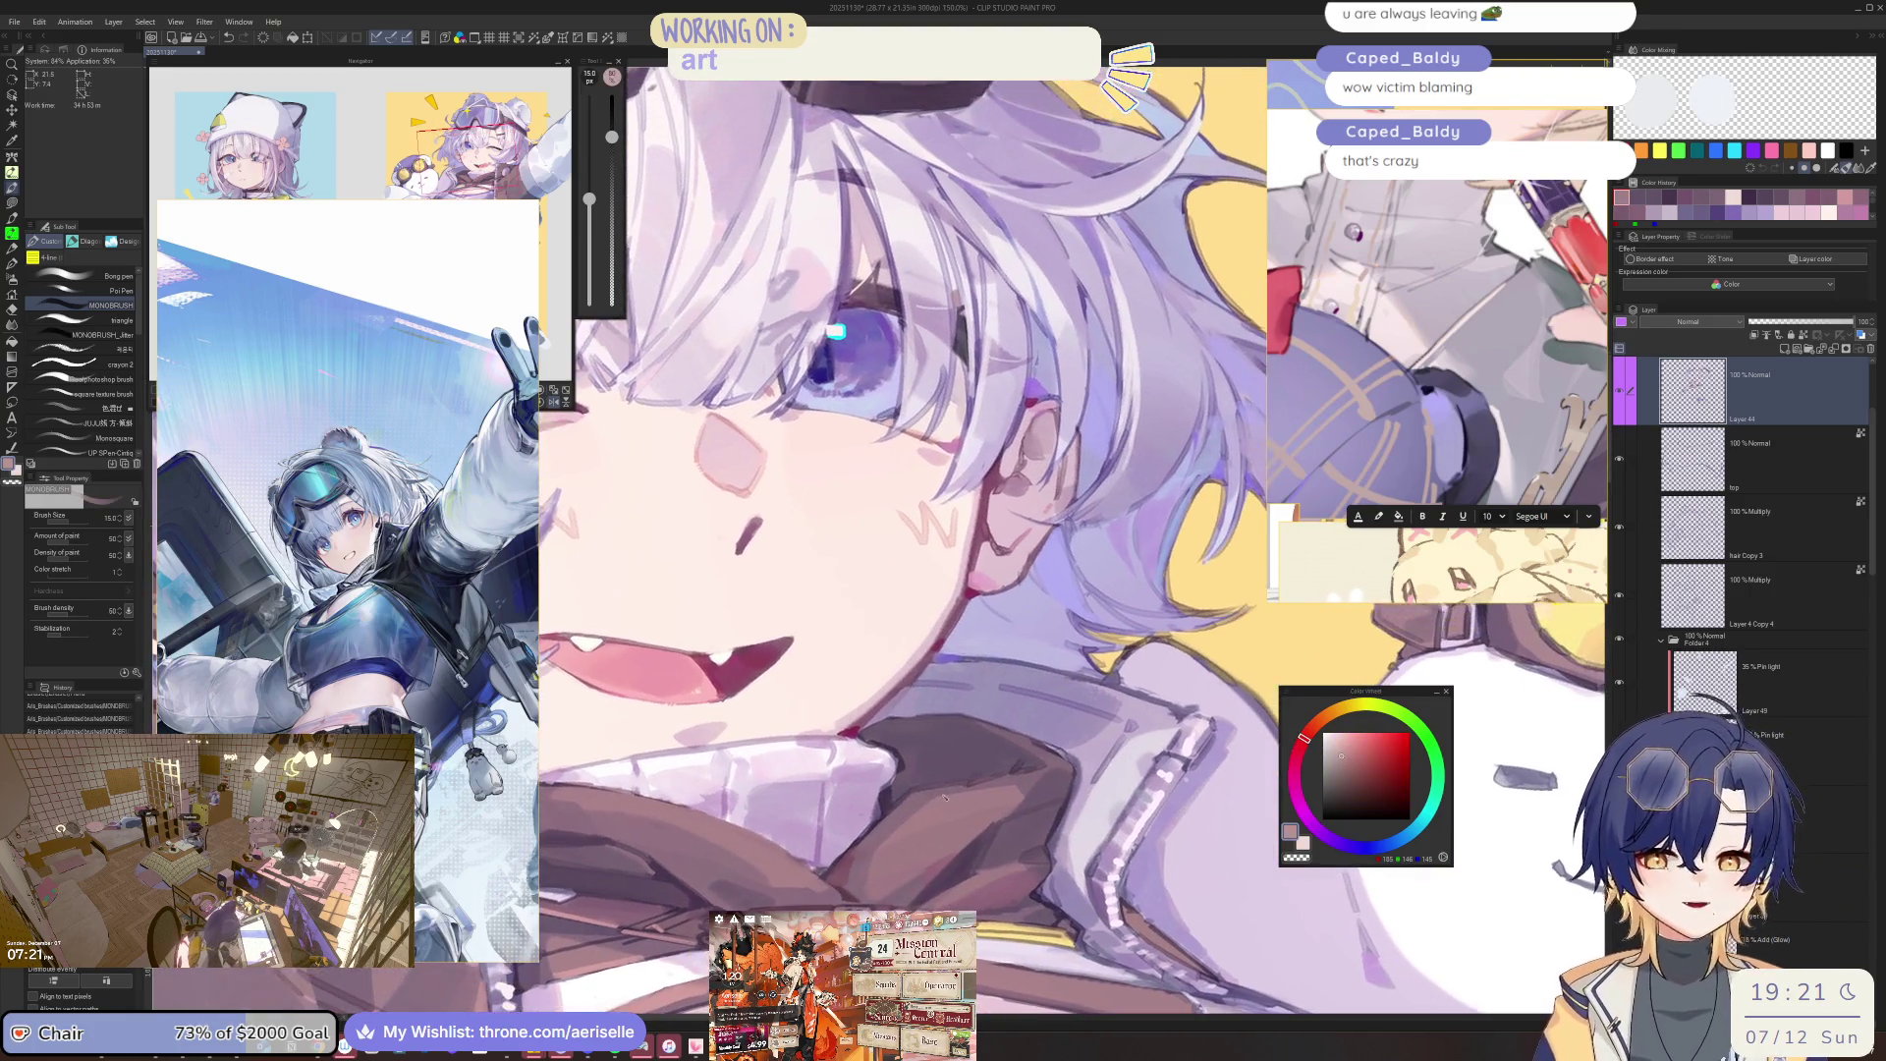
pyautogui.press(']')
pyautogui.press(']')
pyautogui.click(938, 806)
pyautogui.keyDown('alt'); pyautogui.click(946, 813); pyautogui.keyUp('alt')
pyautogui.press('[')
pyautogui.press('[')
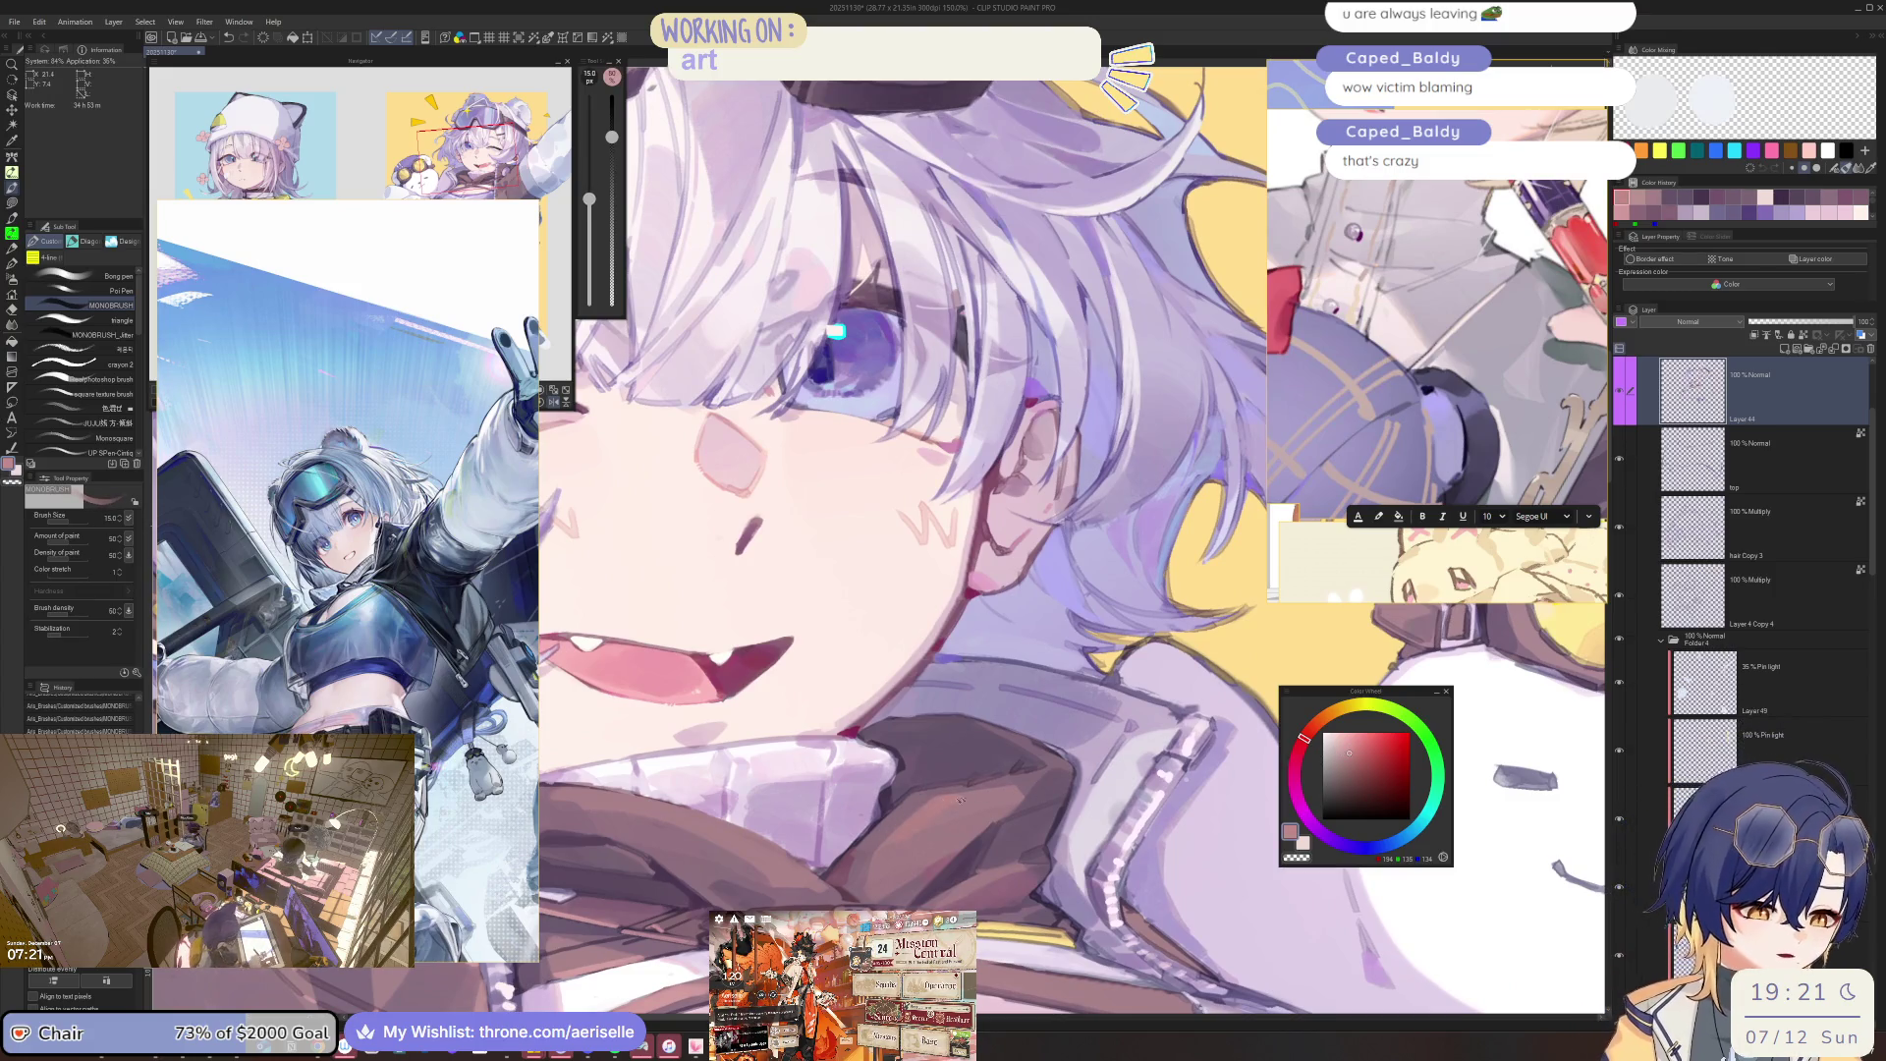
pyautogui.scroll(-5, 963, 800)
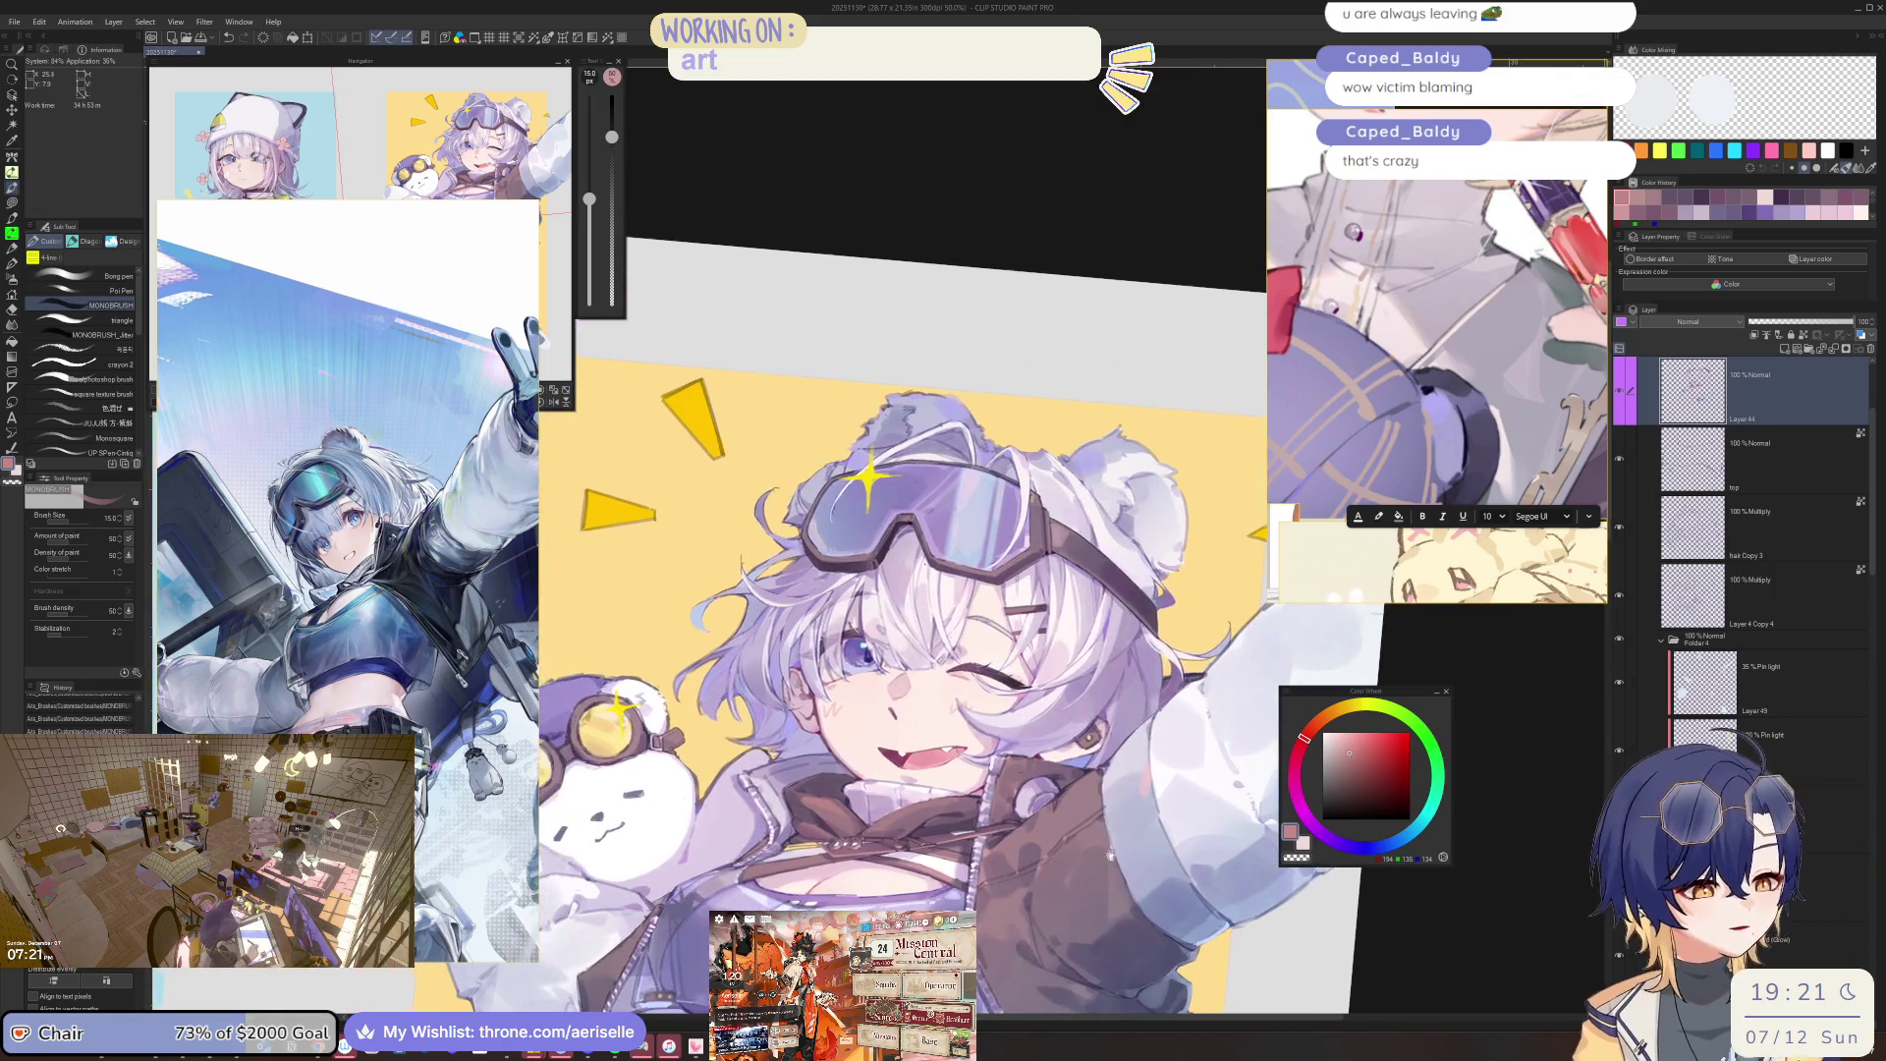
pyautogui.scroll(5, 786, 849)
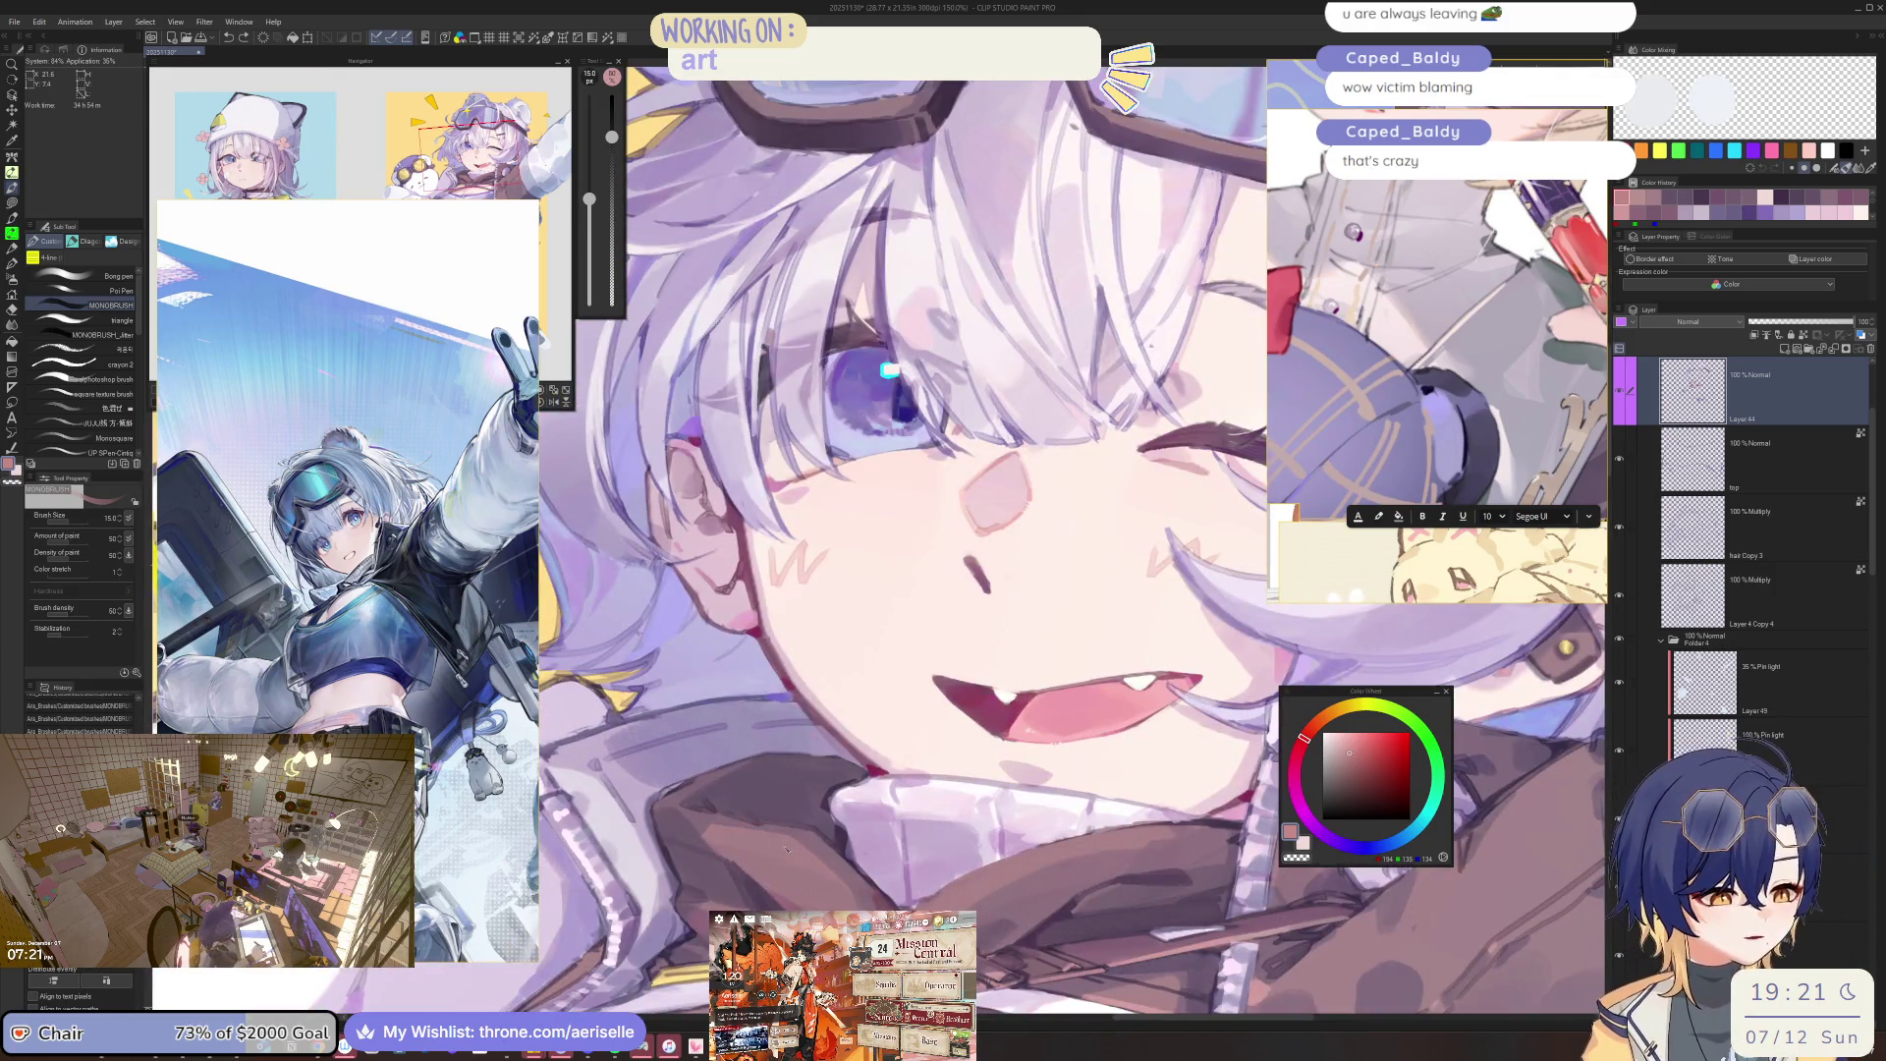
# Flip the view horizontally, set the brush to size 30, and zoom out to check the drawing.
pyautogui.press('h')
pyautogui.press(']')
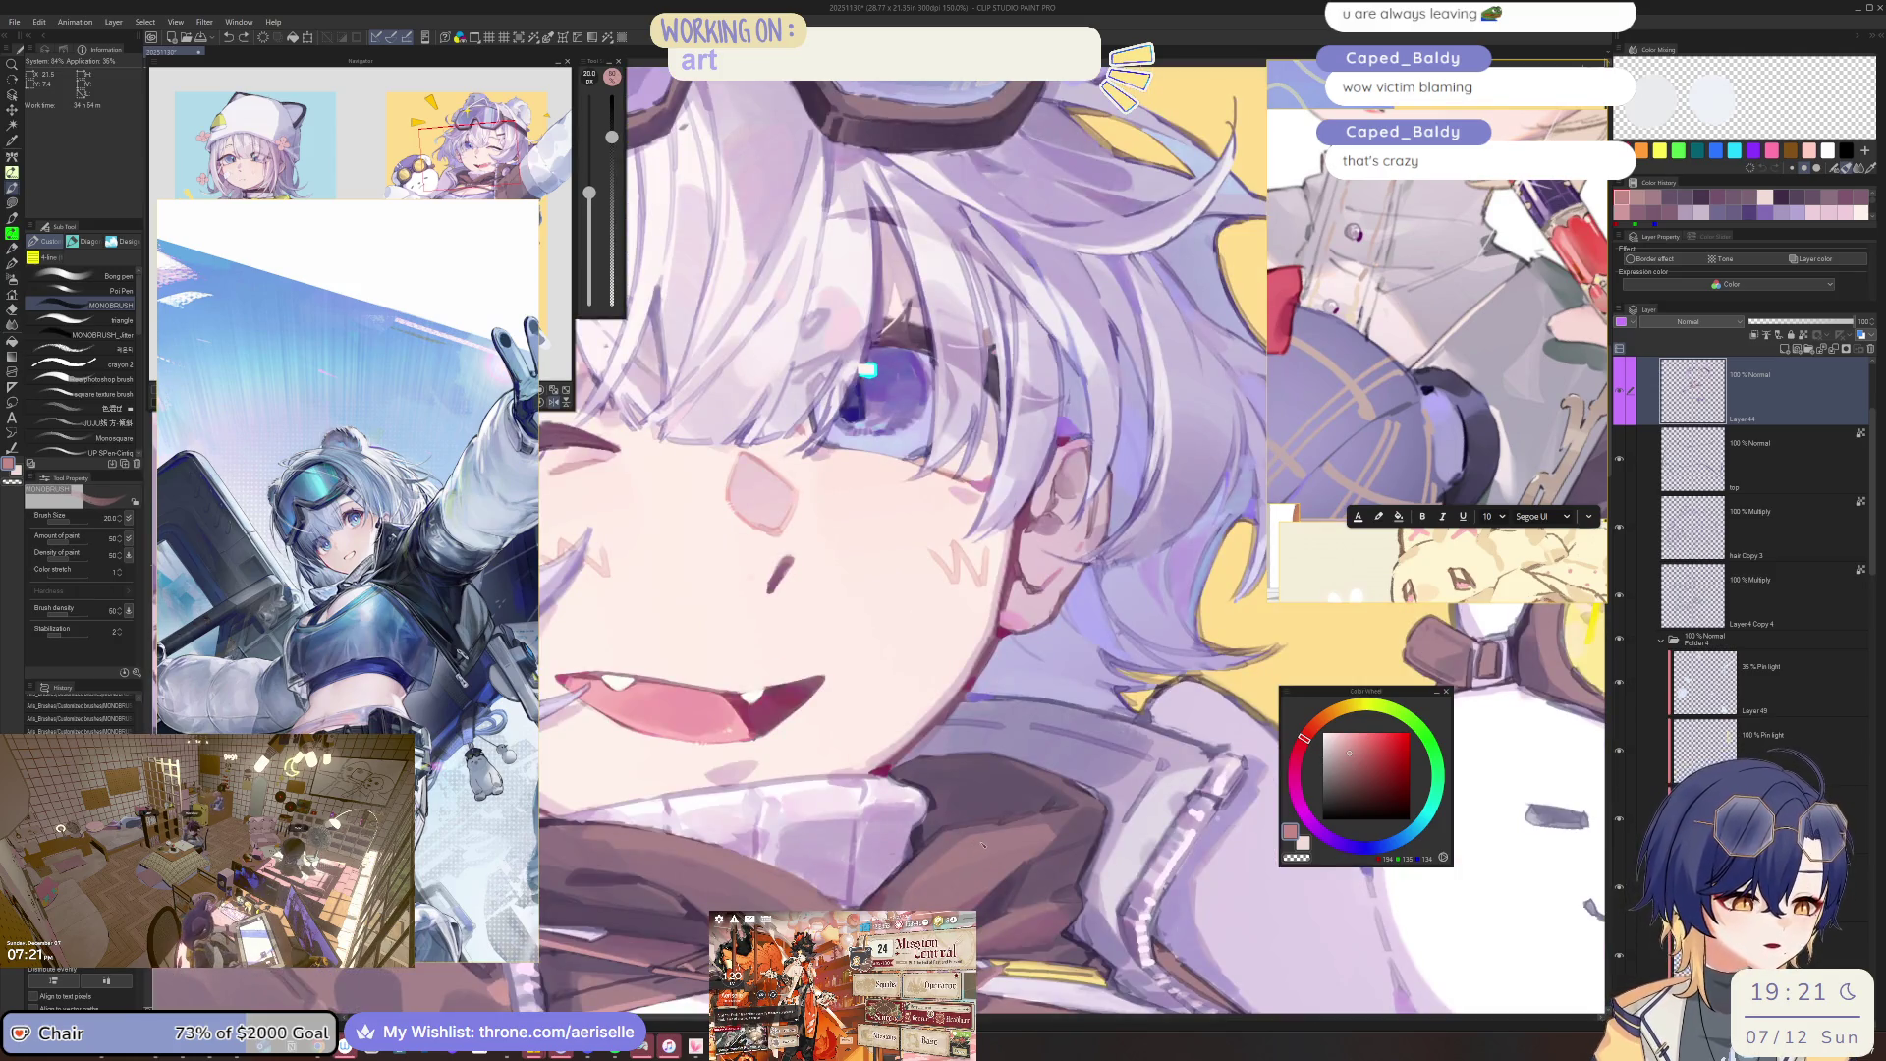
pyautogui.press(']')
pyautogui.press(']')
pyautogui.press(']')
pyautogui.press('h')
pyautogui.scroll(-3, 976, 848)
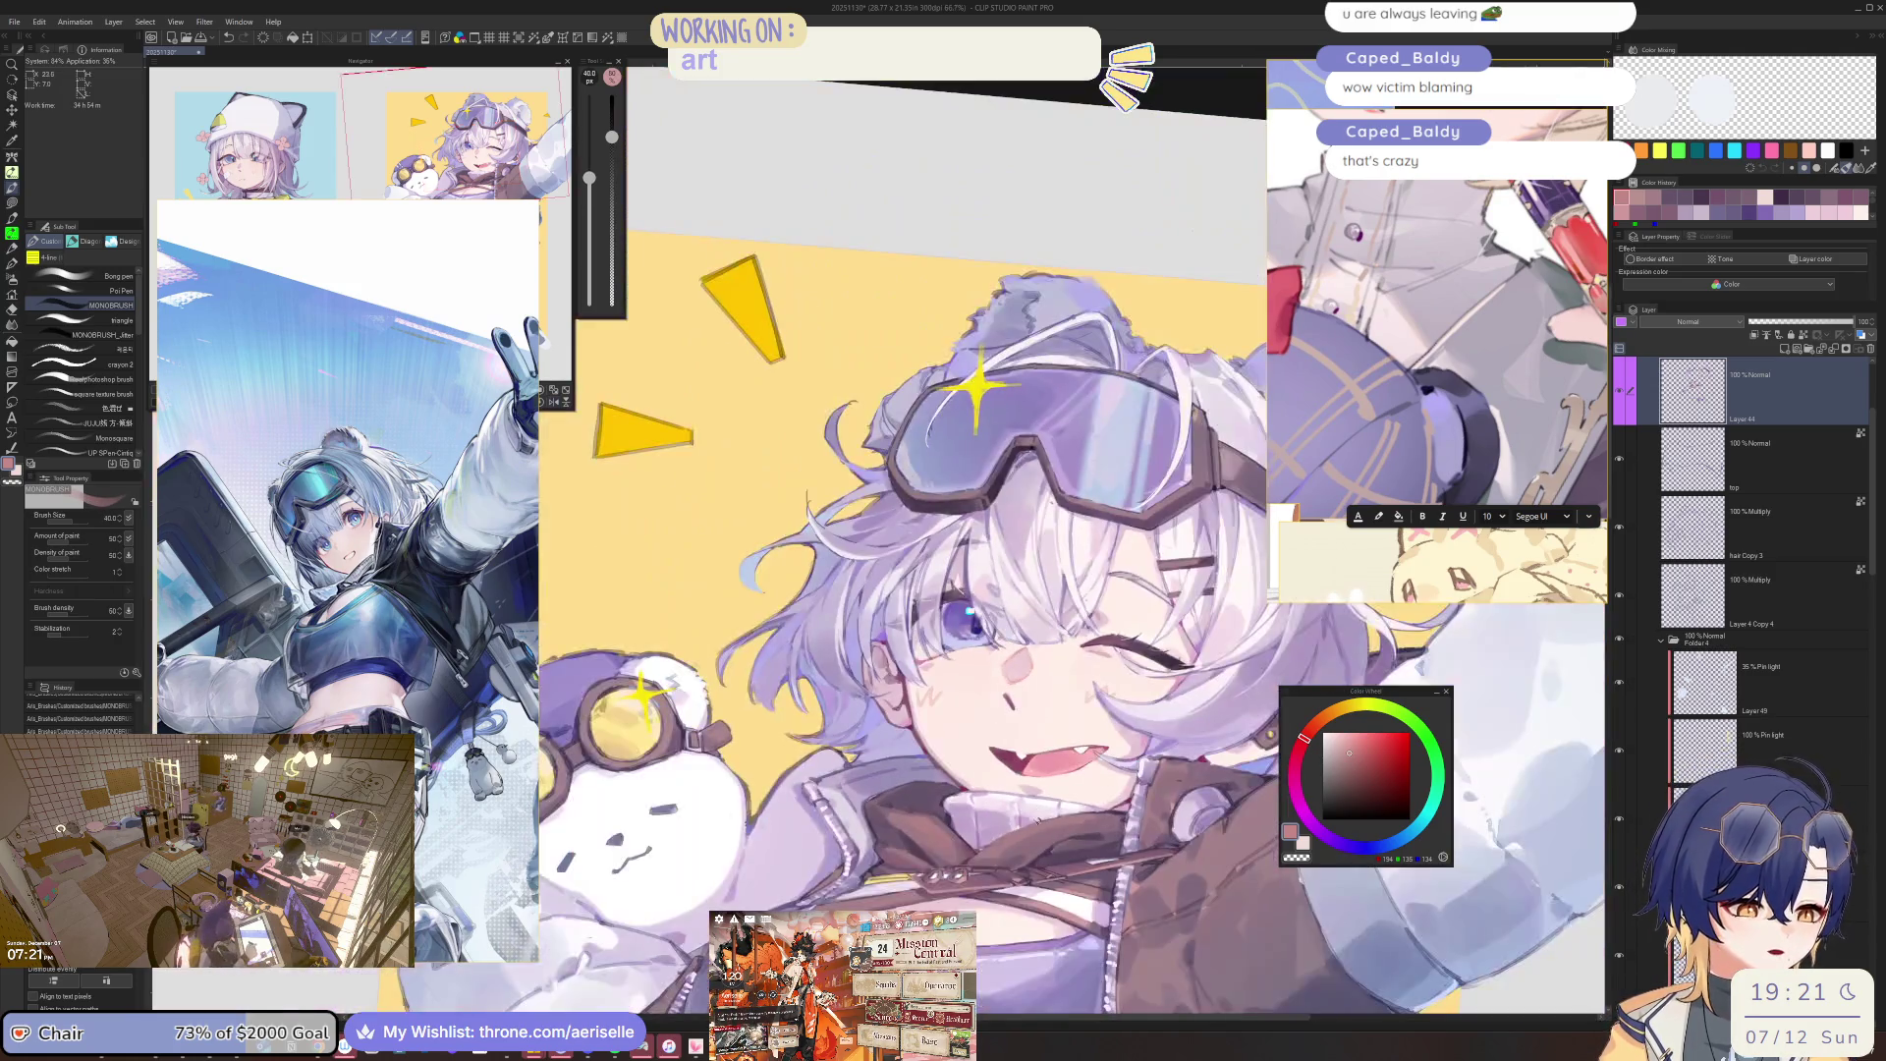
pyautogui.press('[')
pyautogui.press('h')
pyautogui.scroll(-2, 944, 688)
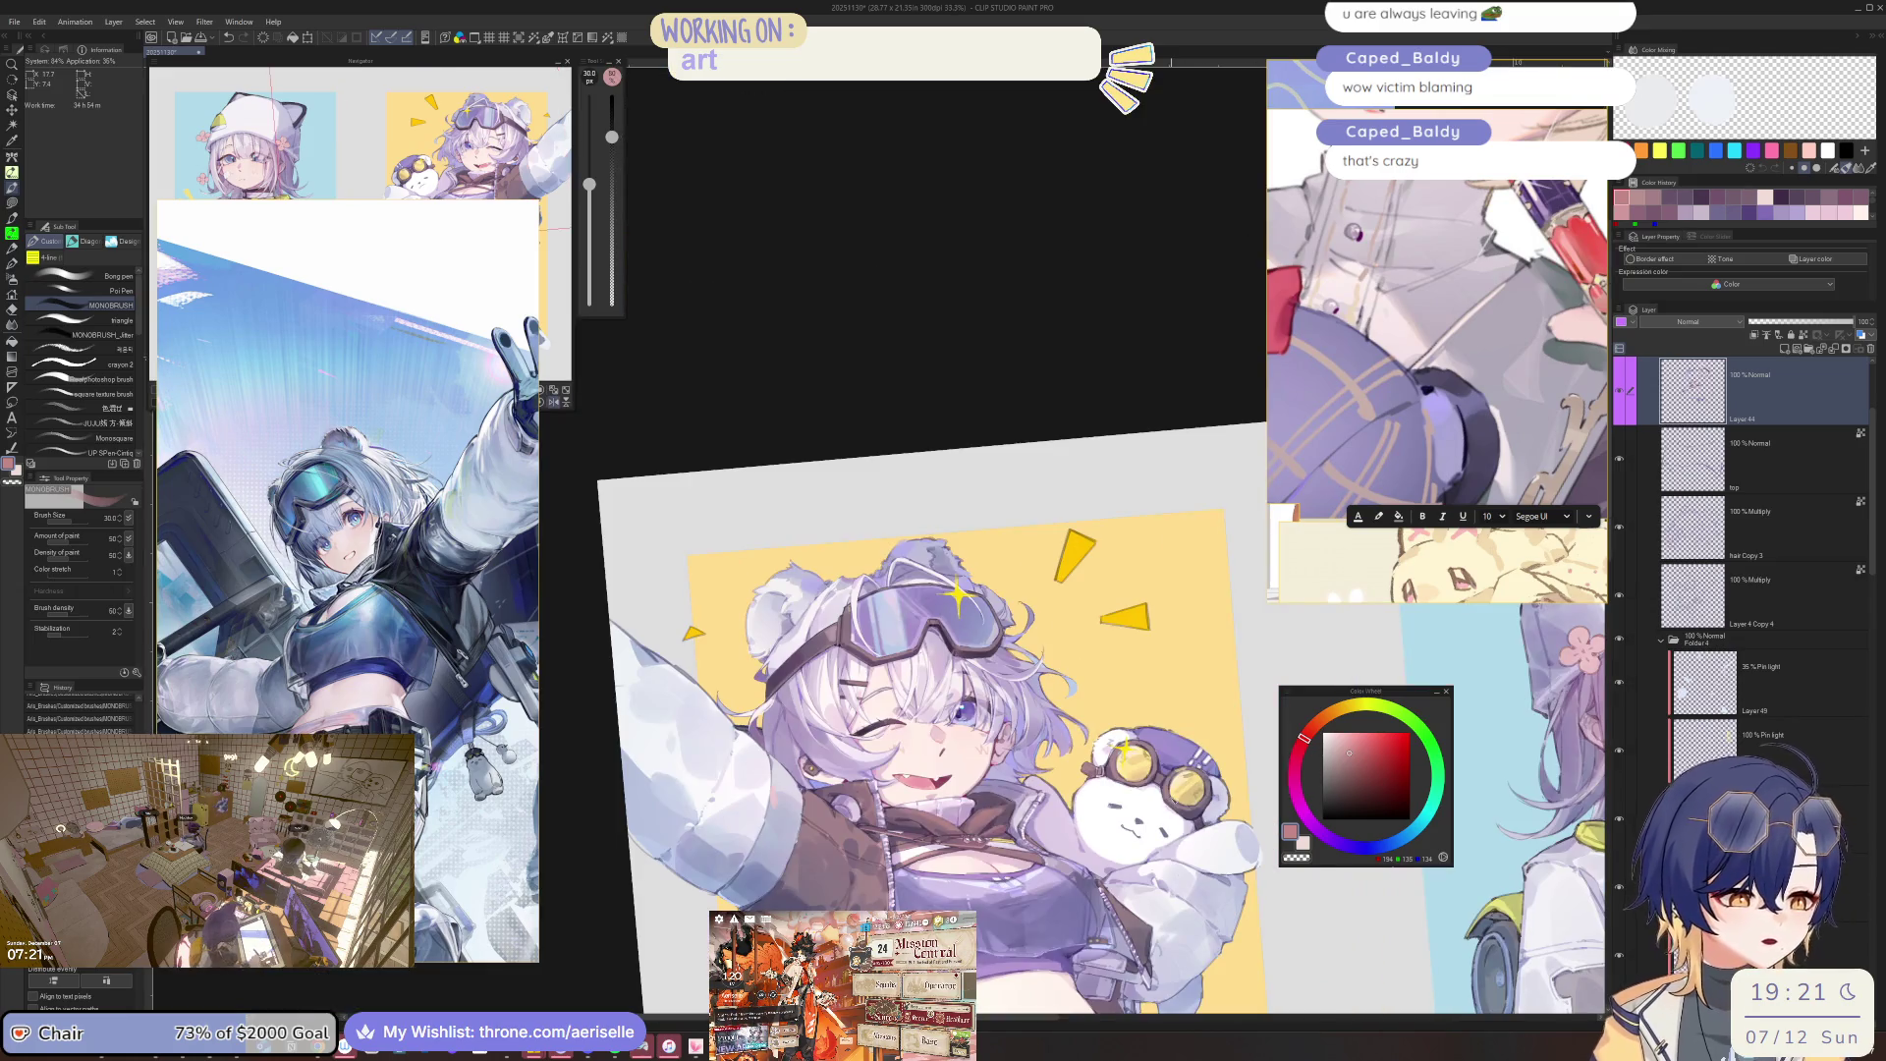
pyautogui.press('h')
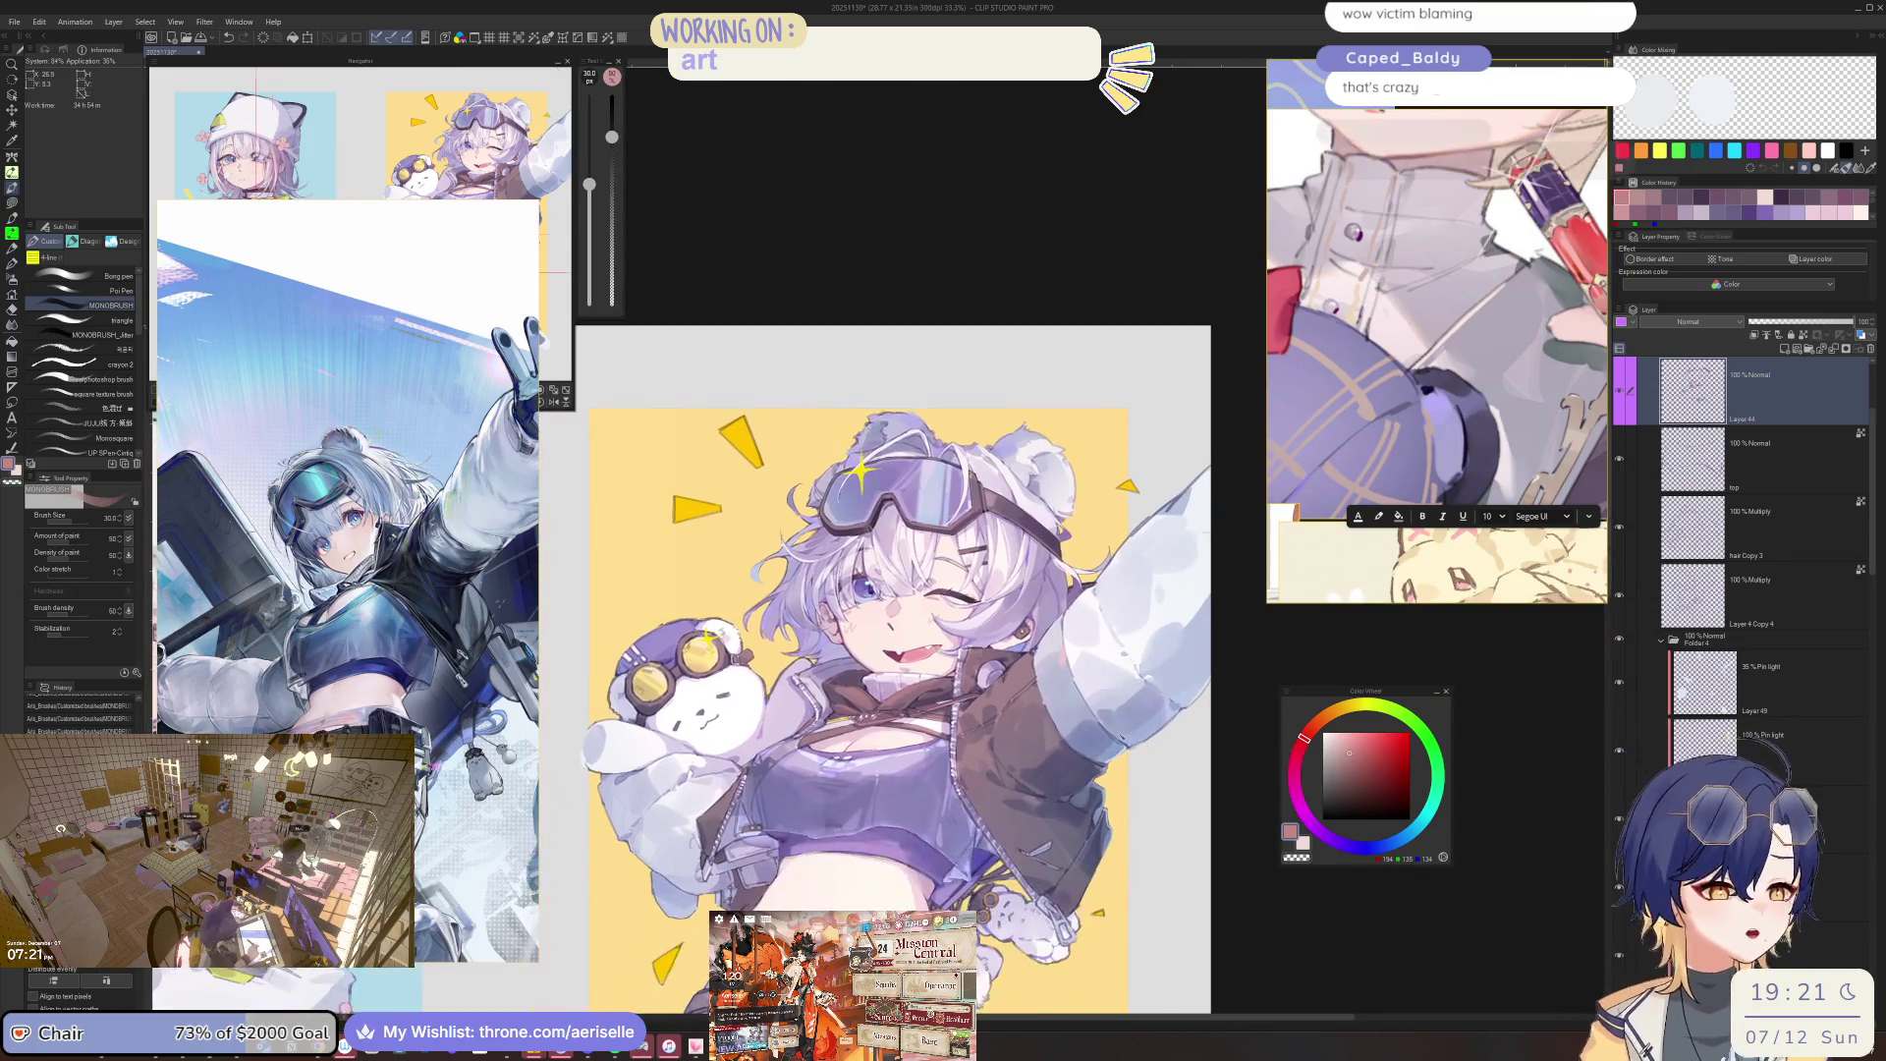
pyautogui.click(1622, 397)
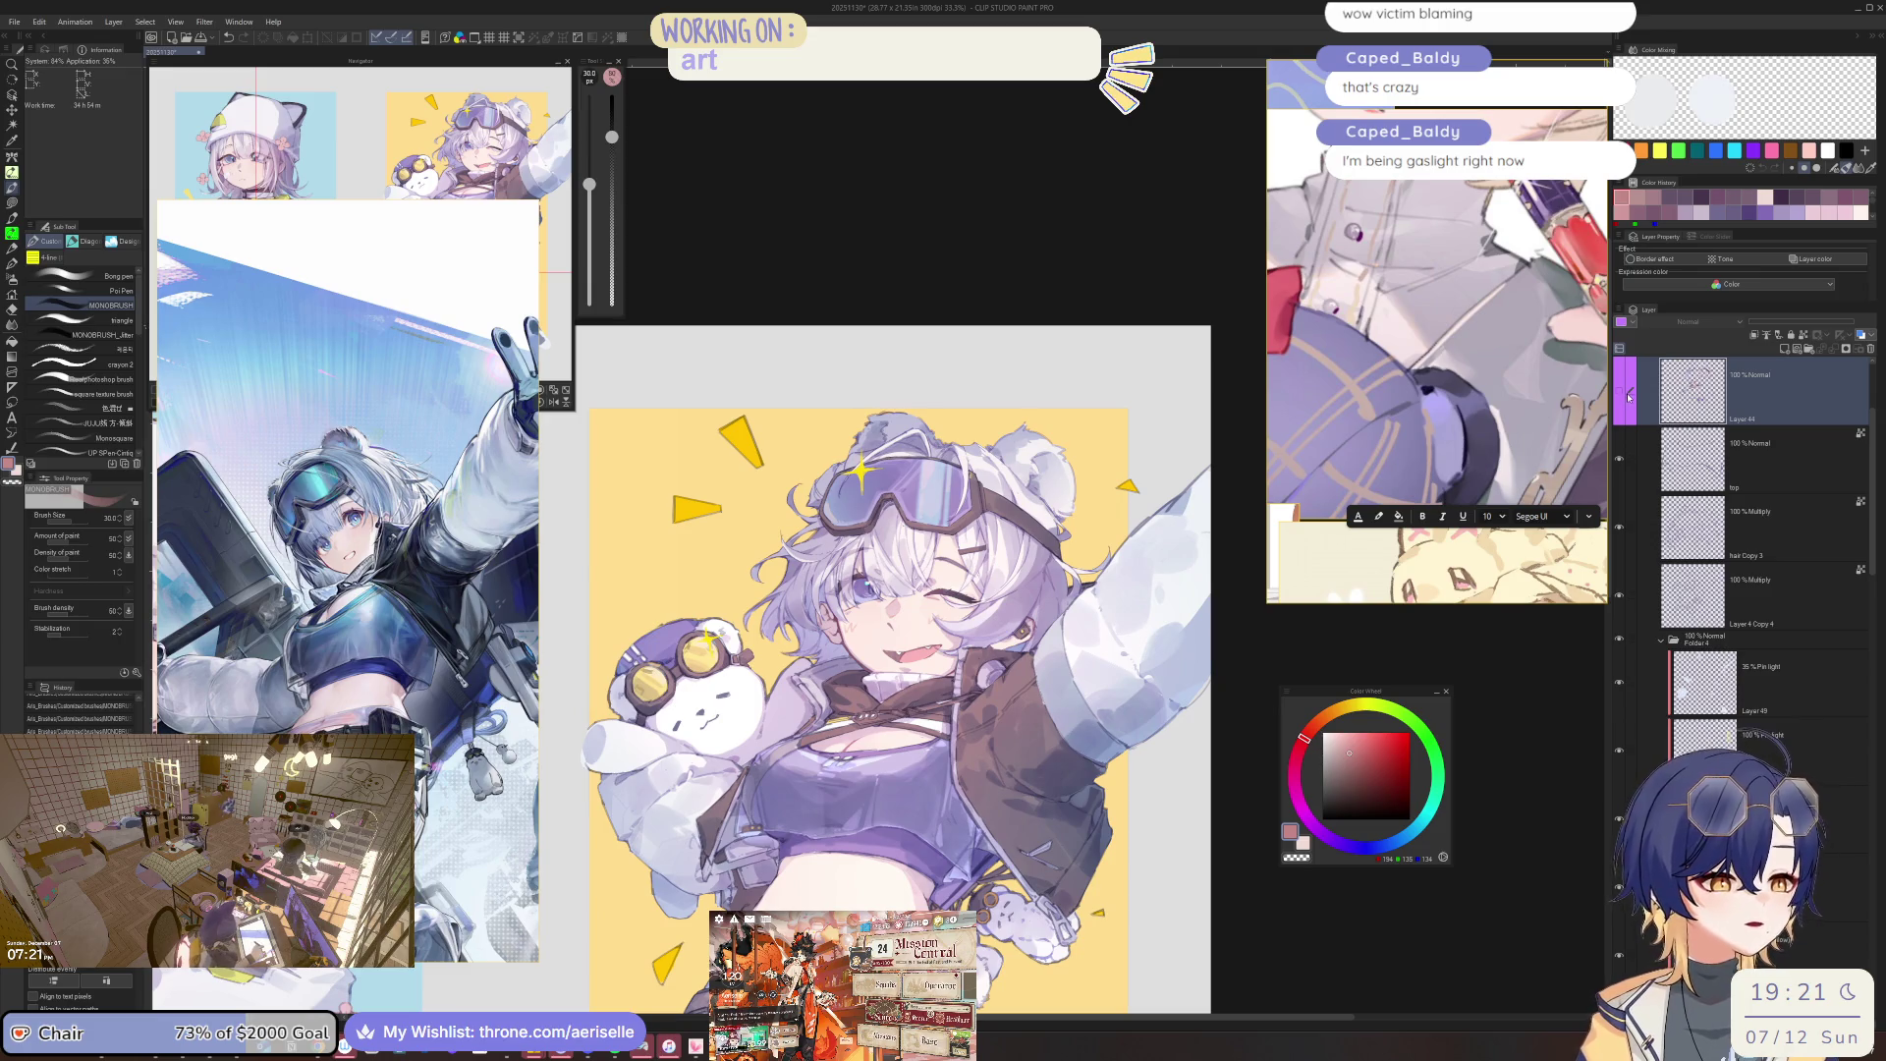
pyautogui.click(1622, 397)
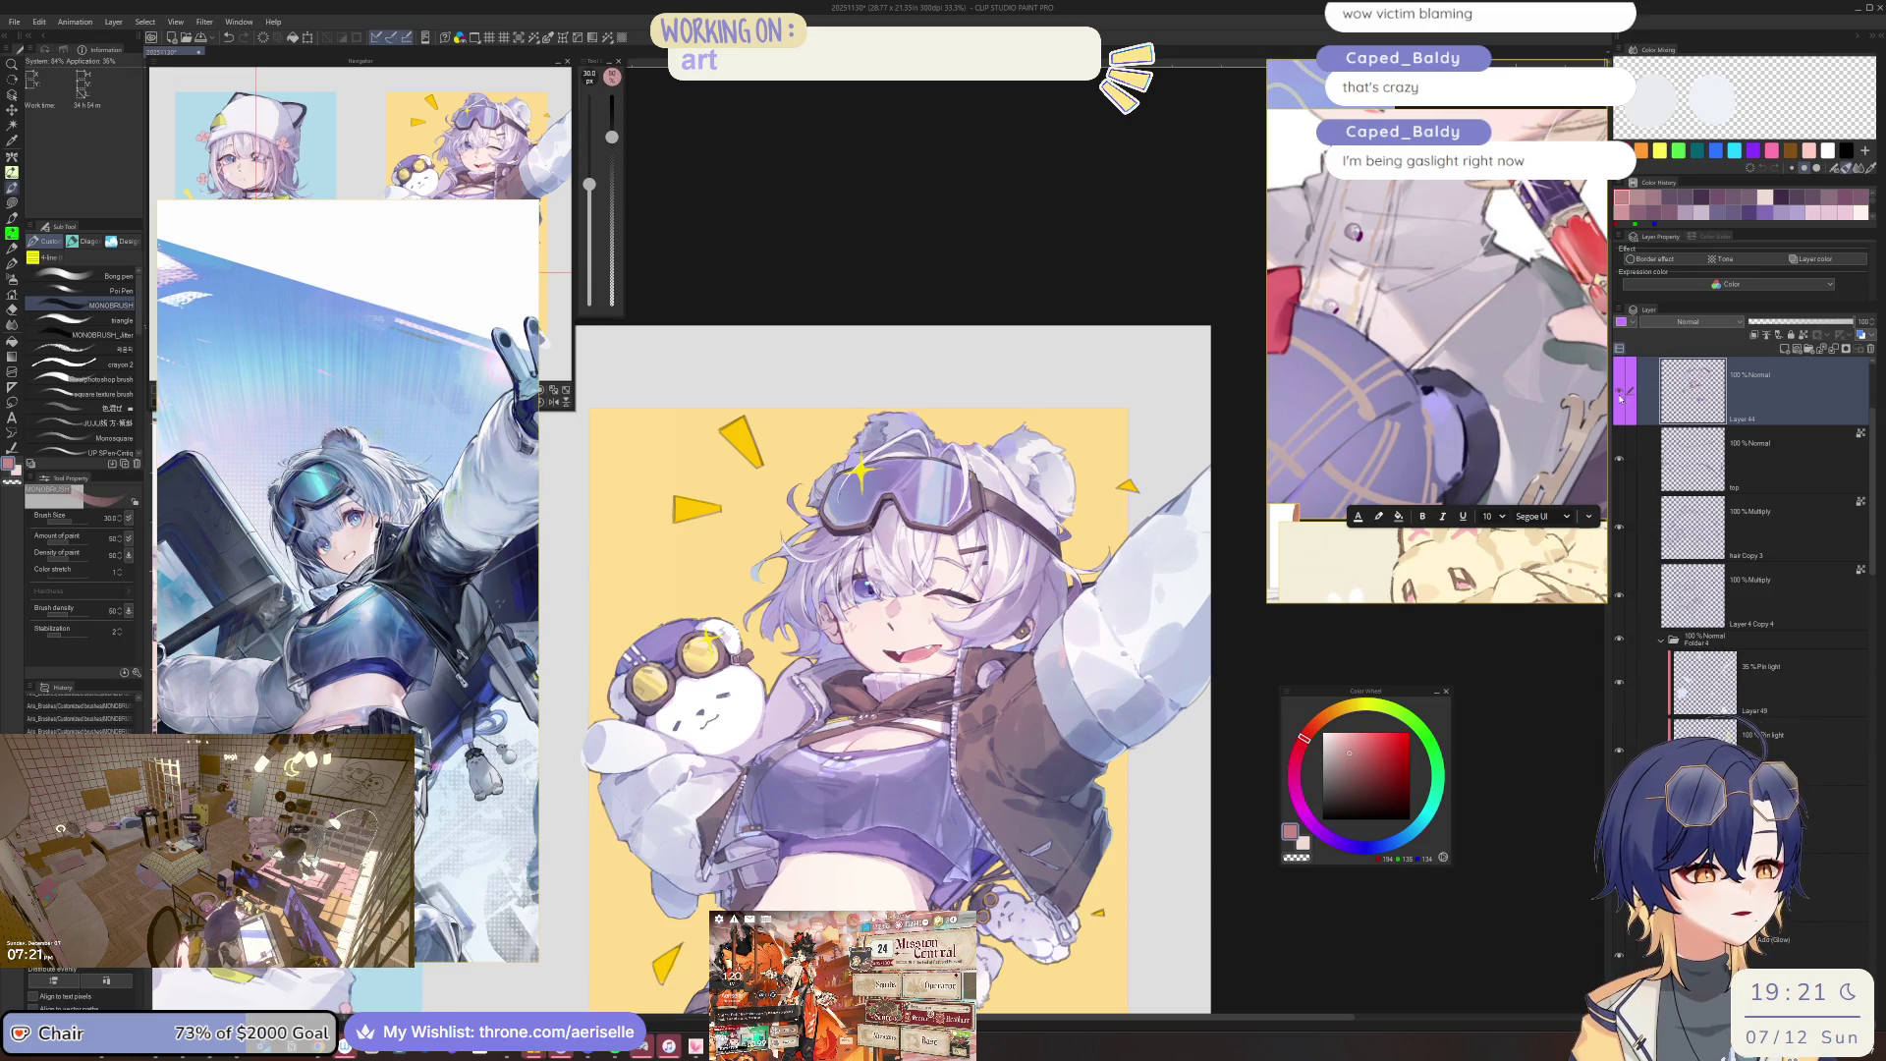
pyautogui.press('h')
pyautogui.scroll(5, 936, 830)
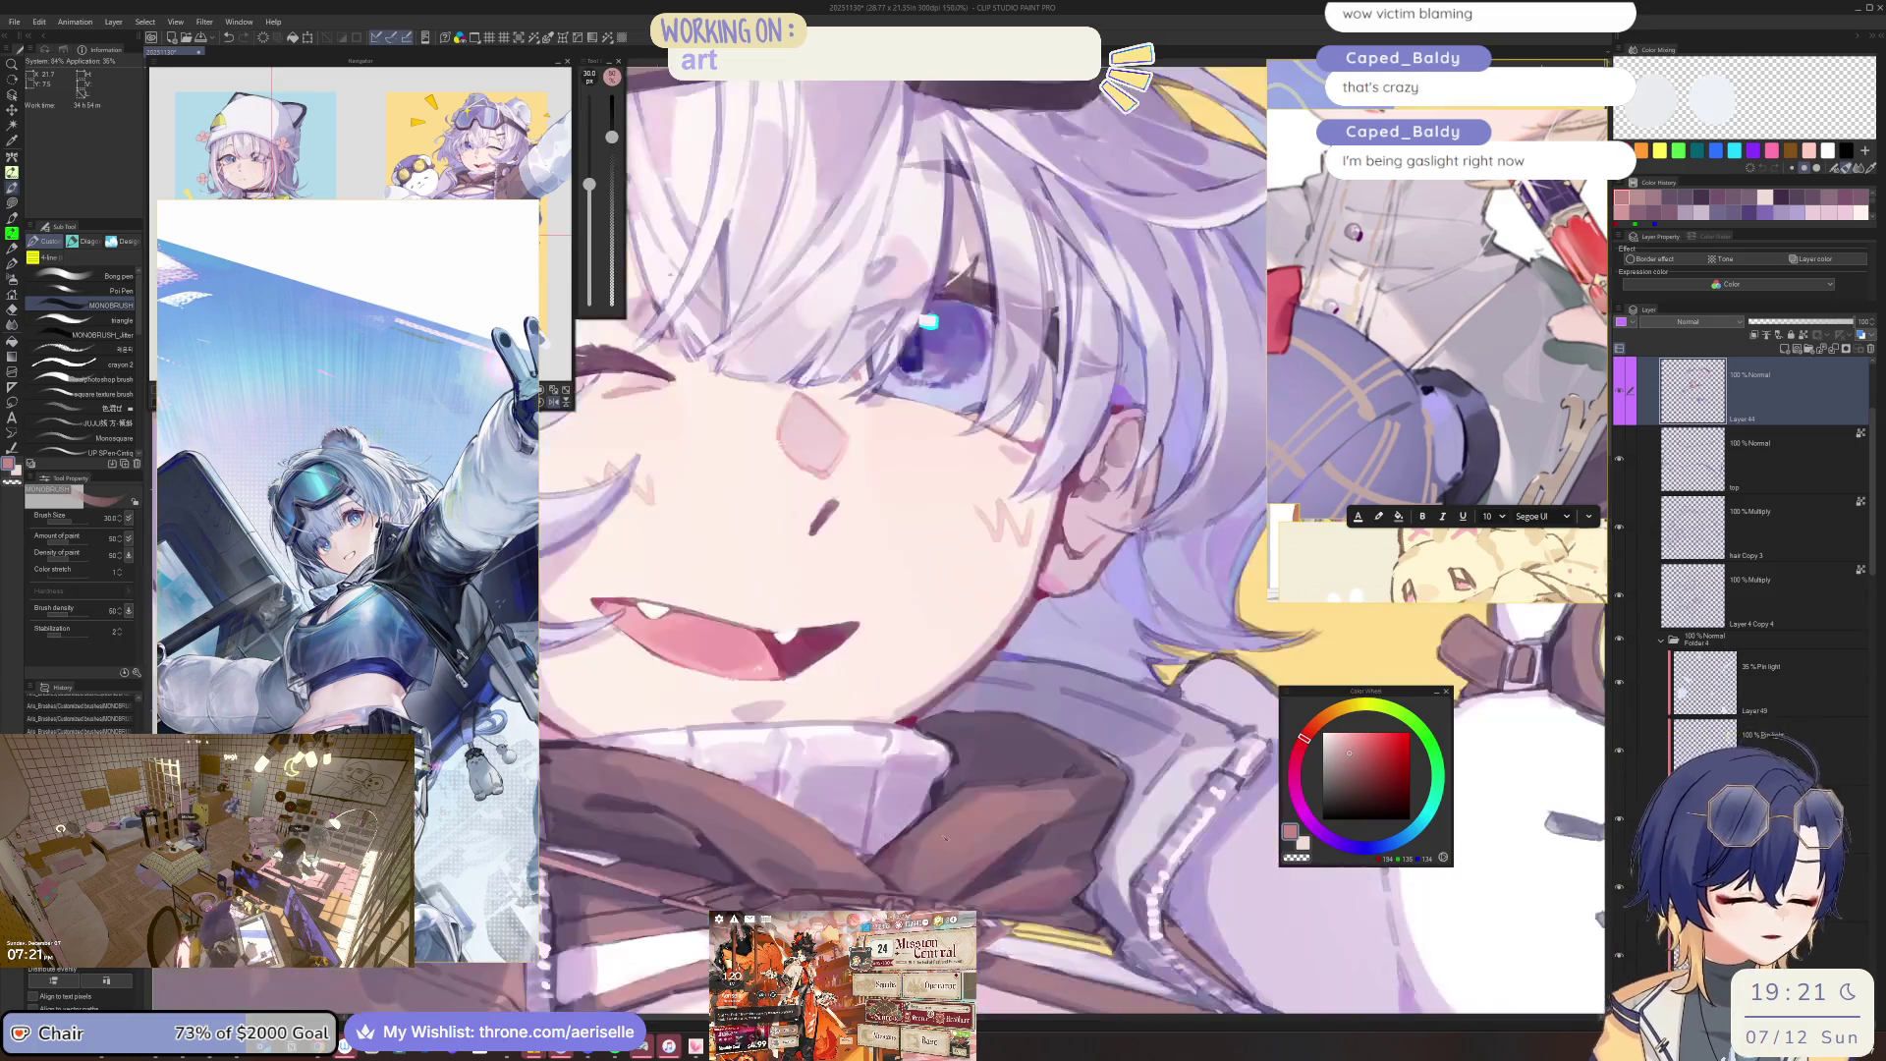
pyautogui.press('[')
pyautogui.press('[')
pyautogui.press('[')
pyautogui.press(']')
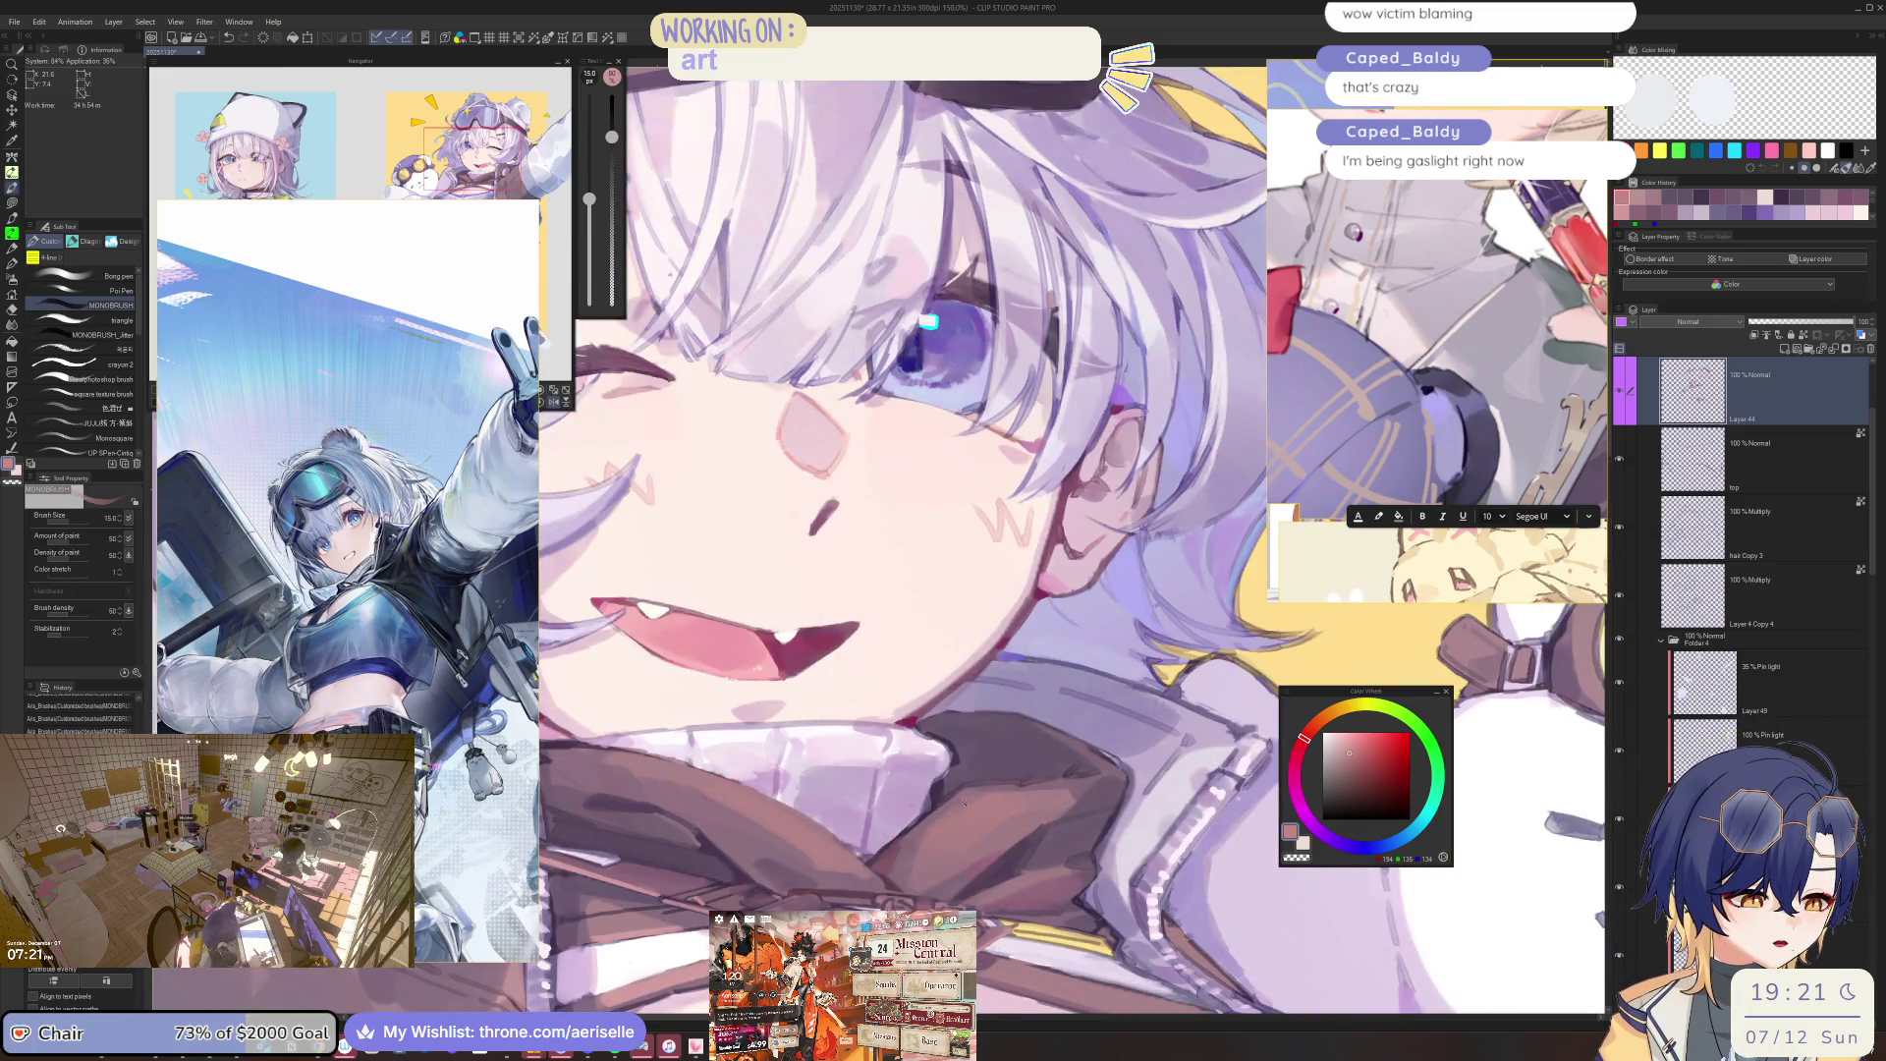
pyautogui.press(']')
pyautogui.press(']')
pyautogui.press(']')
pyautogui.press('h')
pyautogui.hotkey('ctrl', '-')
pyautogui.hotkey('ctrl', '-')
pyautogui.hotkey('ctrl', '-')
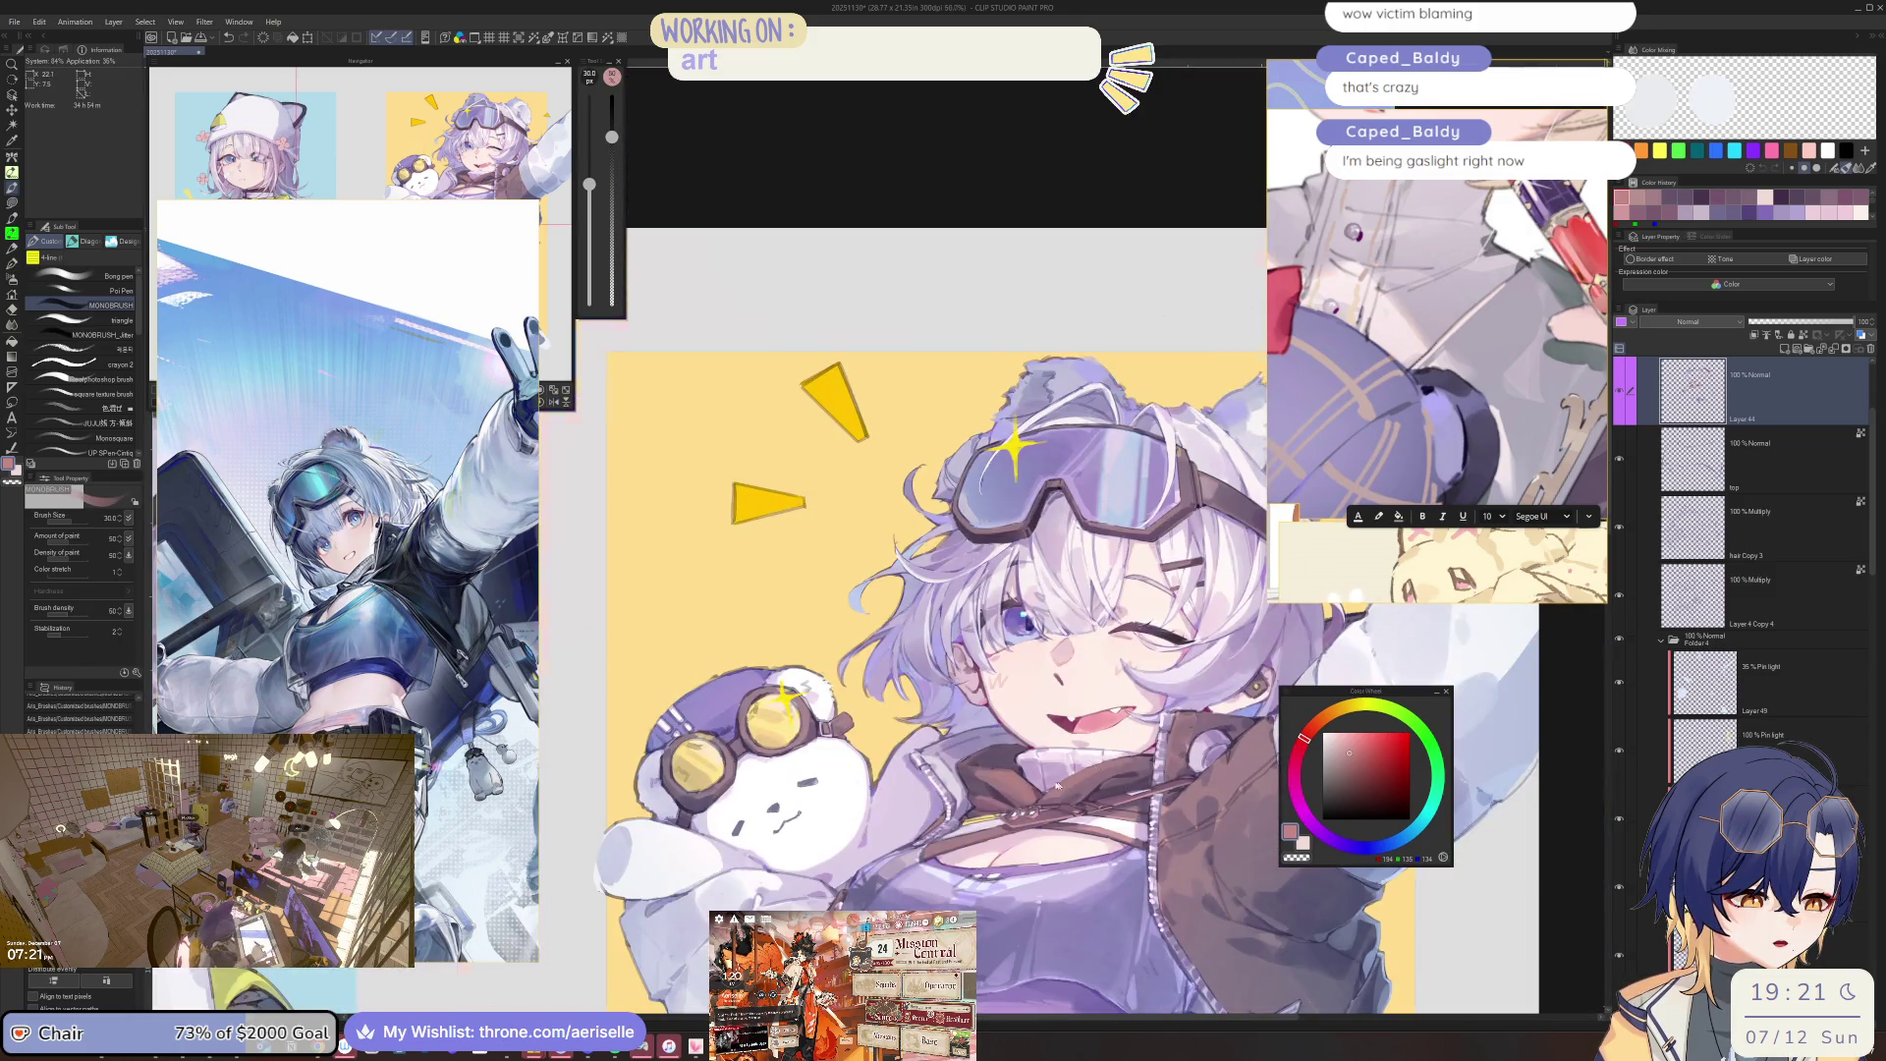
# Bring the winking eye and goggles into view and mirror the canvas to check the face.
pyautogui.scroll(3, 1057, 784)
pyautogui.moveTo(1094, 767); pyautogui.dragTo(1022, 782)
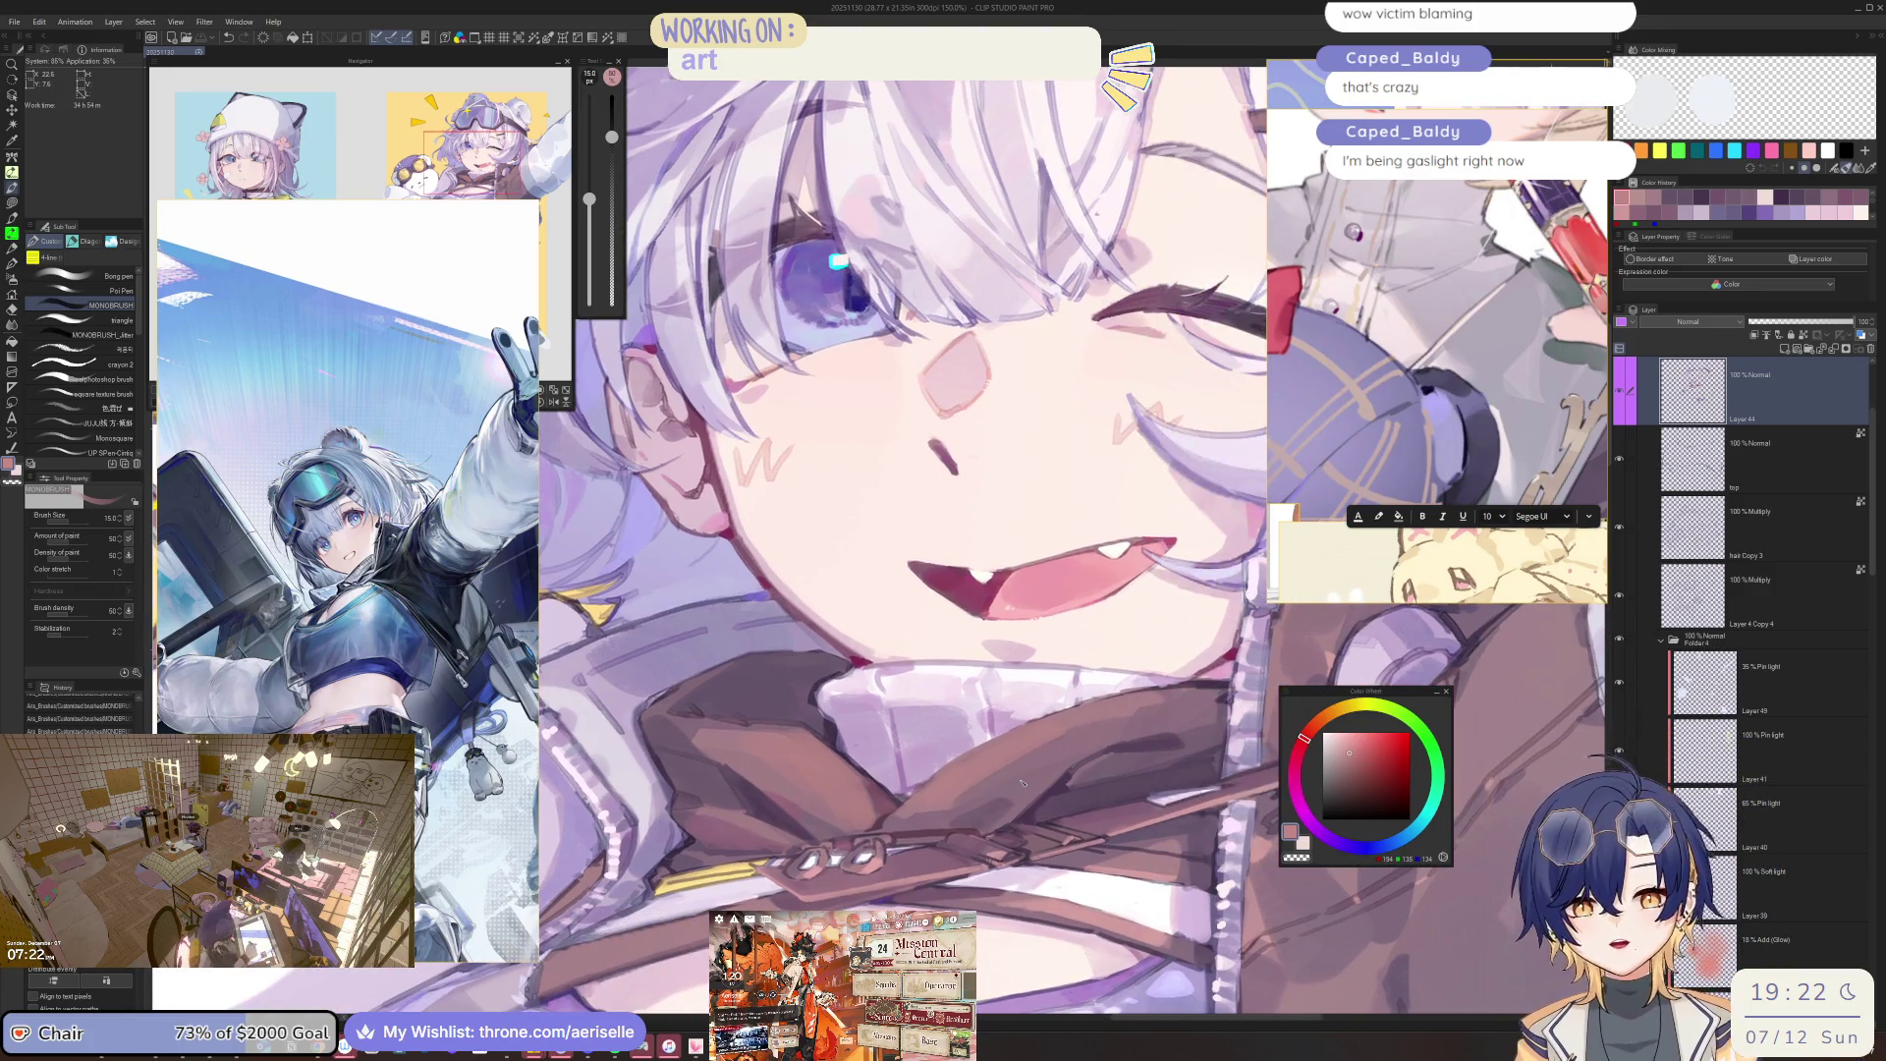
pyautogui.moveTo(1075, 781); pyautogui.dragTo(1031, 816)
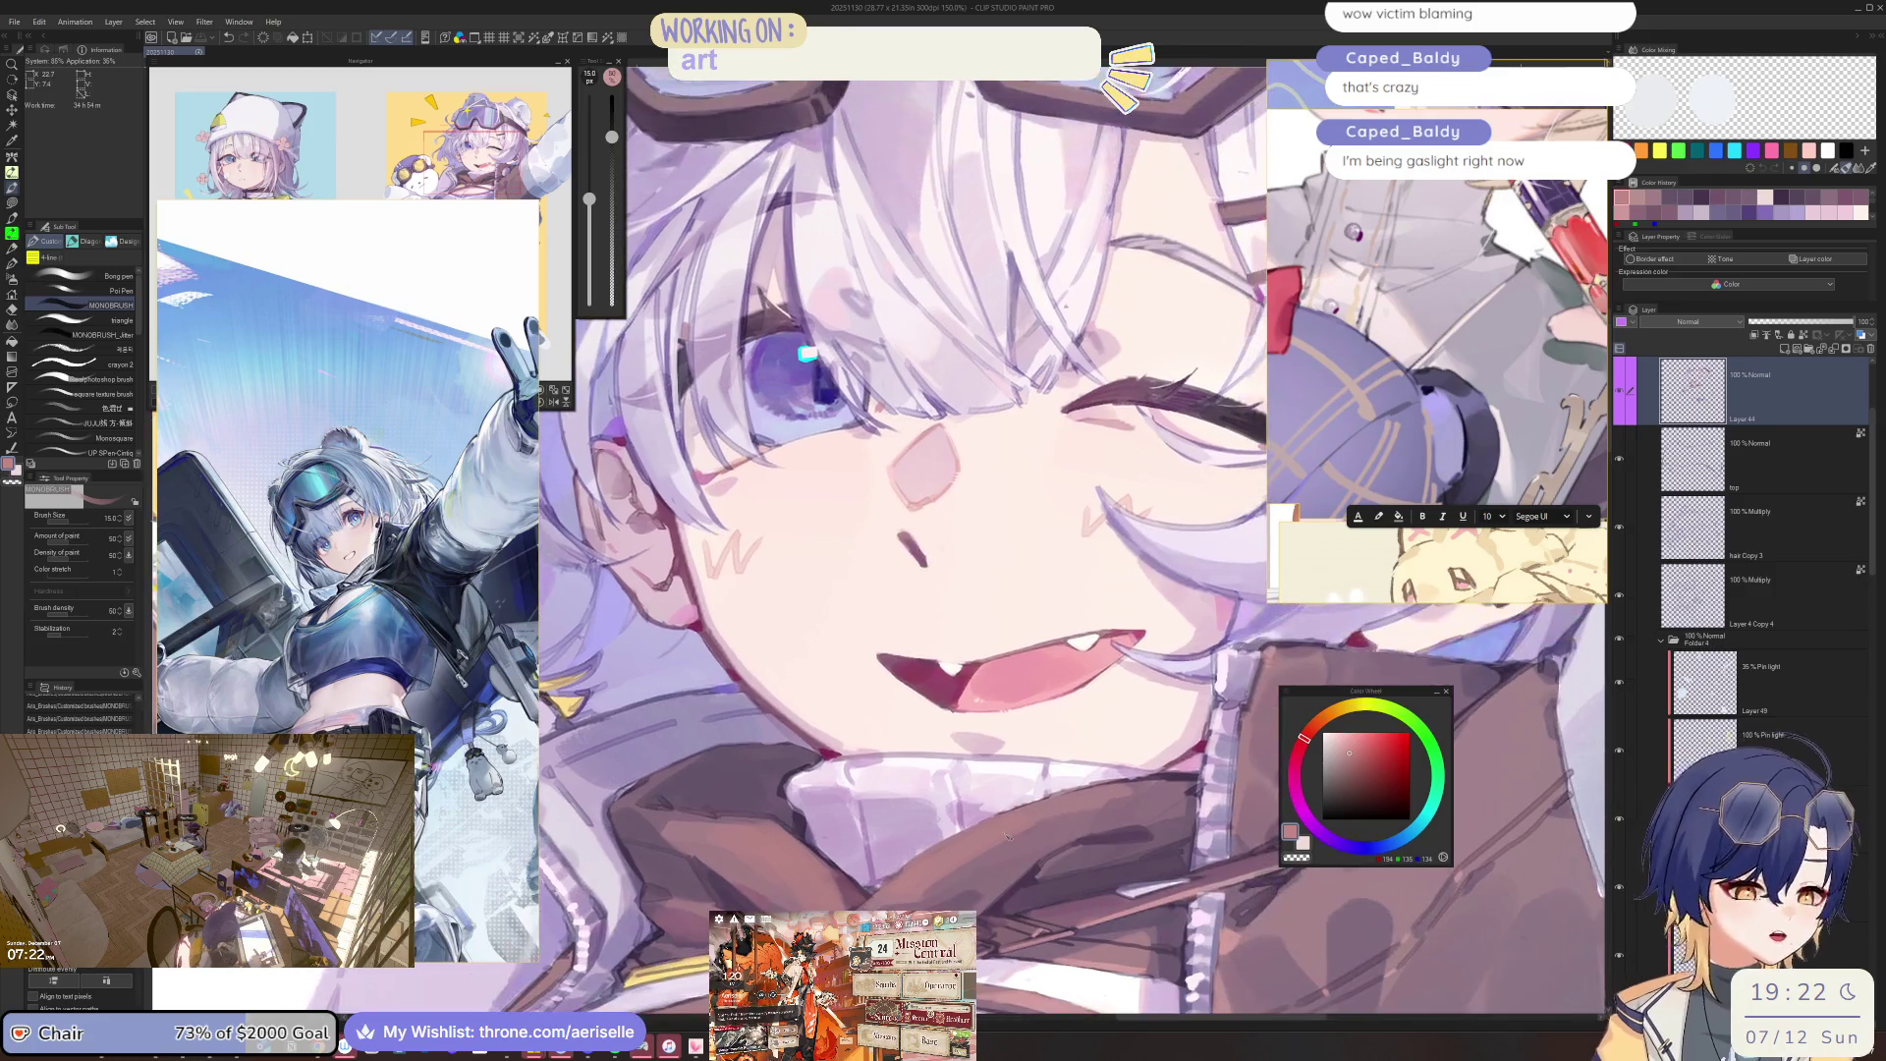
pyautogui.scroll(-4, 1054, 808)
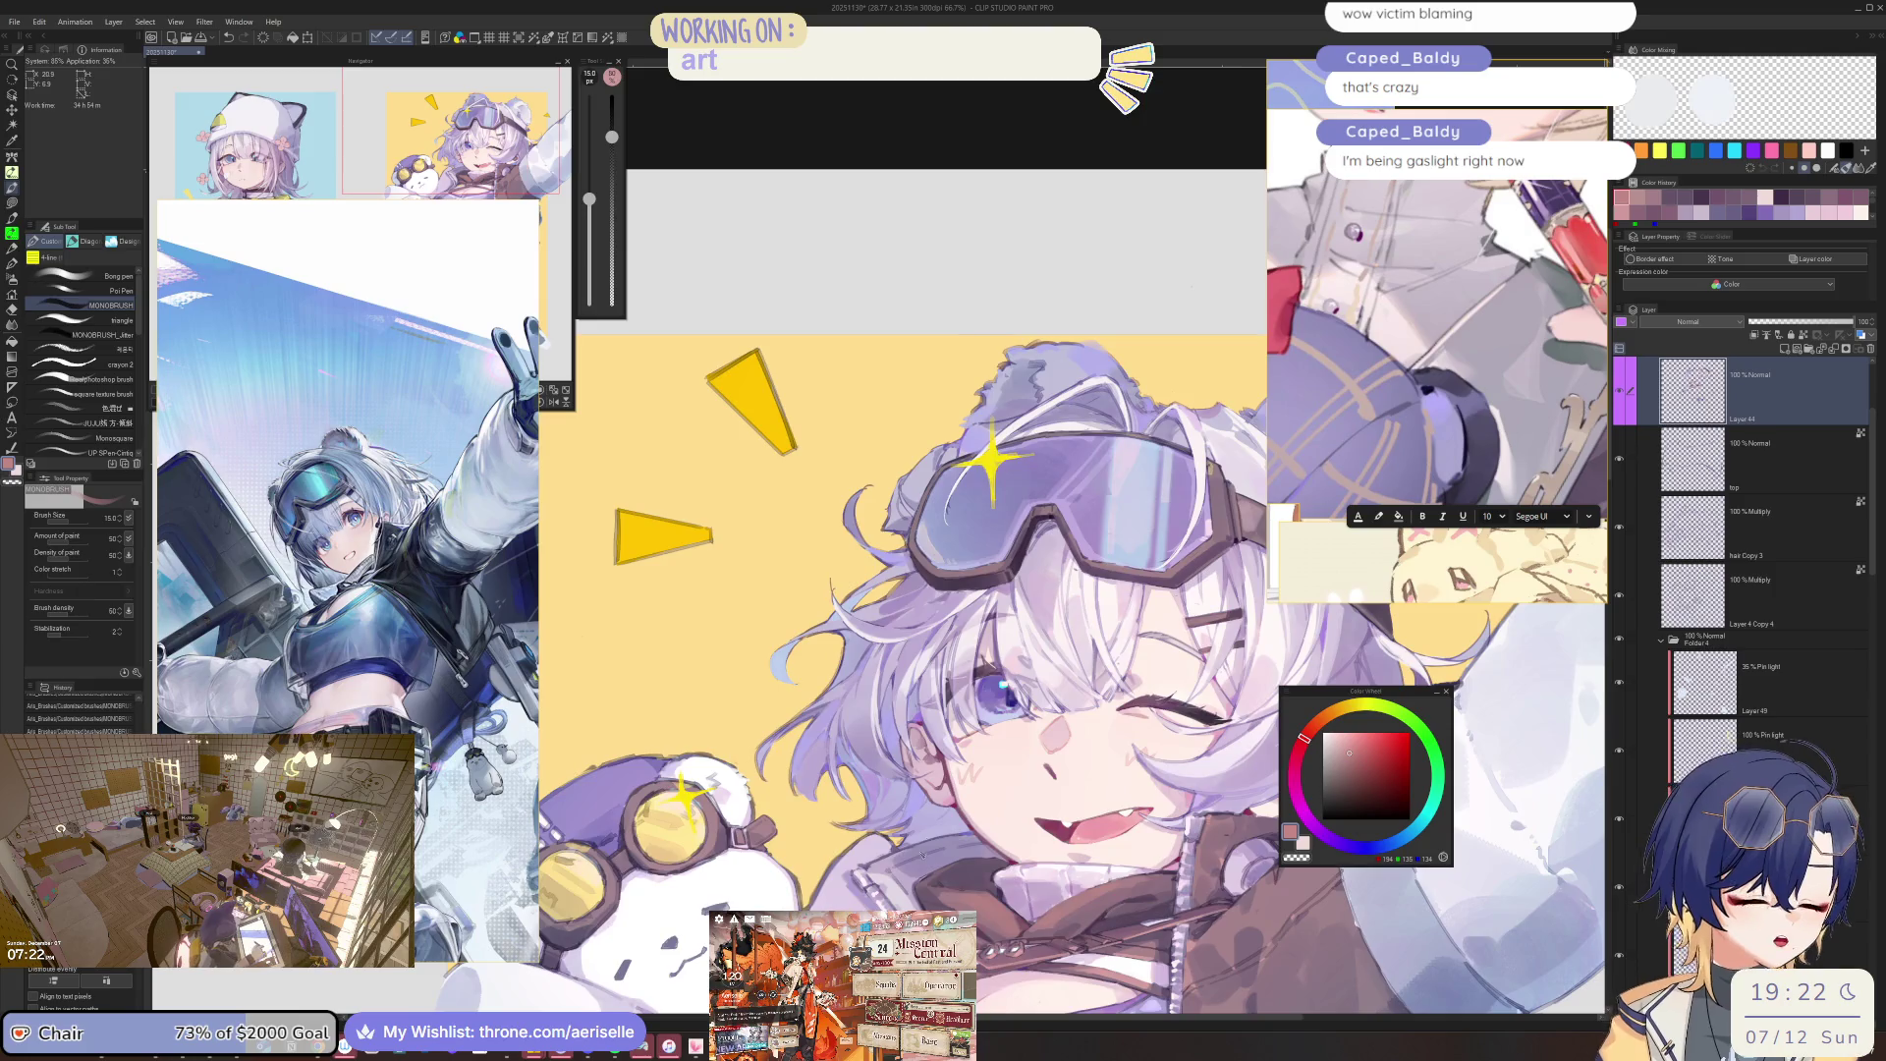
pyautogui.scroll(5, 1102, 920)
pyautogui.press('h')
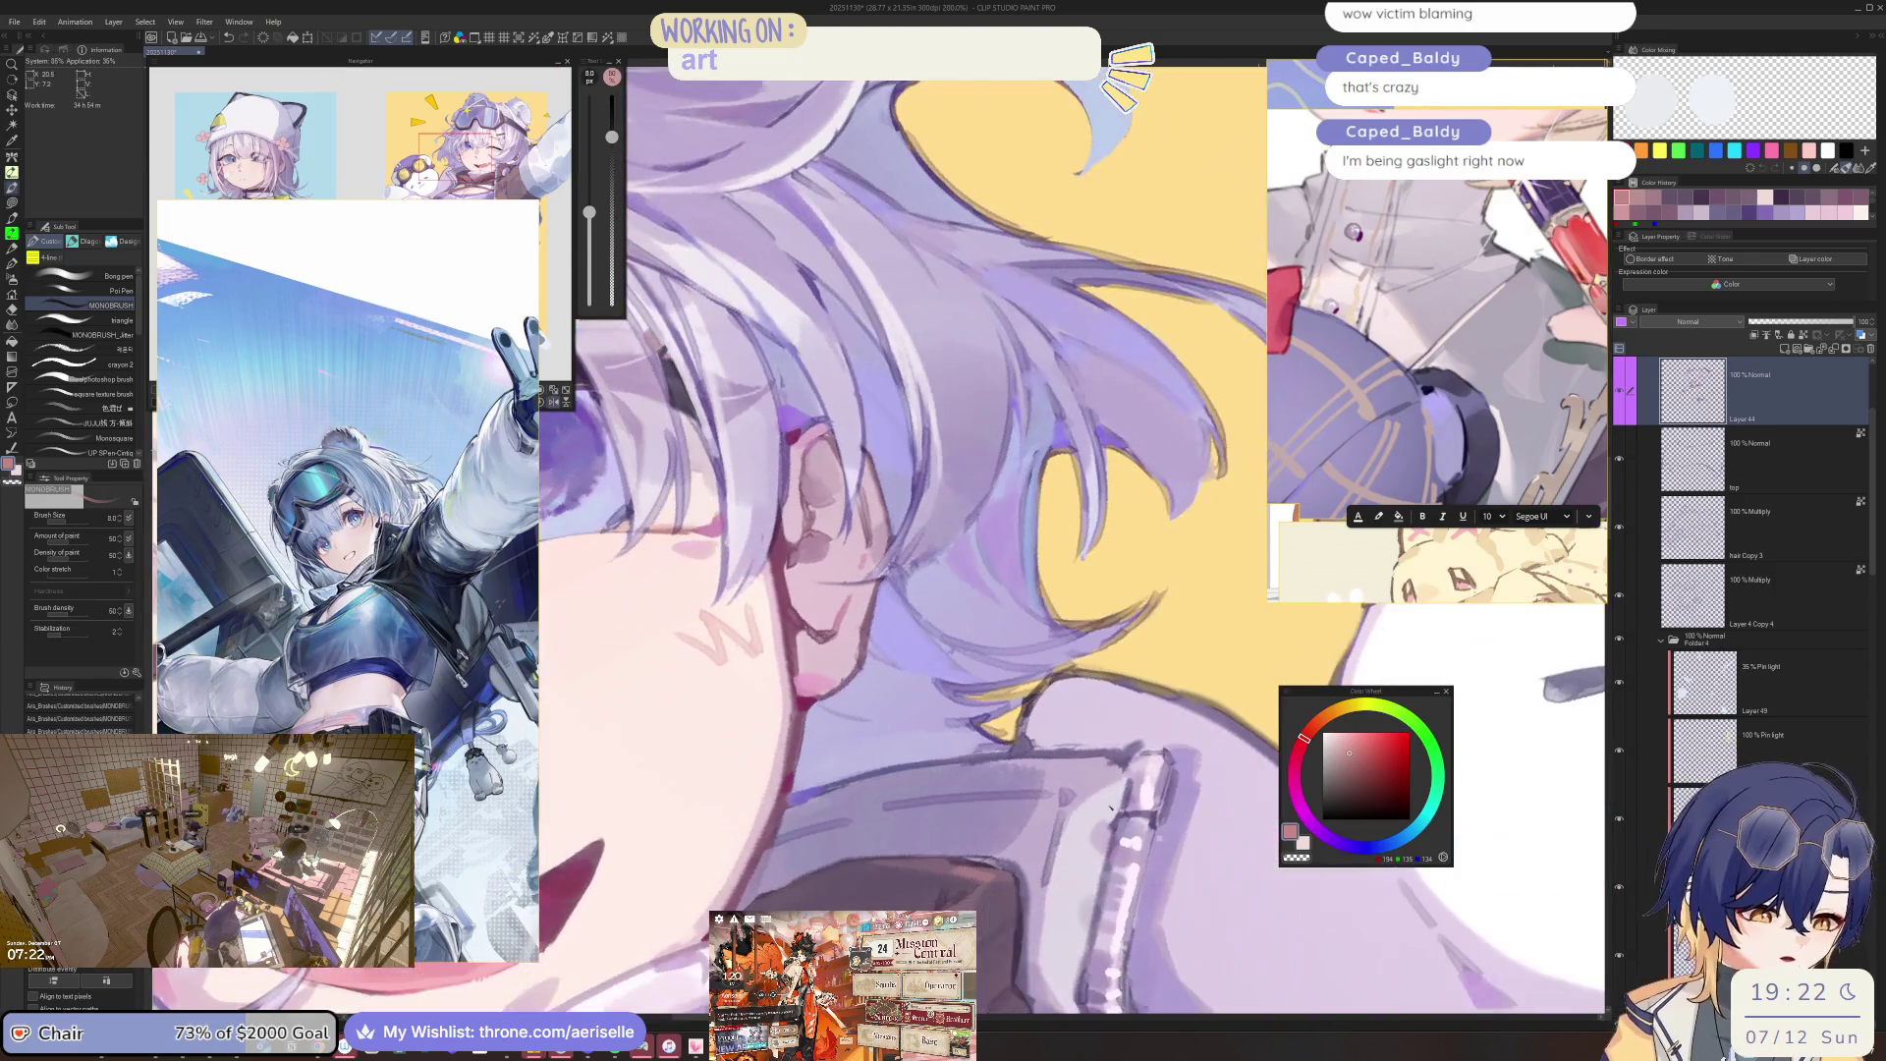
# Zoom around the face, shrink the brush to size 5 and rotate the view back upright.
pyautogui.scroll(-5, 968, 900)
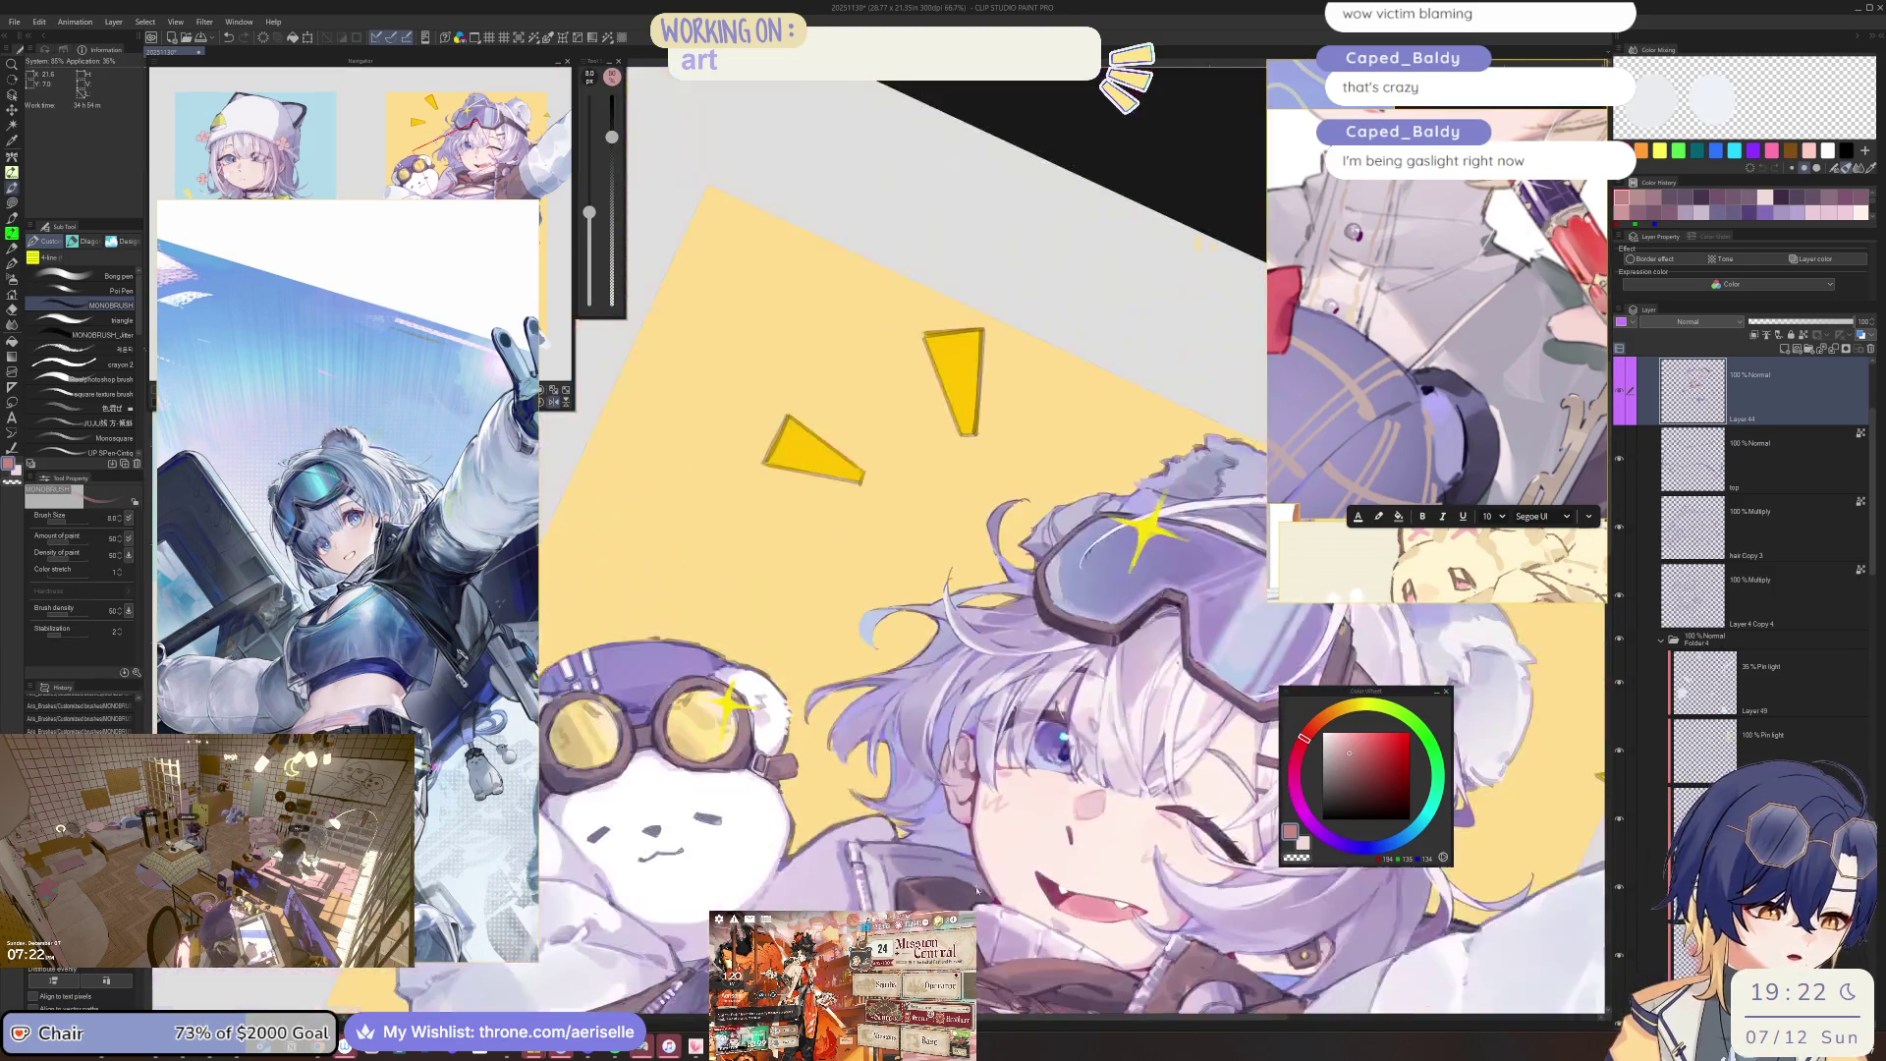
pyautogui.scroll(2, 1071, 851)
pyautogui.scroll(3, 1071, 851)
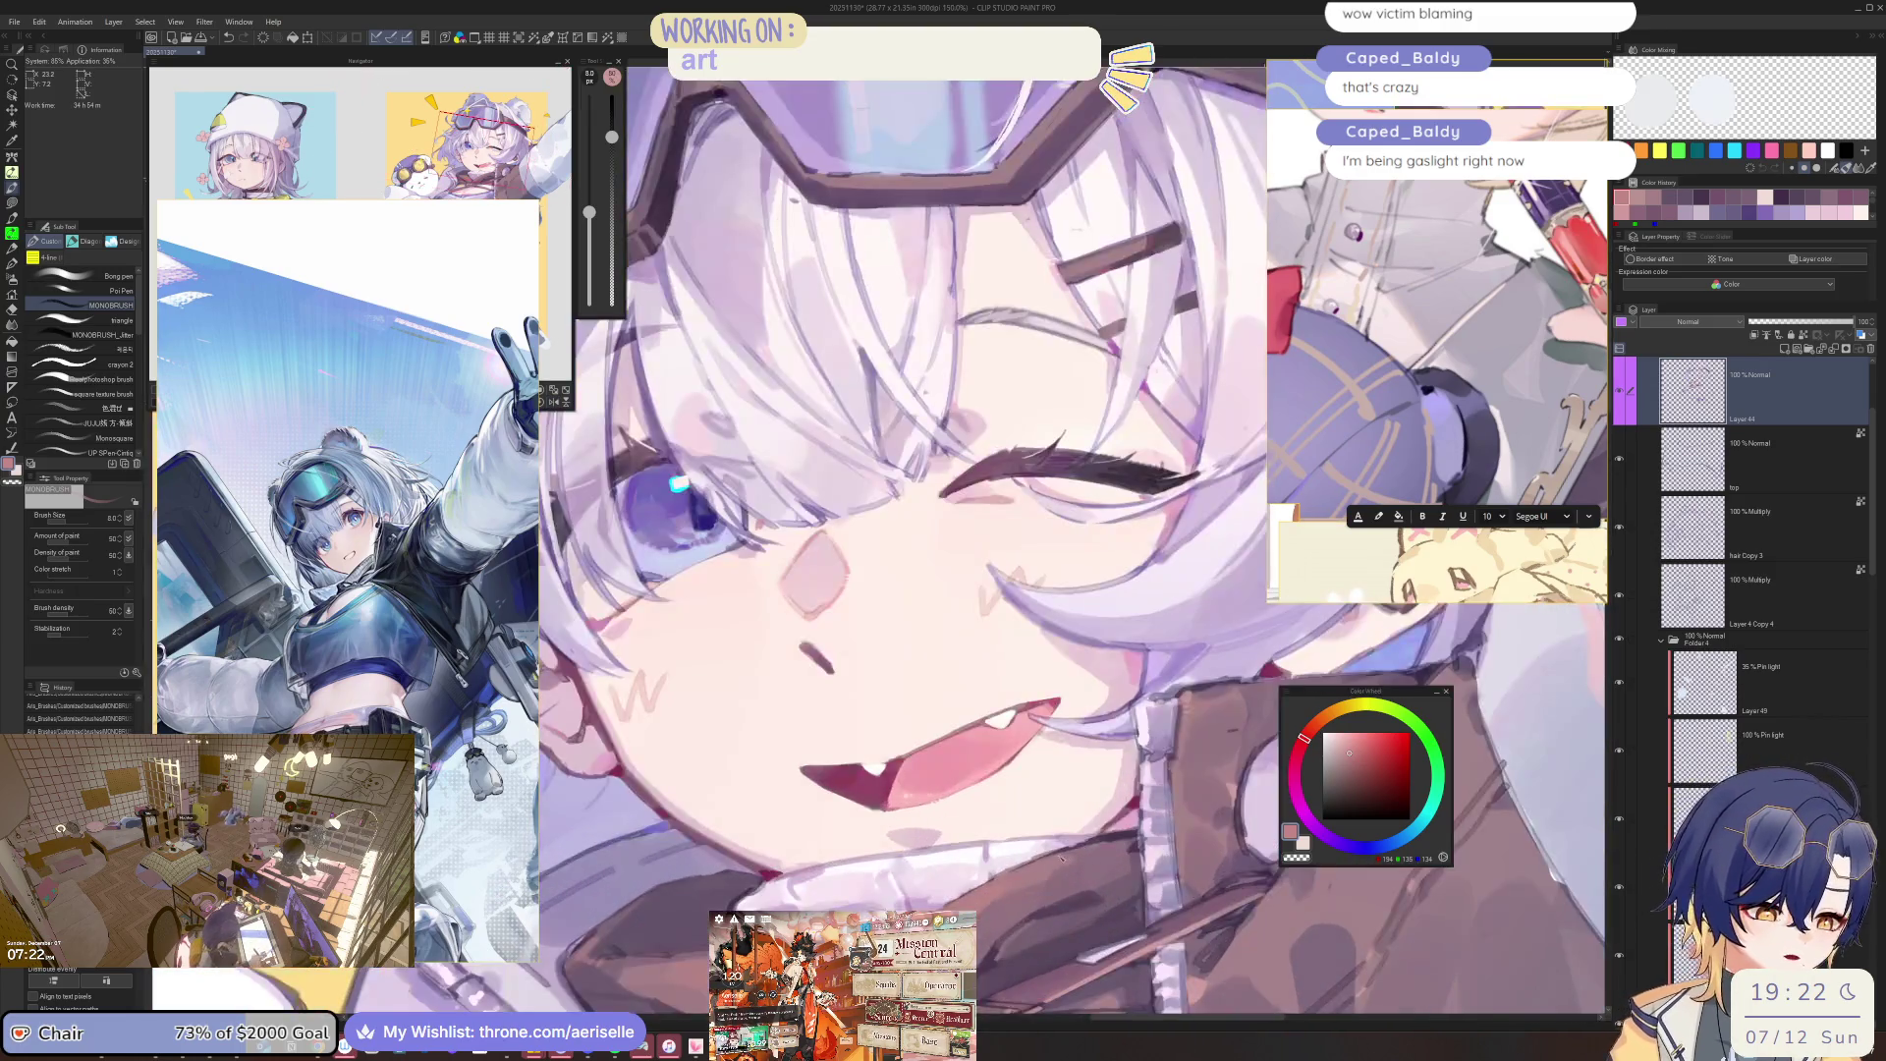
pyautogui.scroll(-3, 1091, 847)
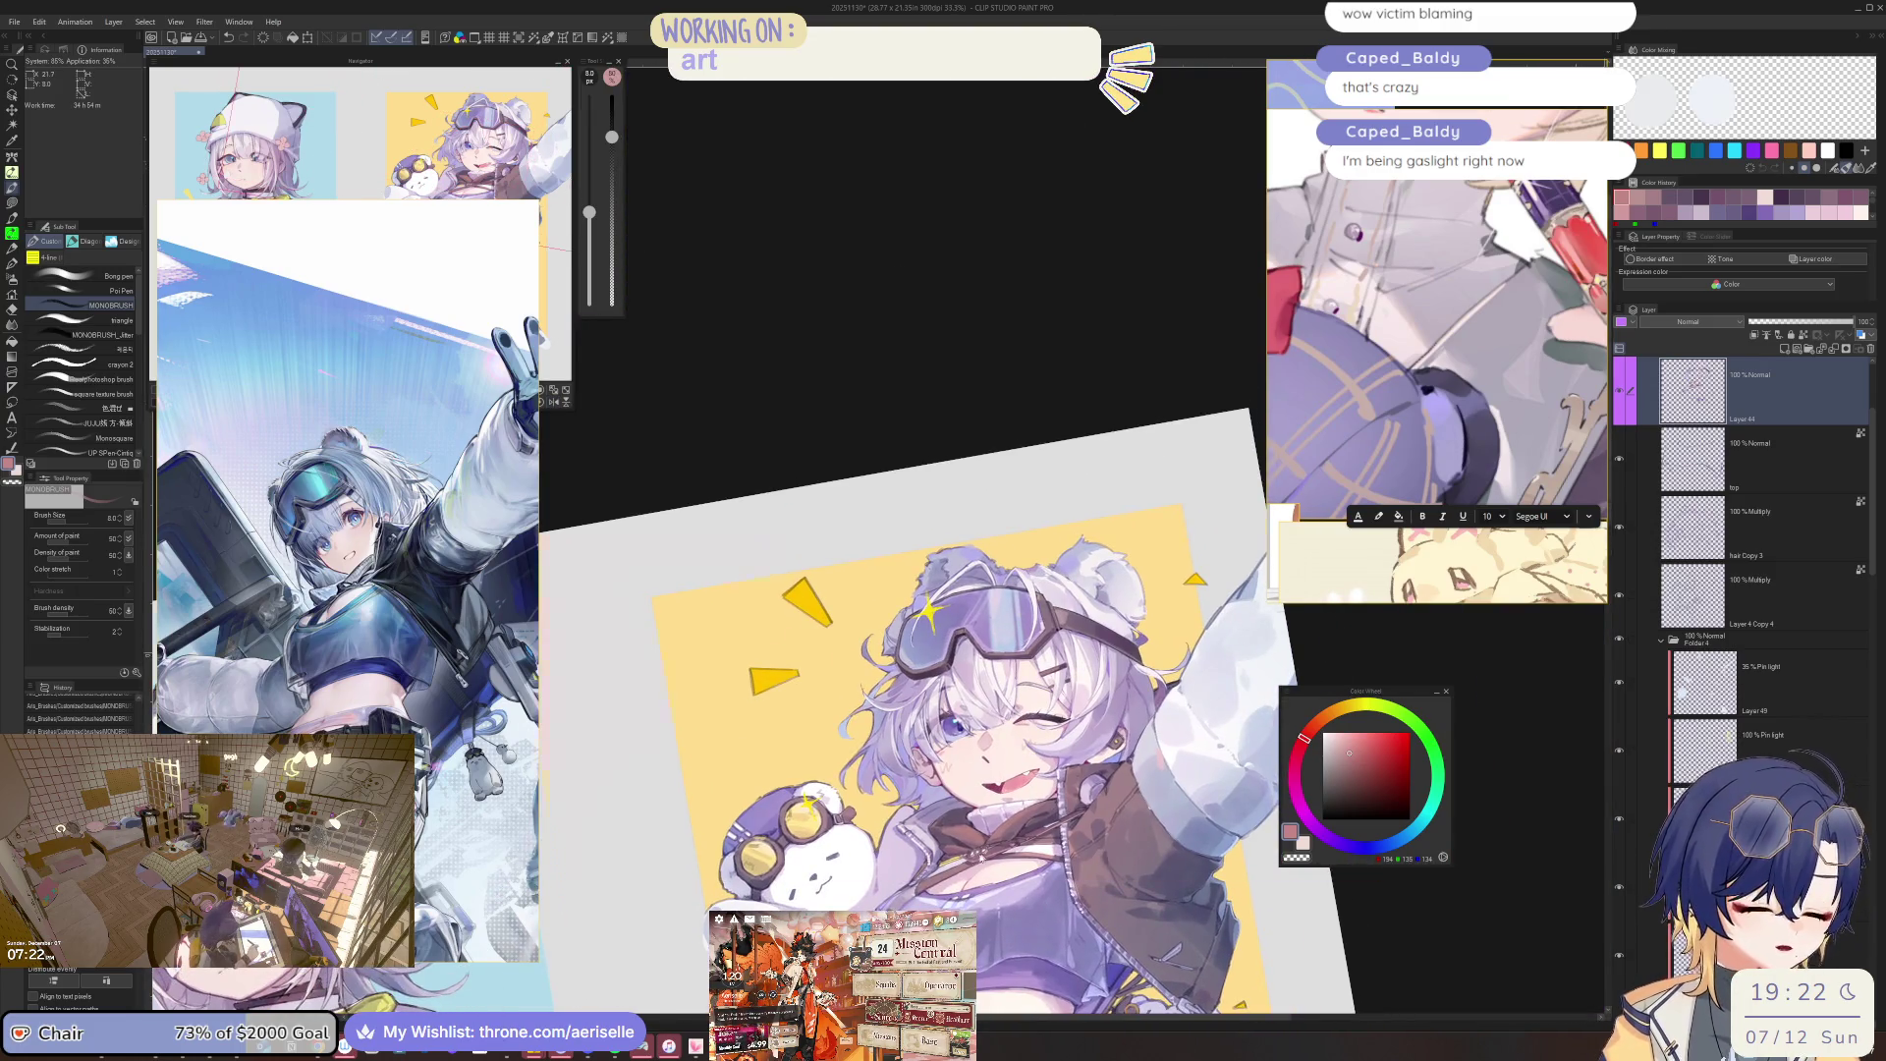
pyautogui.scroll(3, 1091, 847)
pyautogui.press('[')
pyautogui.press('[')
pyautogui.press('[')
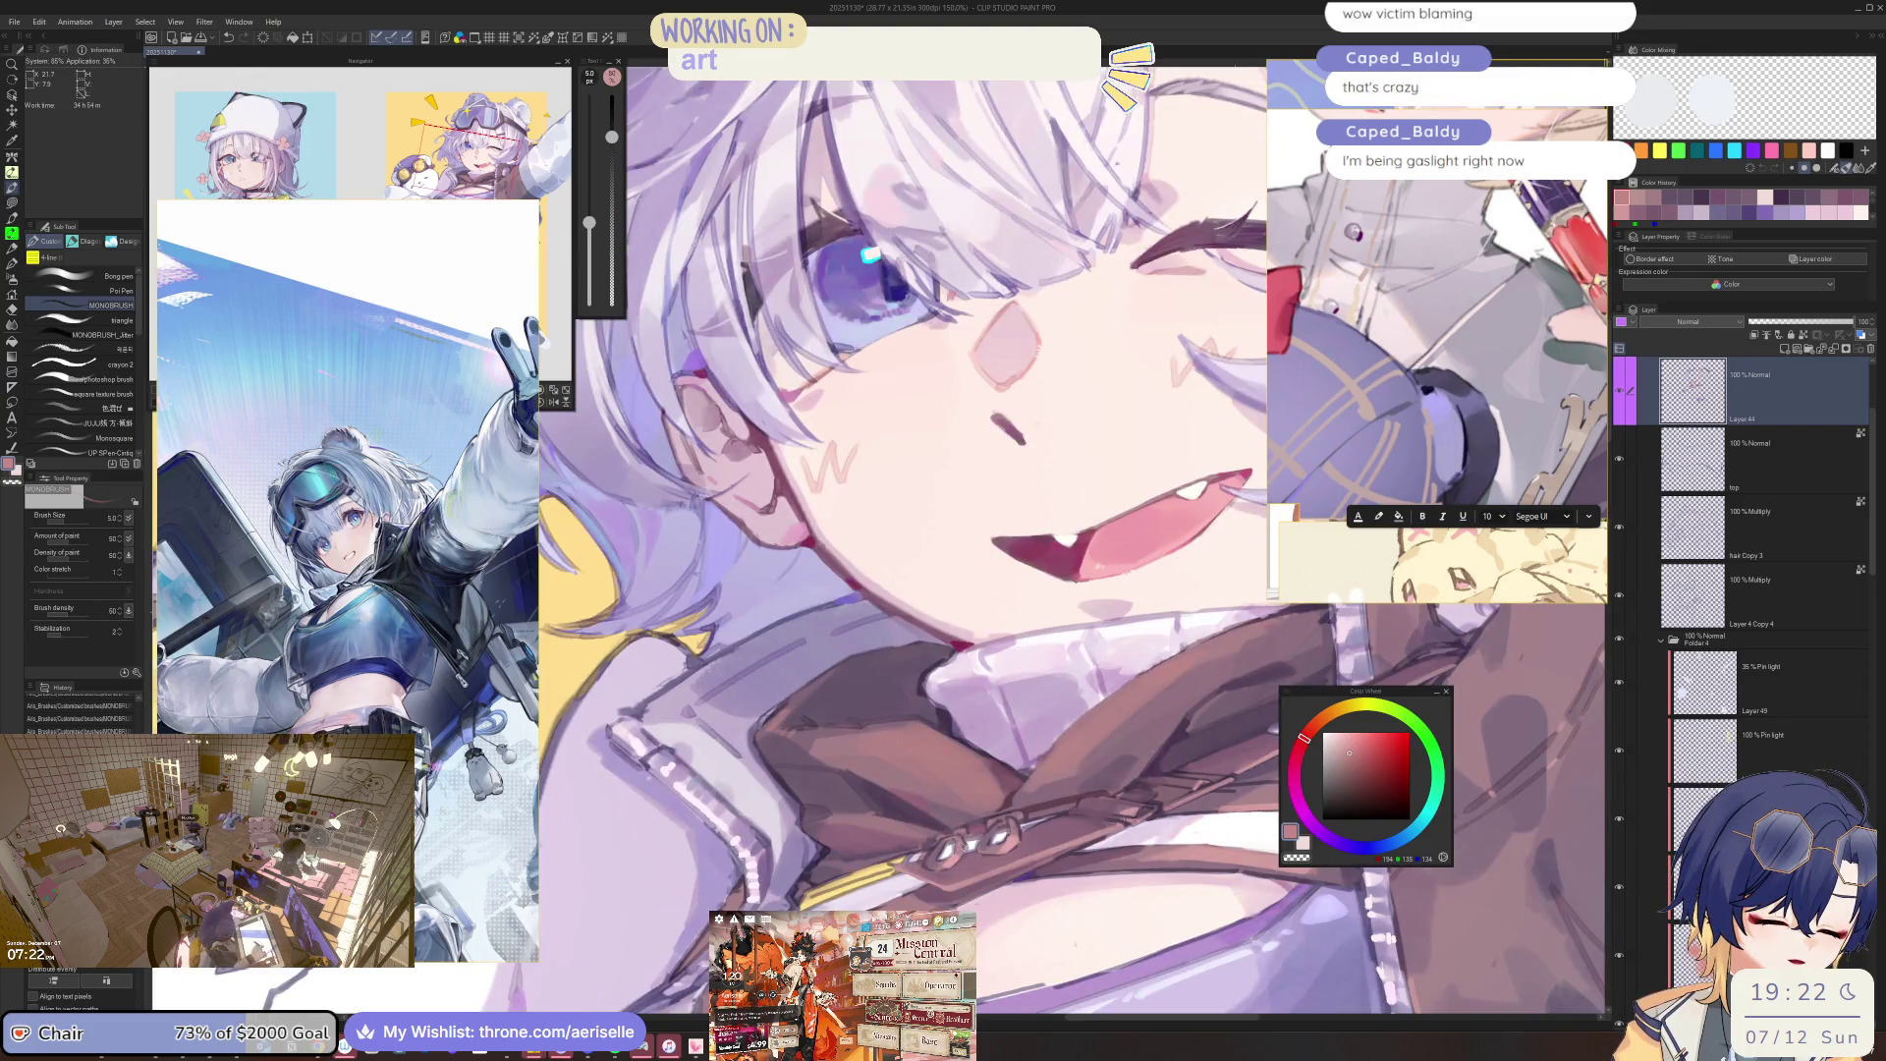
pyautogui.scroll(-5, 1091, 847)
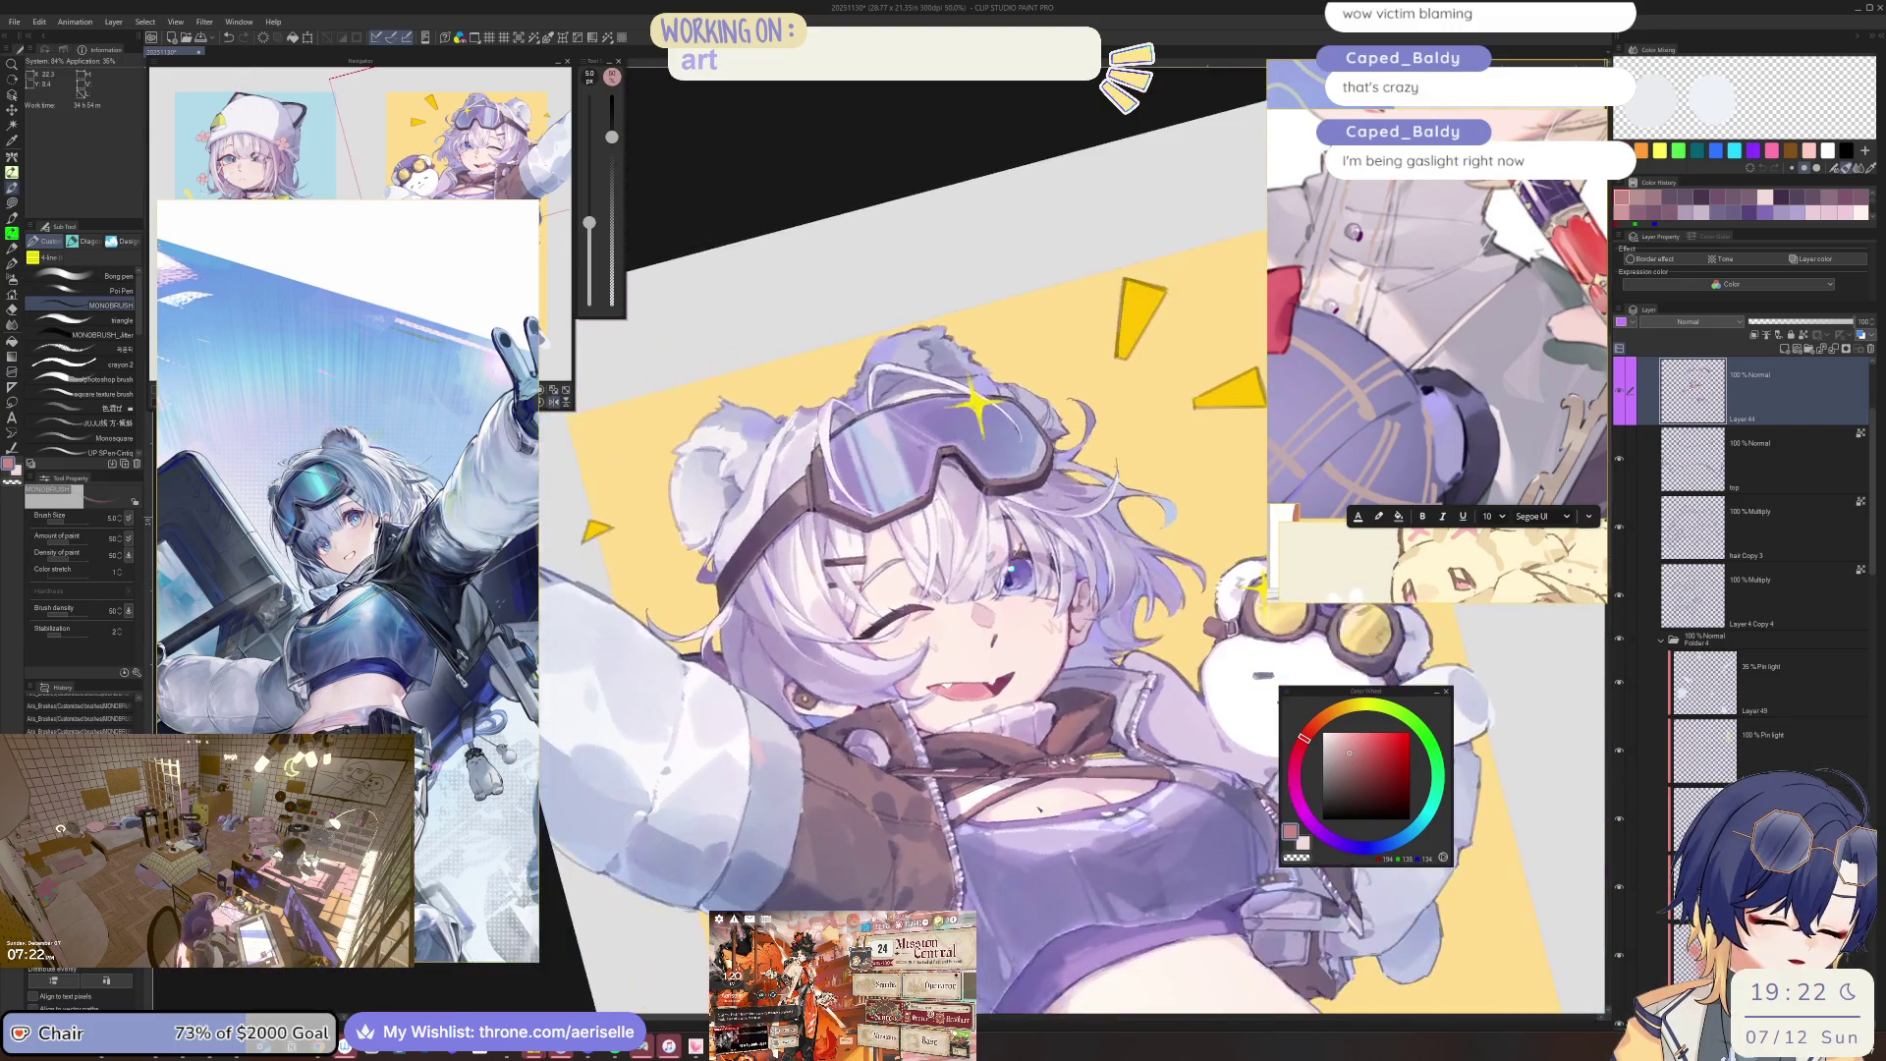
pyautogui.moveTo(983, 628); pyautogui.dragTo(927, 665)
# Set the brush to size 25 and pick the mauve RGB 140, 109, 125 from the Color Wheel.
pyautogui.scroll(3, 926, 666)
pyautogui.scroll(4, 926, 665)
pyautogui.press(']')
pyautogui.press(']')
pyautogui.press(']')
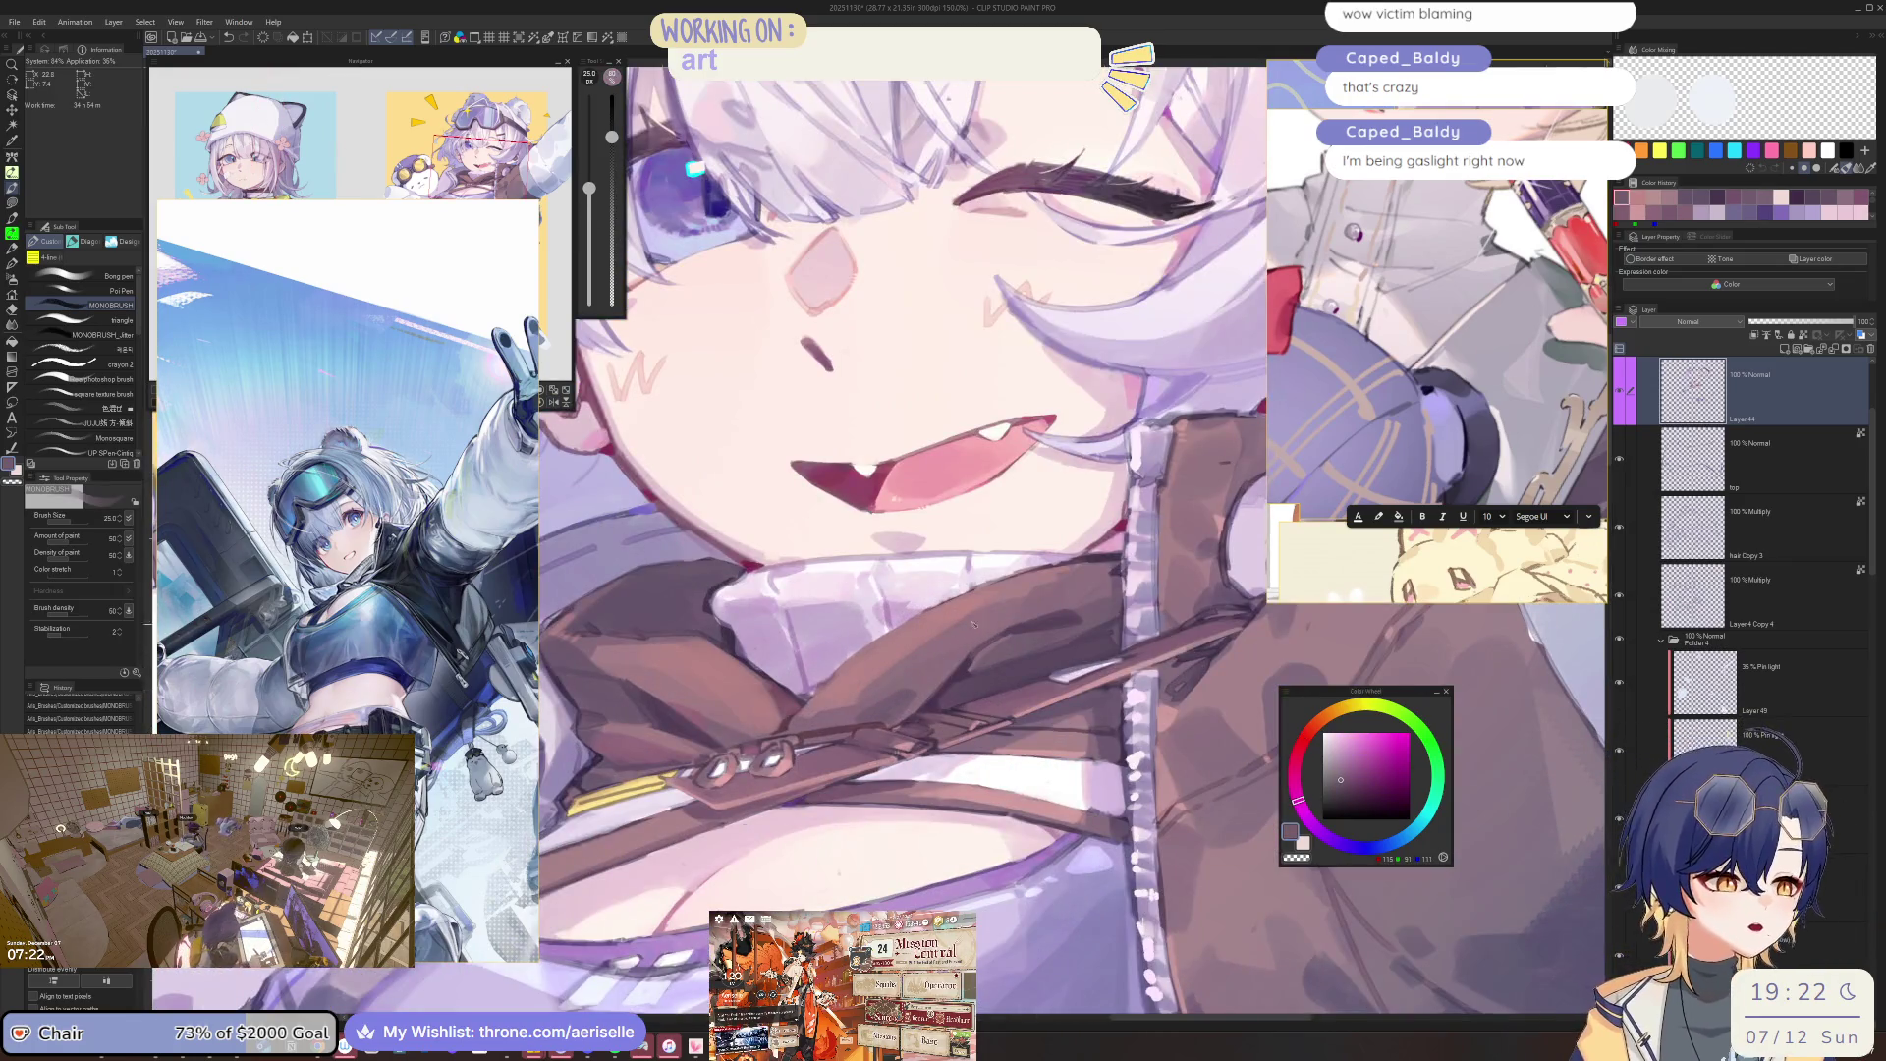
pyautogui.keyDown('alt'); pyautogui.click(1078, 581); pyautogui.keyUp('alt')
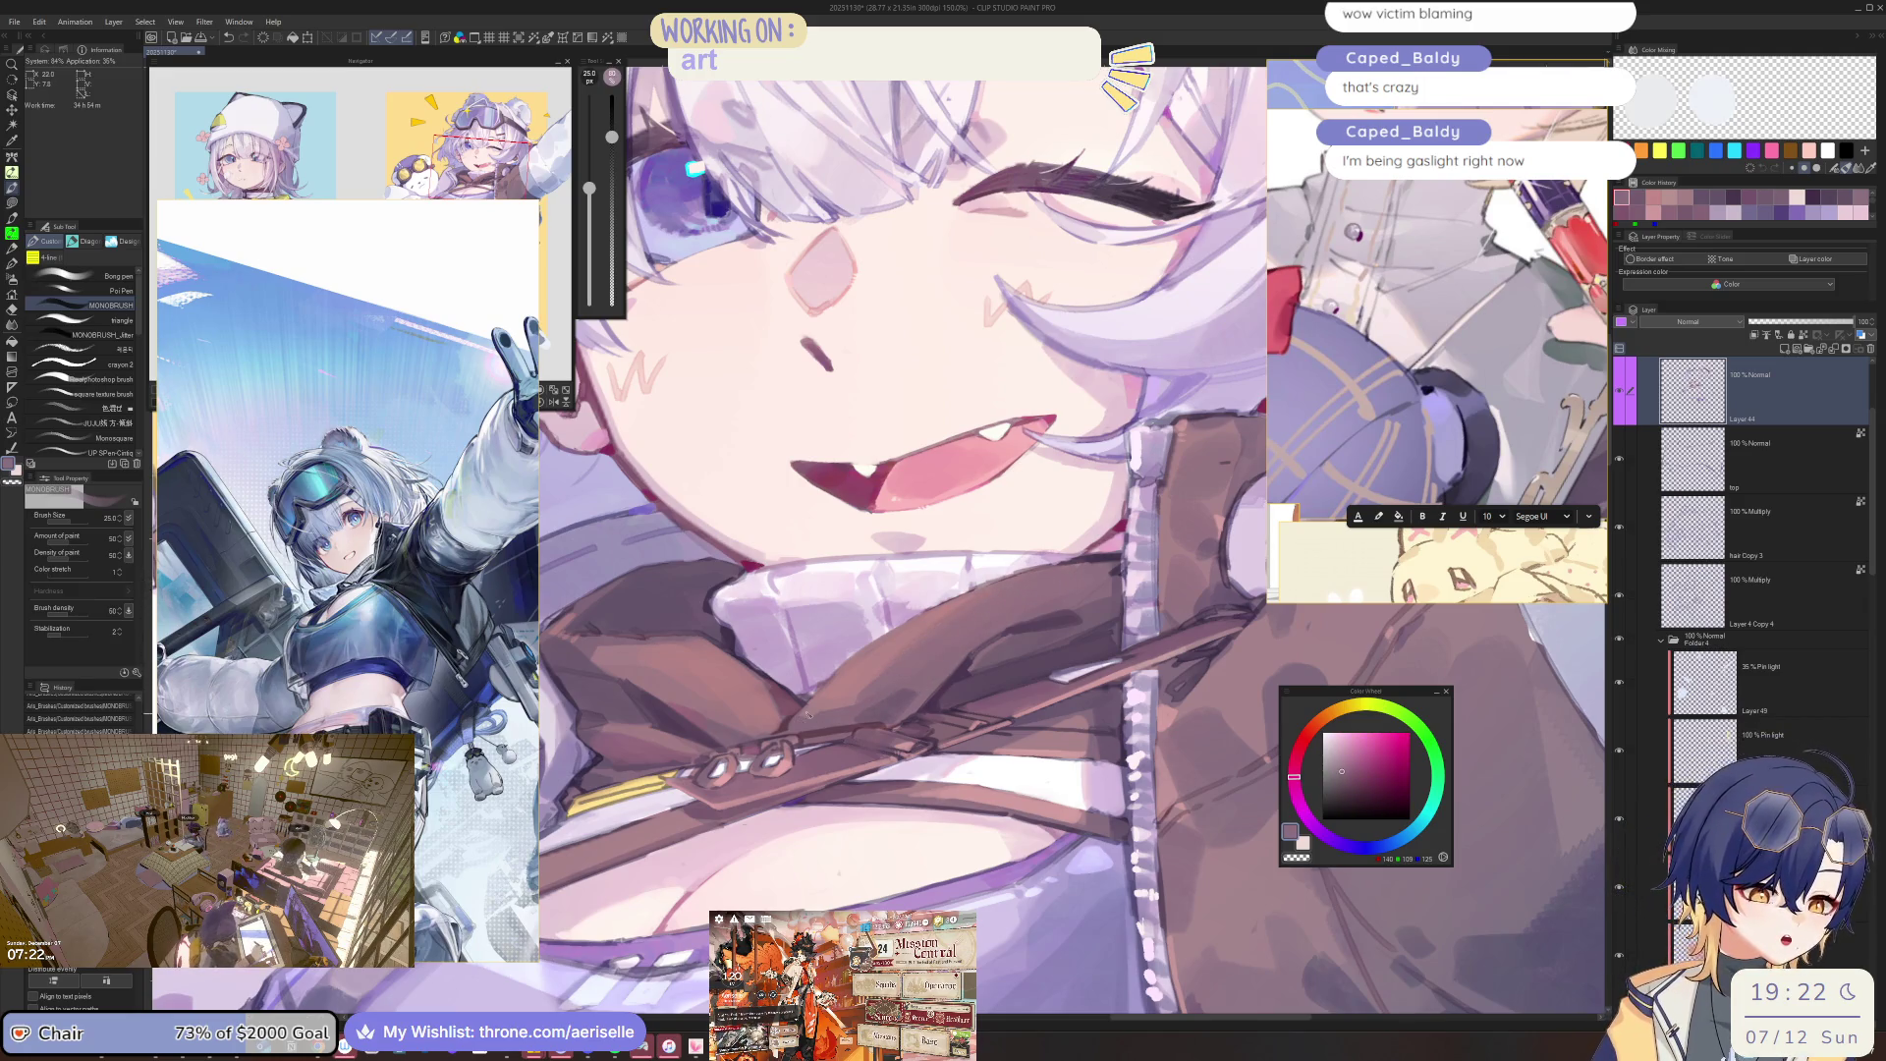
pyautogui.scroll(-5, 824, 719)
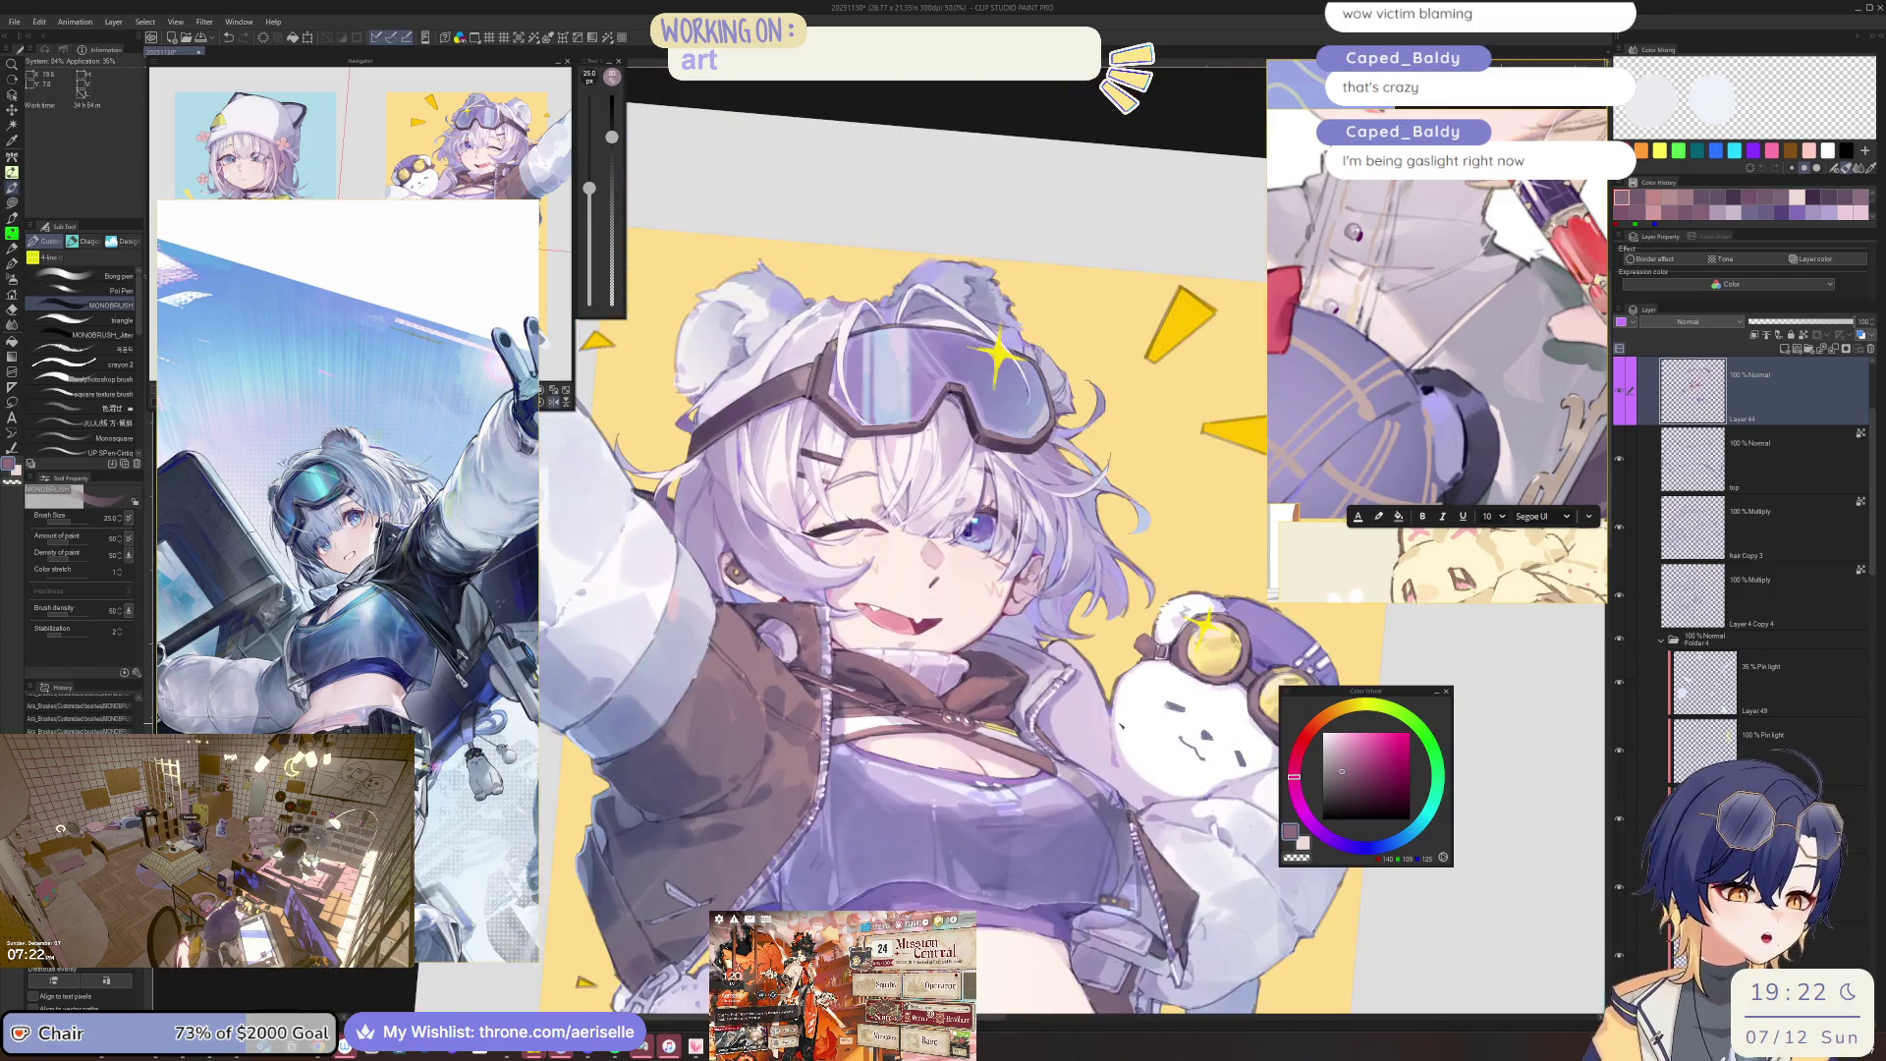
# Reset the canvas rotation to upright while adjusting the brush between sizes 40 and 17.
pyautogui.moveTo(982, 727); pyautogui.dragTo(1042, 729)
pyautogui.hotkey('ctrl', '0')
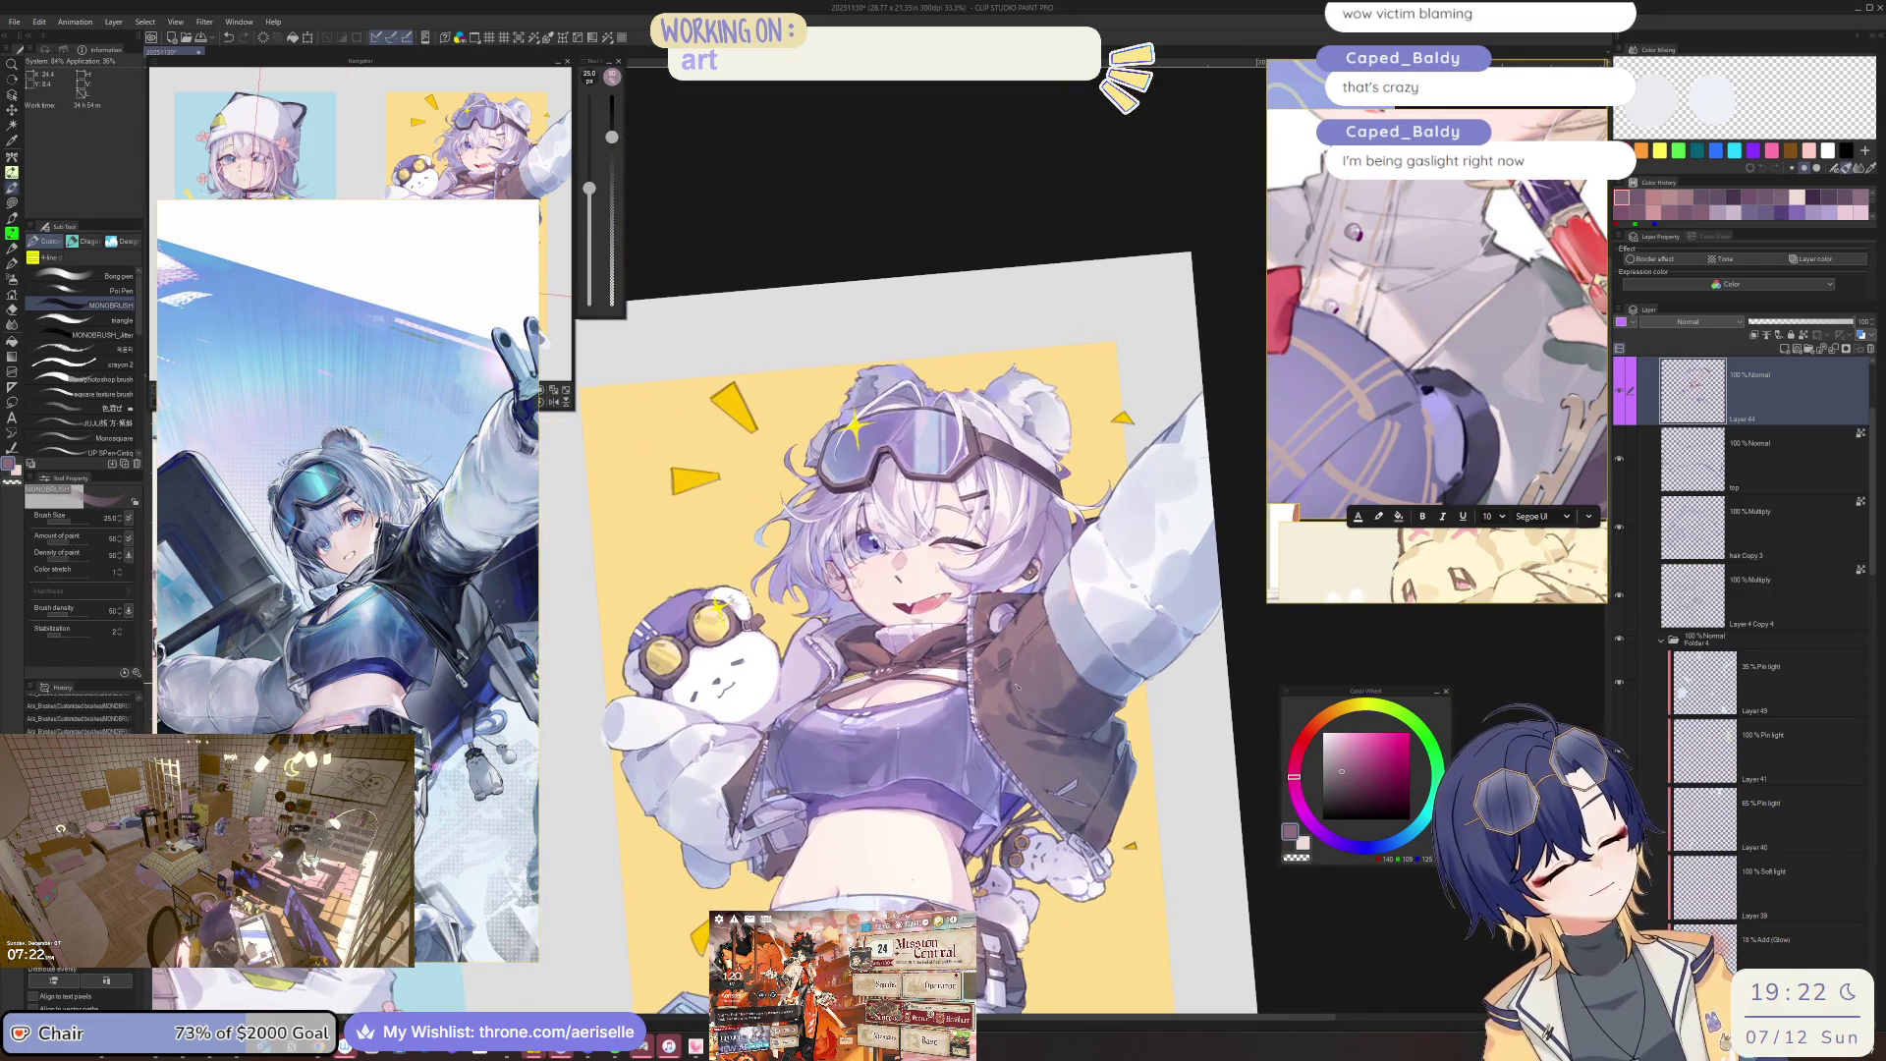
pyautogui.scroll(2, 1042, 729)
pyautogui.press(']')
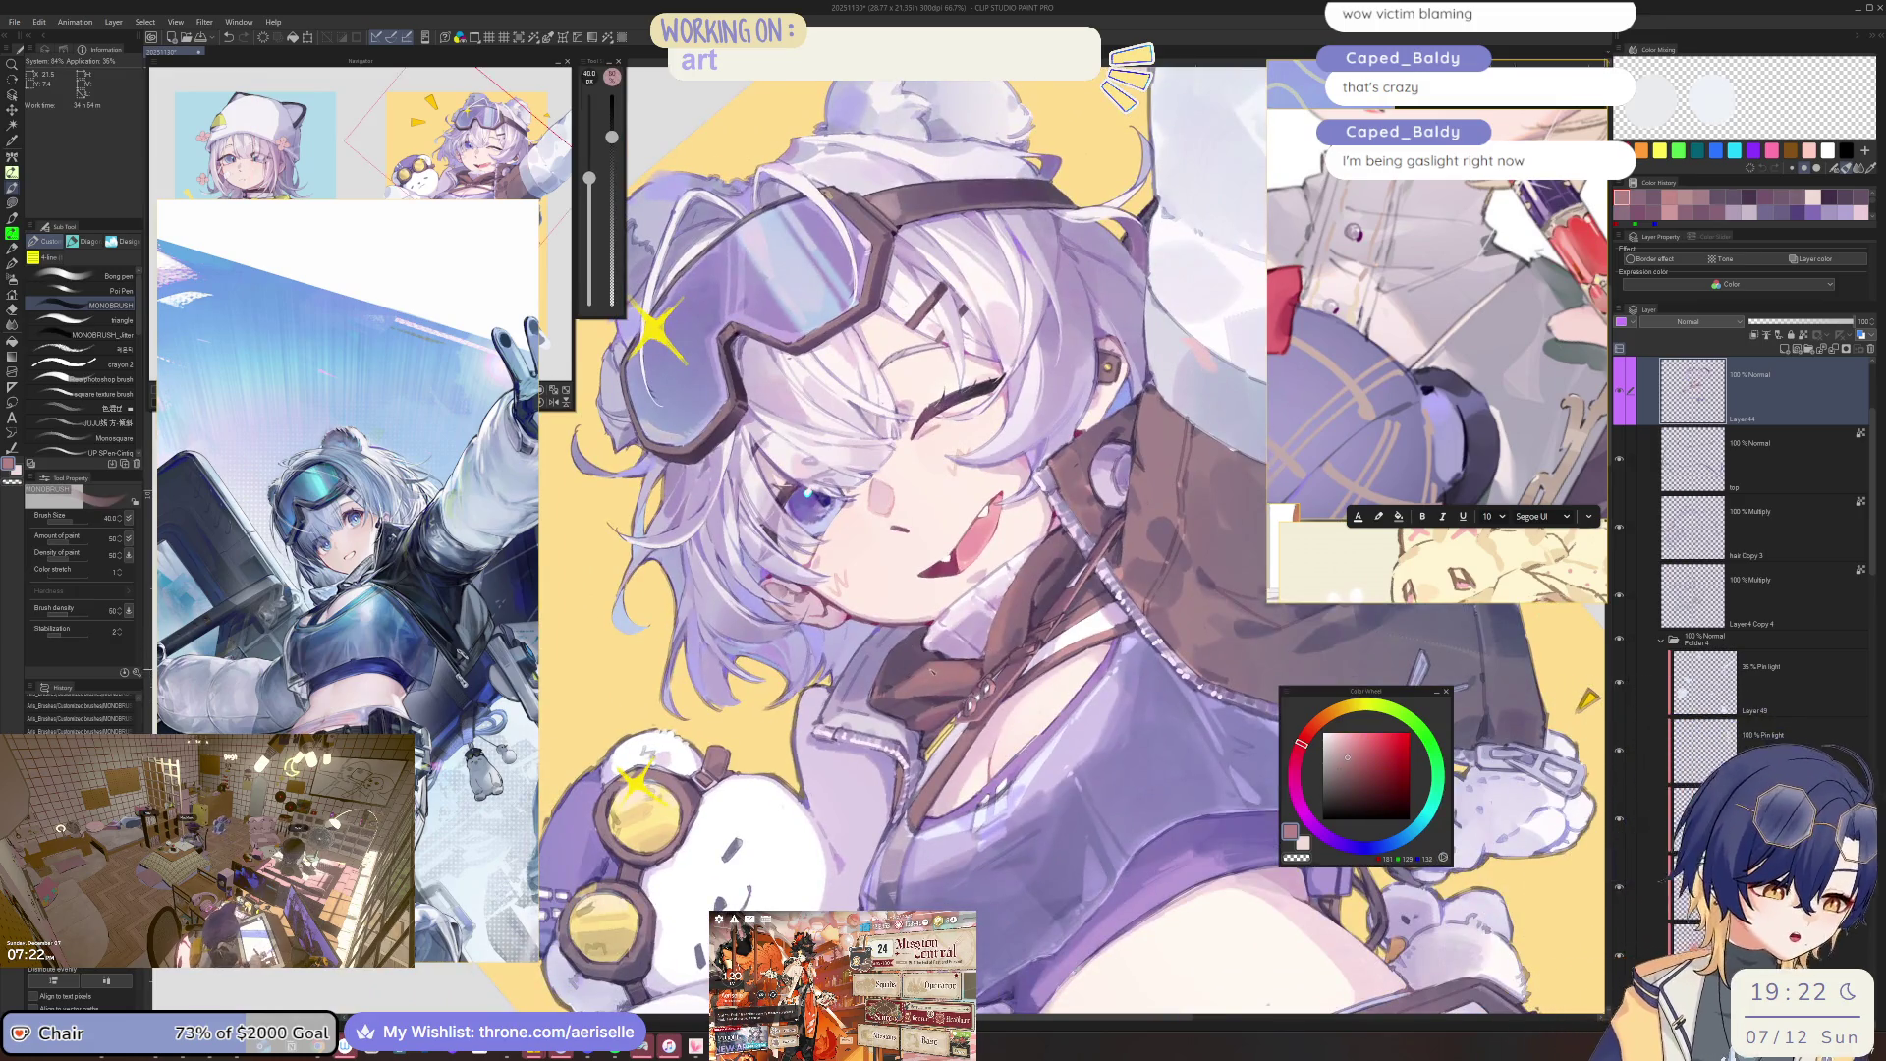
pyautogui.moveTo(983, 727); pyautogui.dragTo(1031, 786)
pyautogui.press('[')
pyautogui.press('[')
pyautogui.press('[')
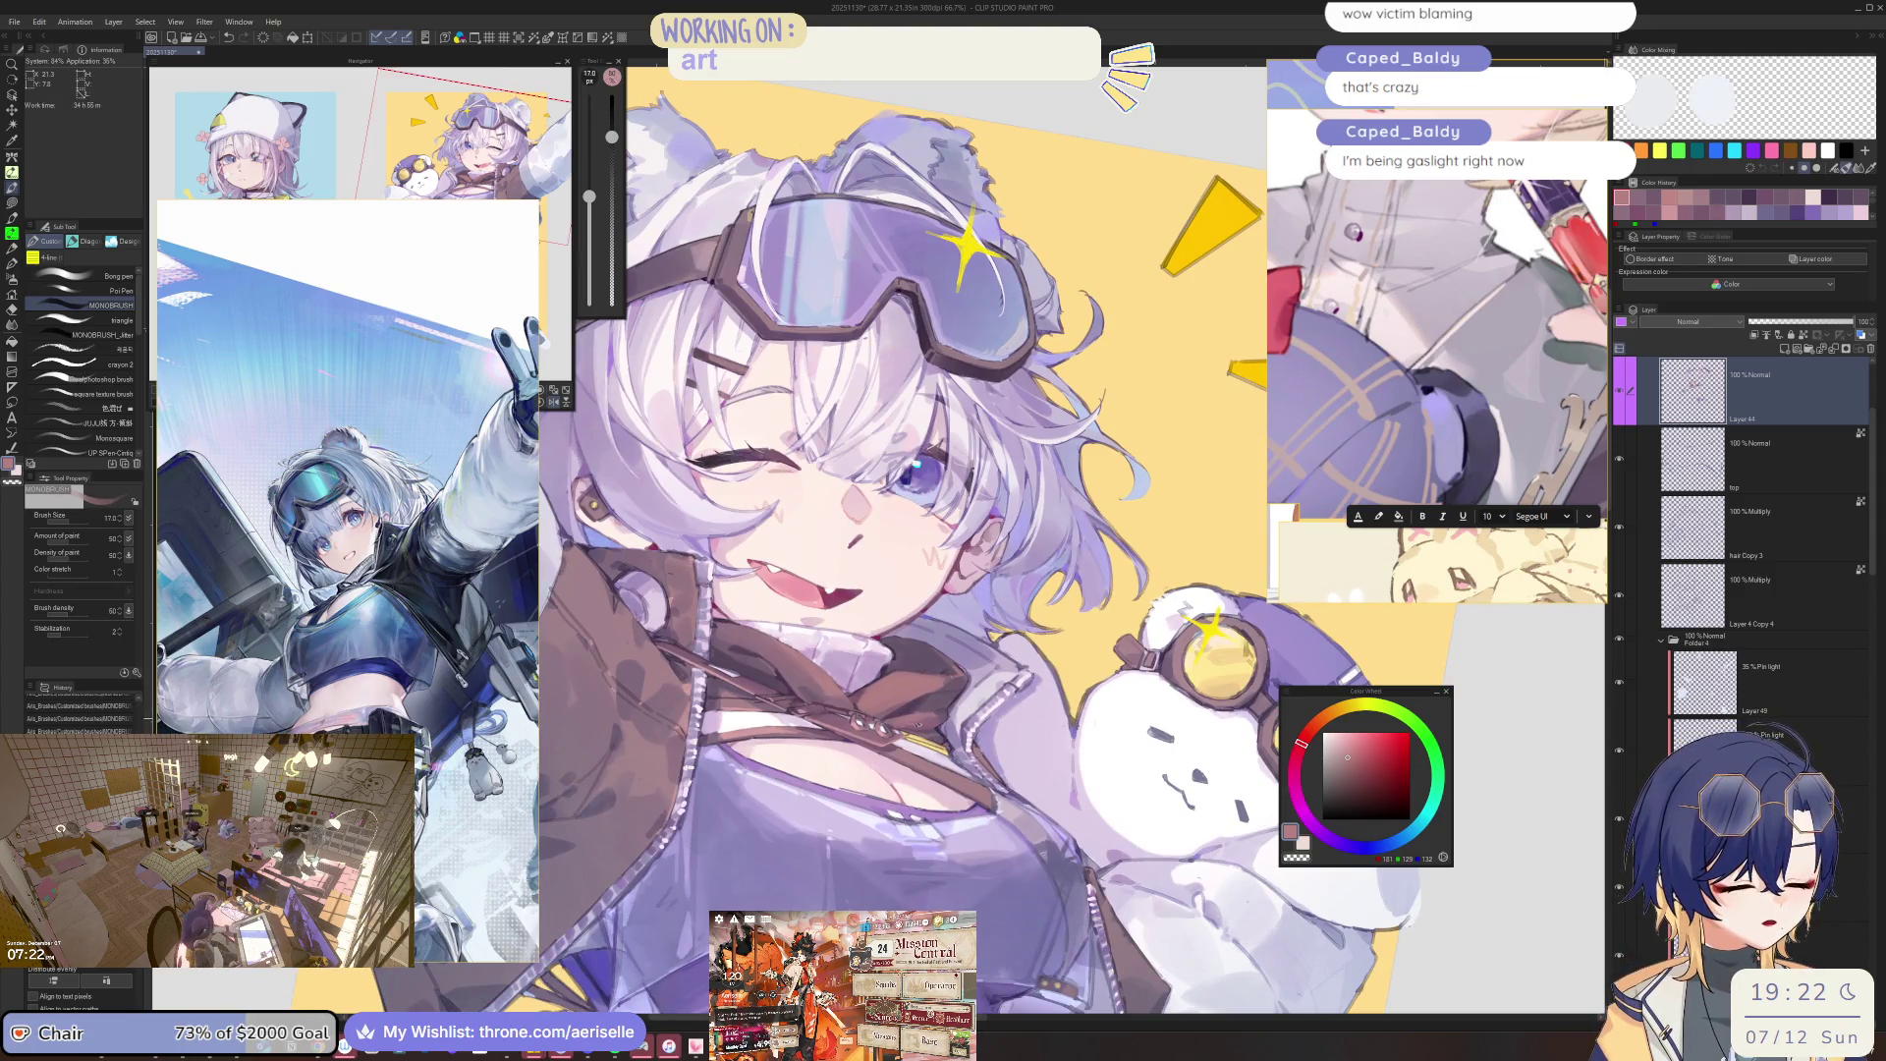
# Set the brush back to size 40, then mirror and zoom out to review the whole illustration.
pyautogui.press('h')
pyautogui.press(']')
pyautogui.press(']')
pyautogui.press(']')
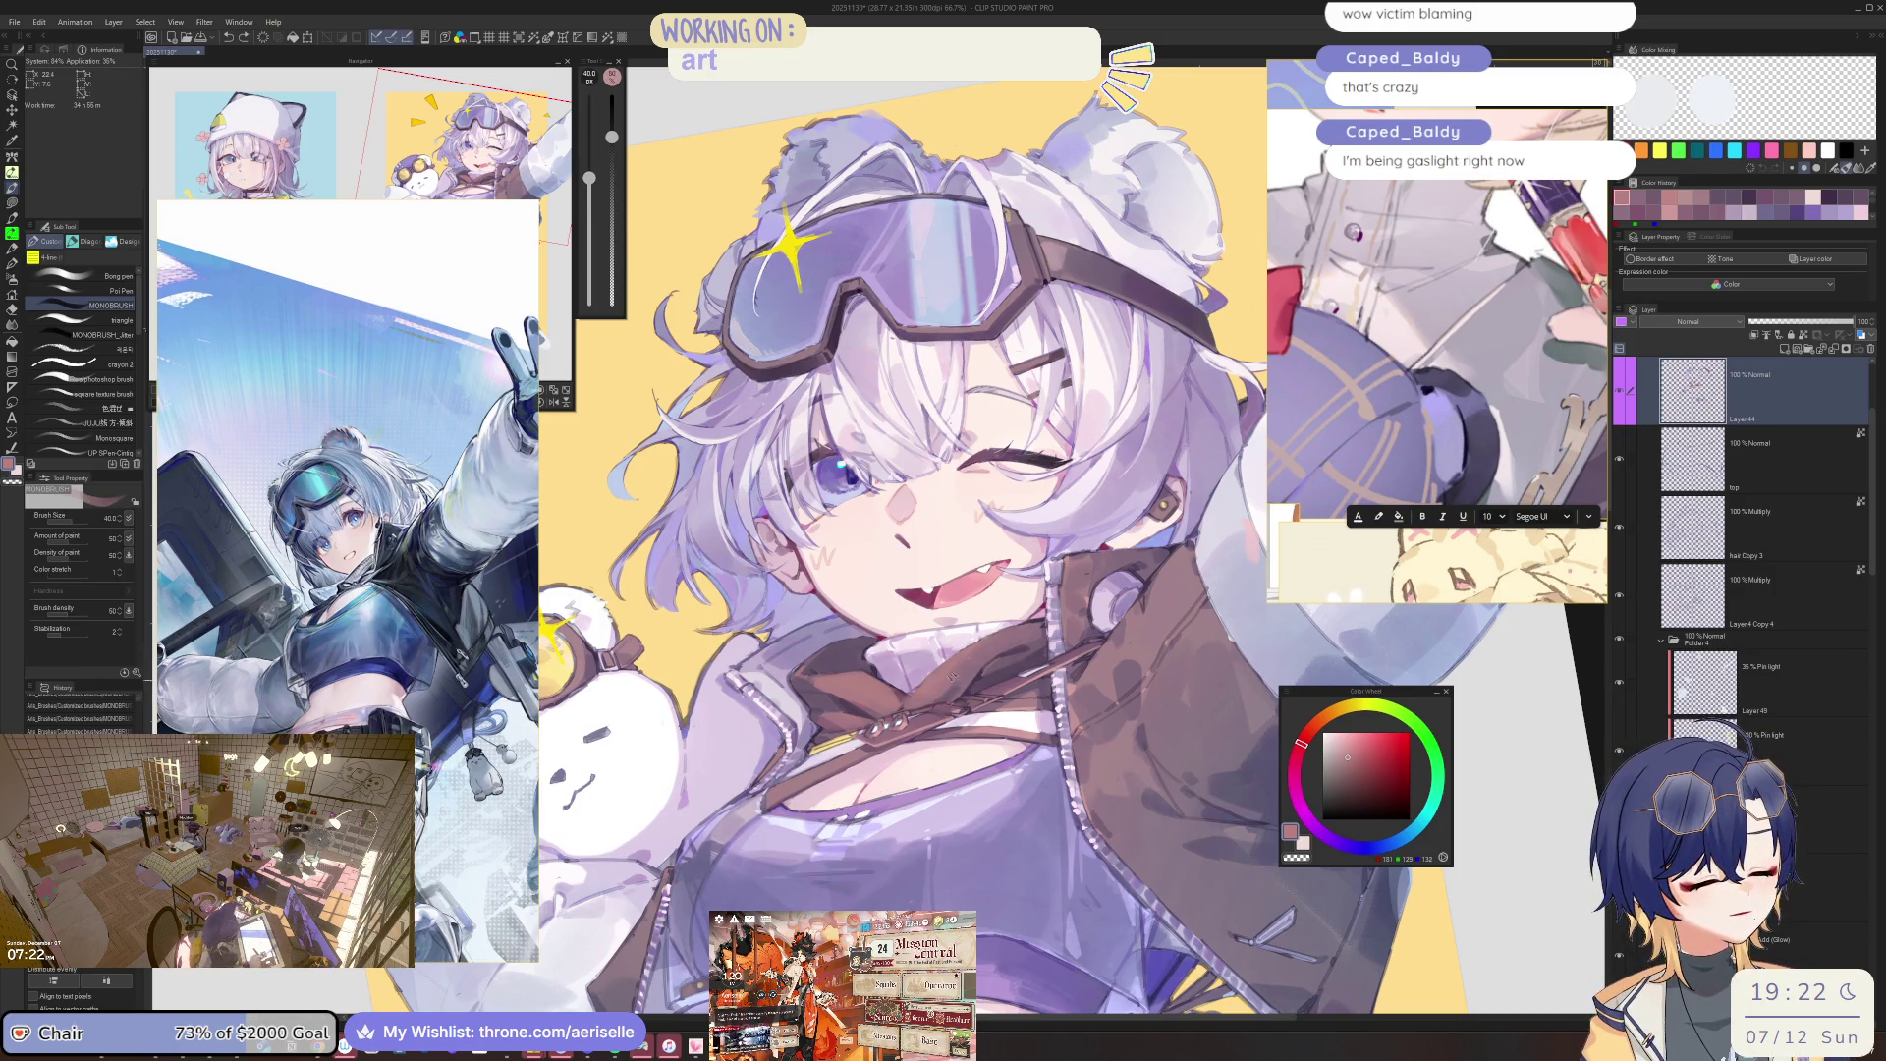
pyautogui.hotkey('ctrl', '-')
pyautogui.hotkey('ctrl', '-')
pyautogui.hotkey('ctrl', '-')
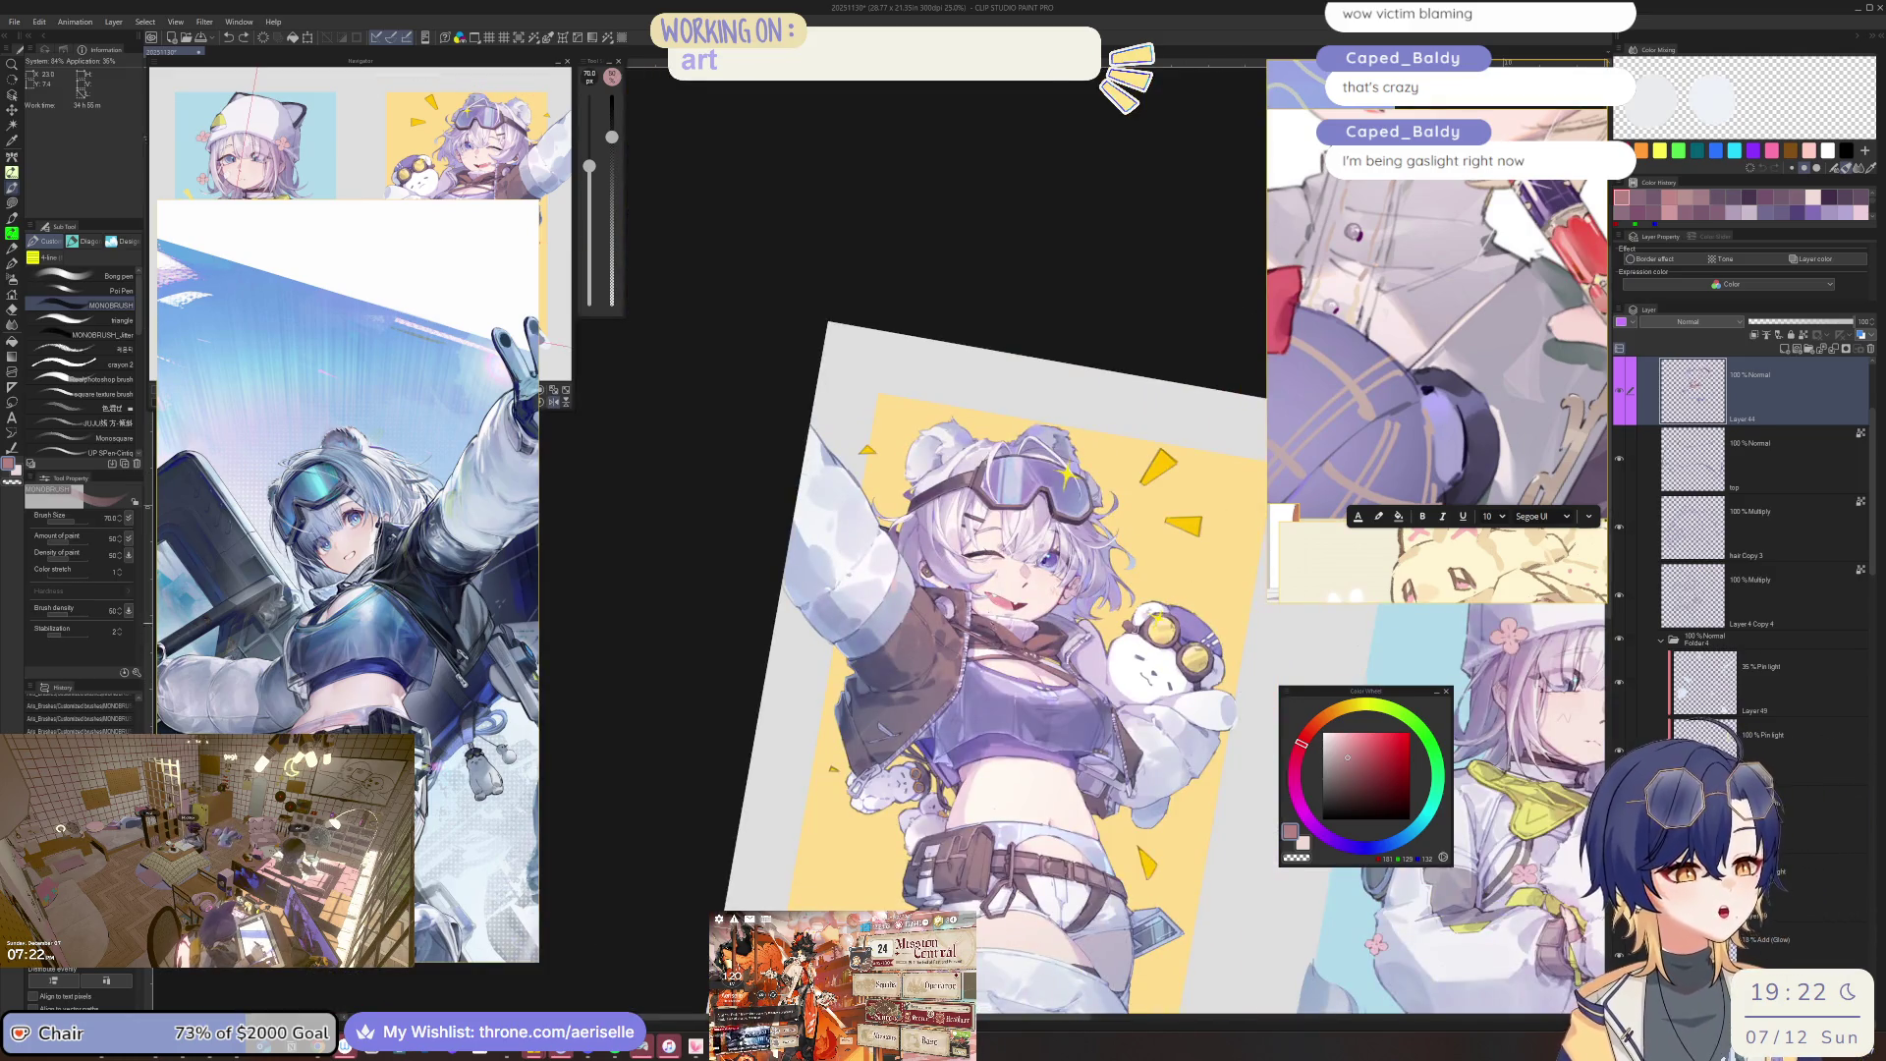
pyautogui.hotkey('ctrl', '+')
pyautogui.hotkey('ctrl', '+')
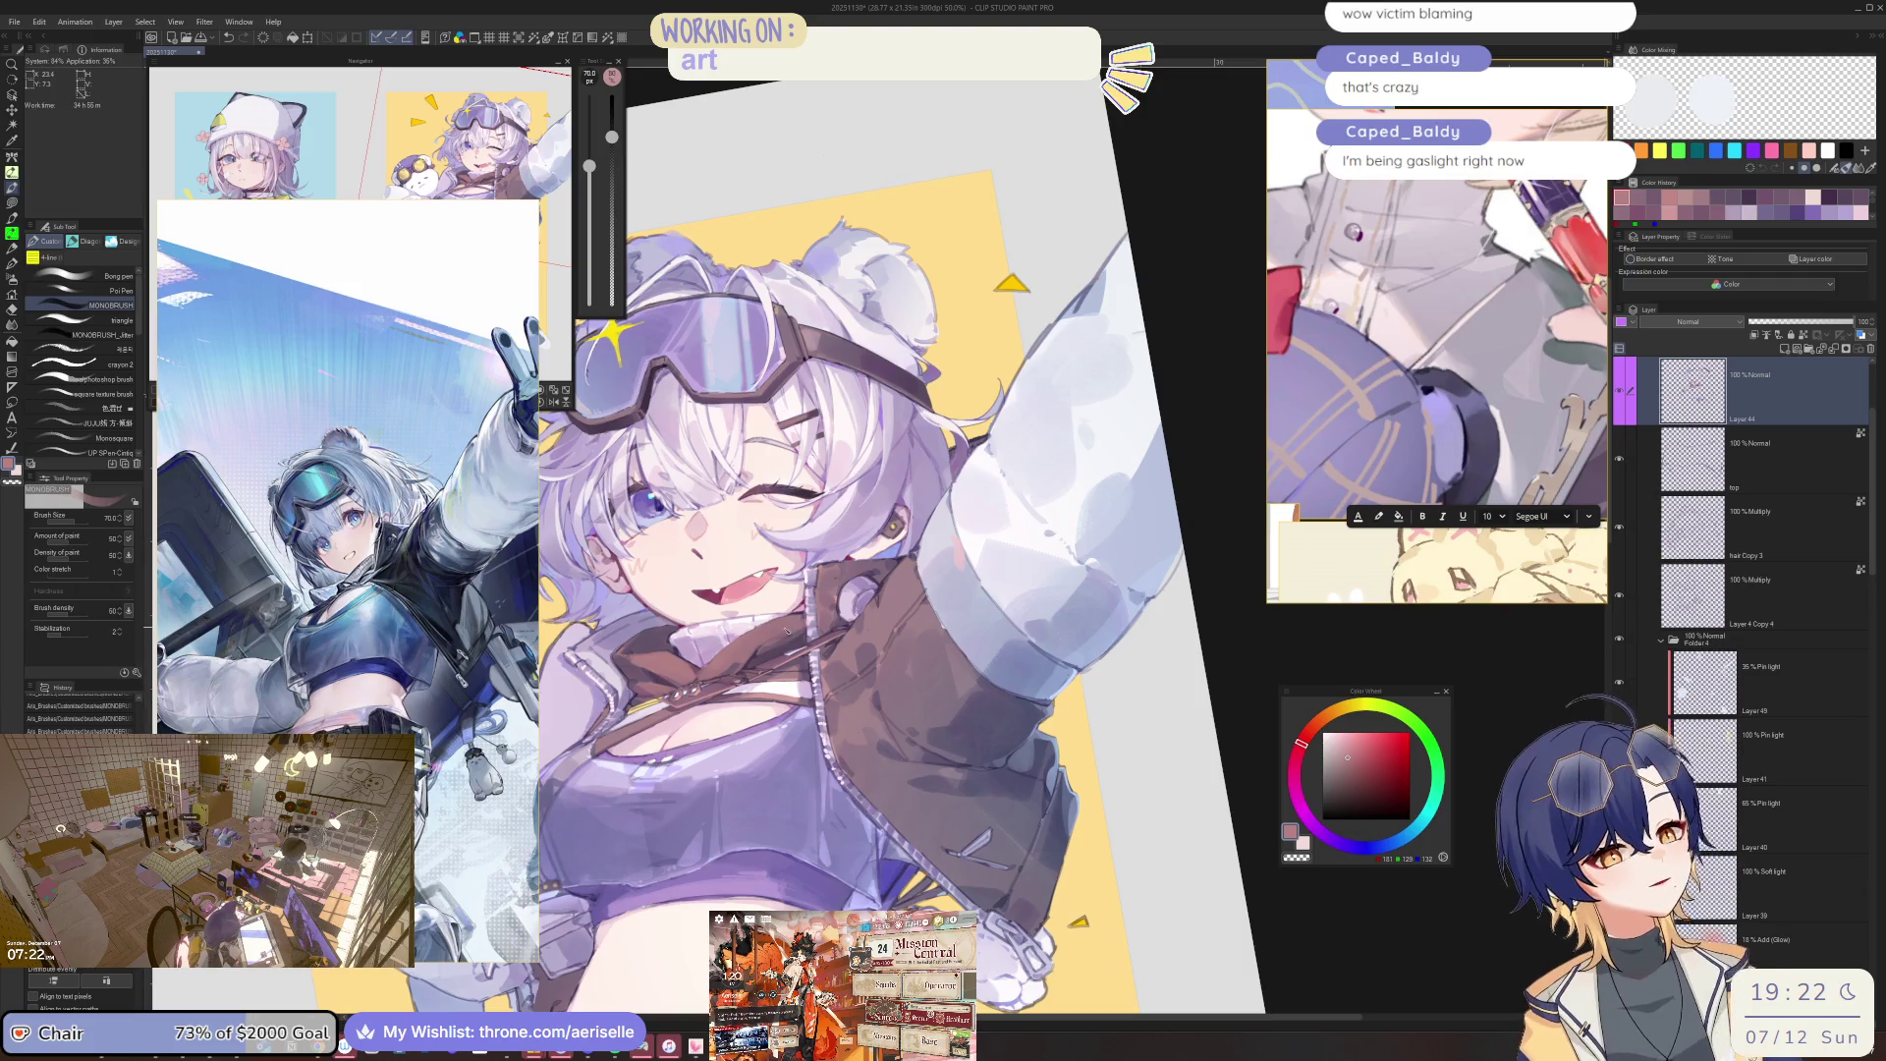
pyautogui.hotkey('ctrl', '-')
pyautogui.press('h')
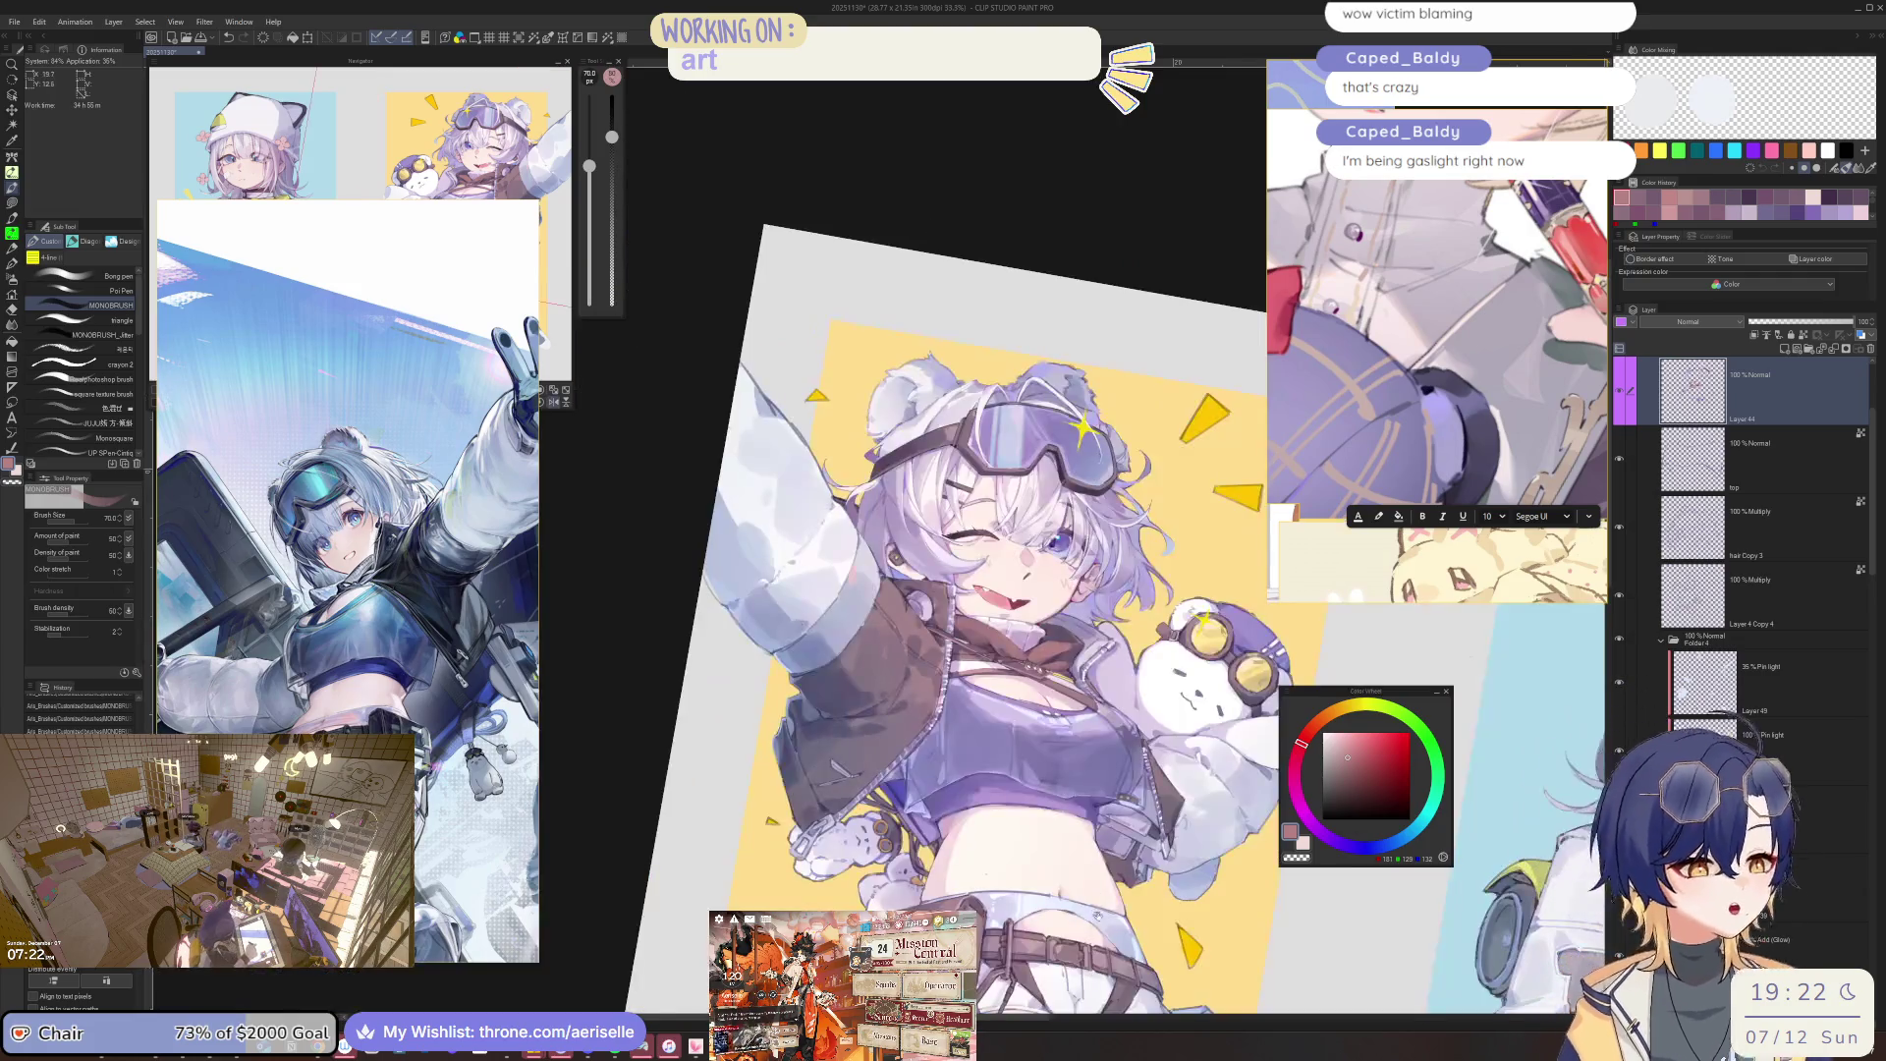
pyautogui.scroll(-2, 982, 589)
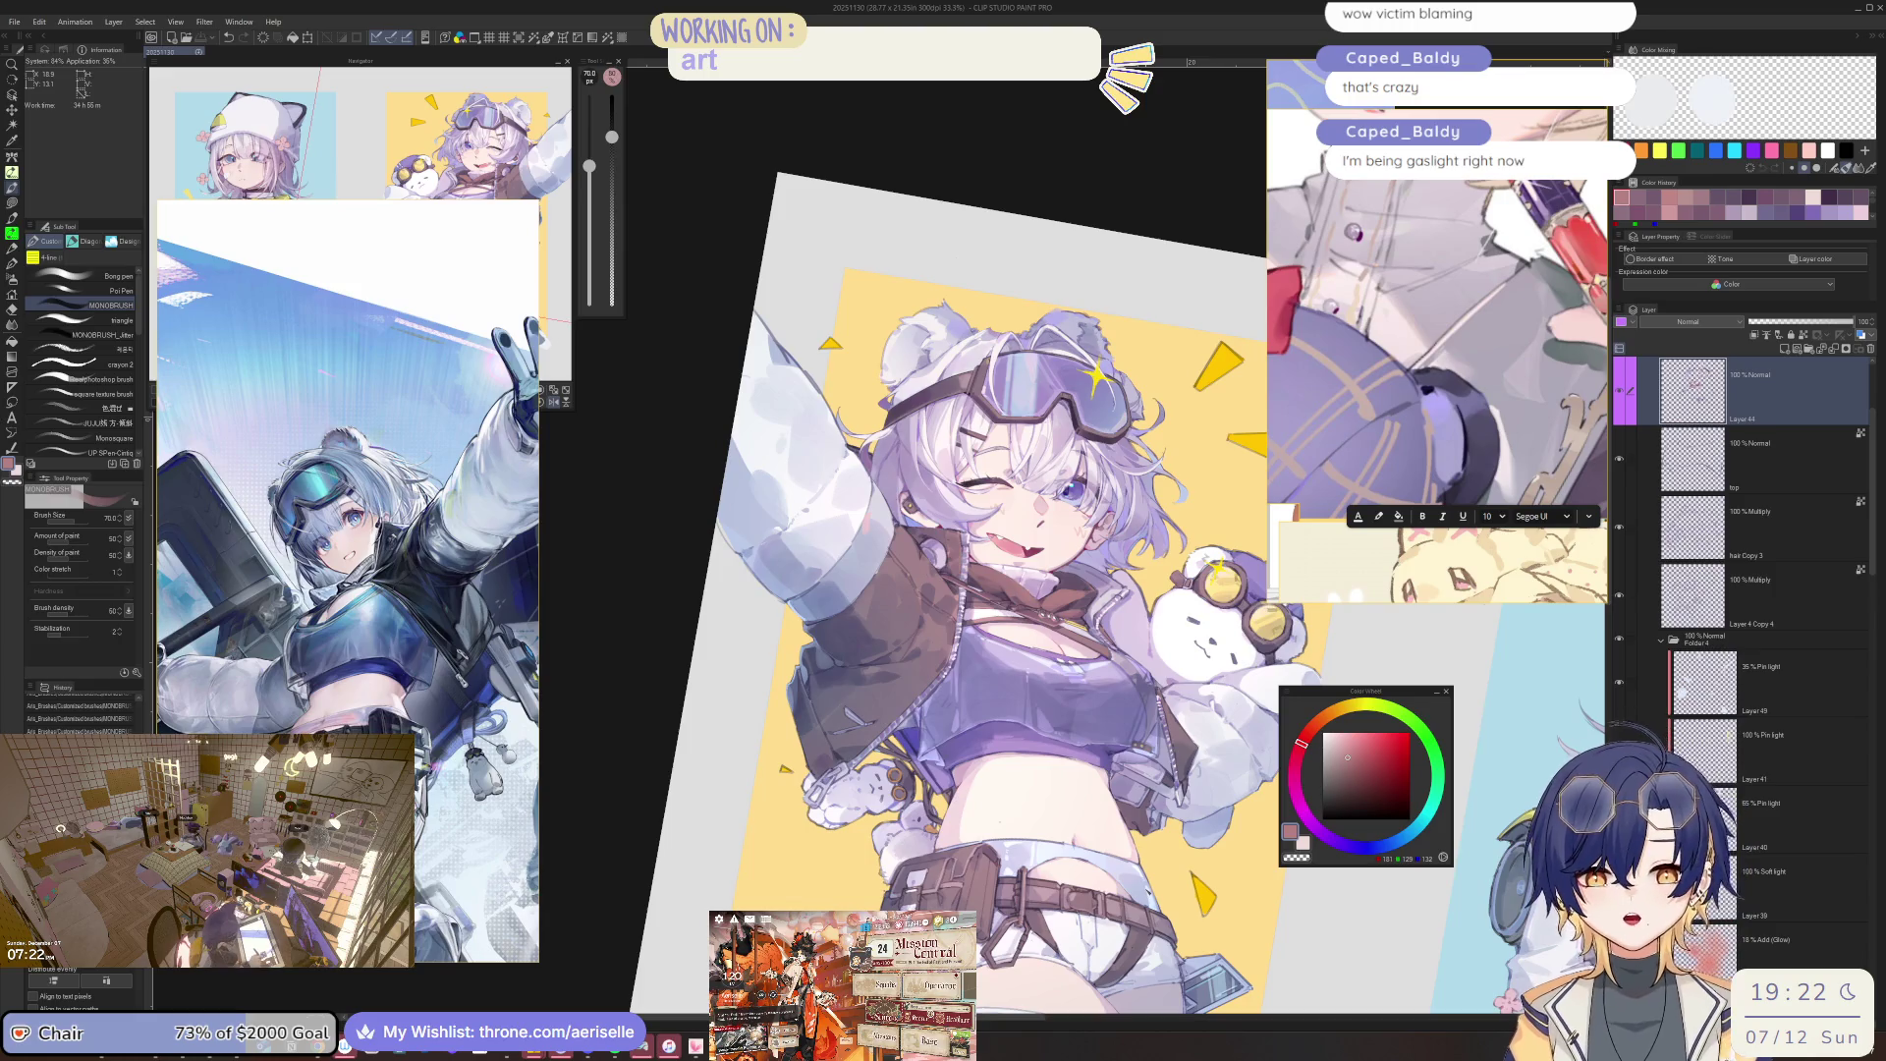